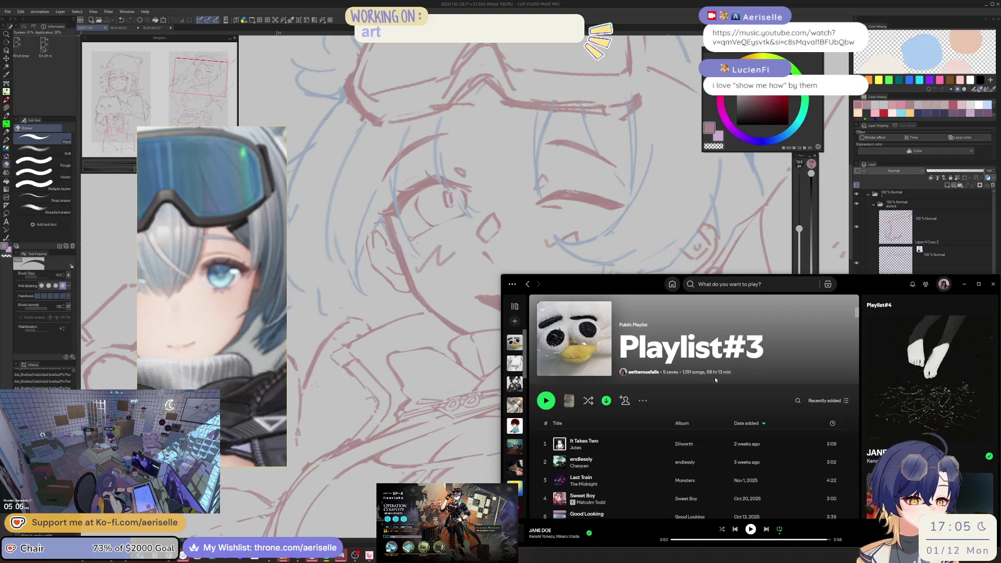
Filter Playlist#3 by 'men i' to list only Men I Trust songs, then minimize Spotify
click(797, 400)
text(men i)
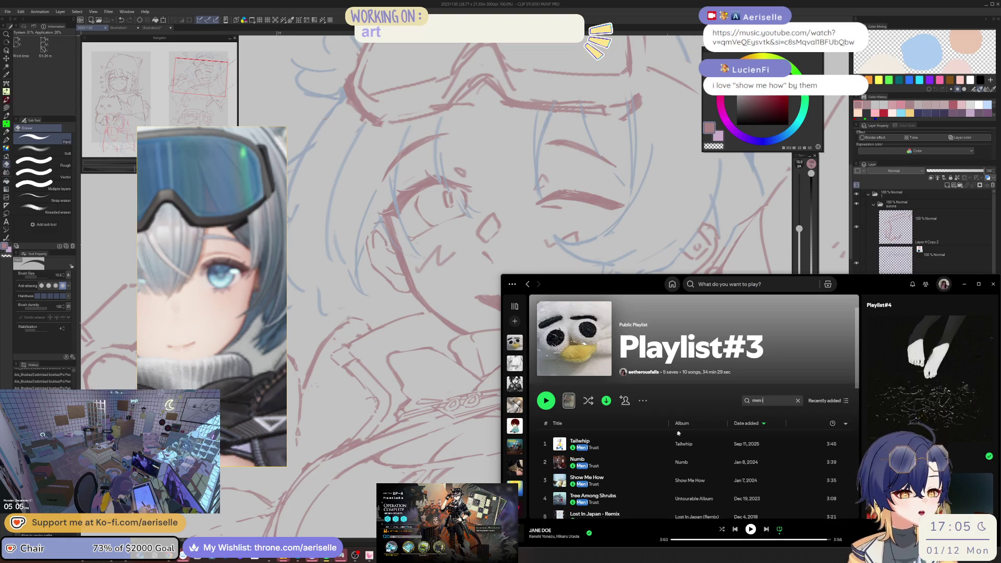
scroll(677, 435, down, 3)
scroll(676, 434, up, 3)
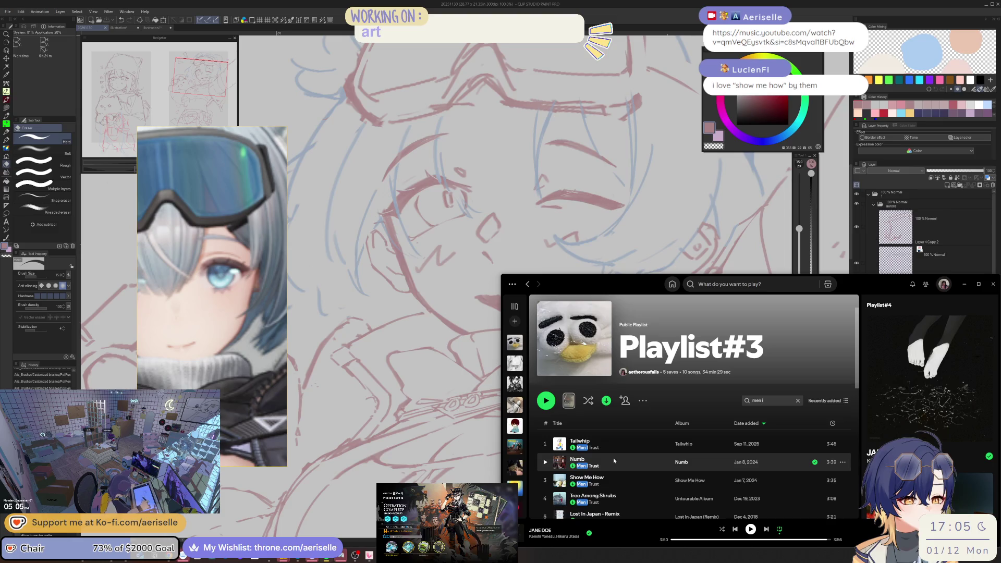
click(963, 285)
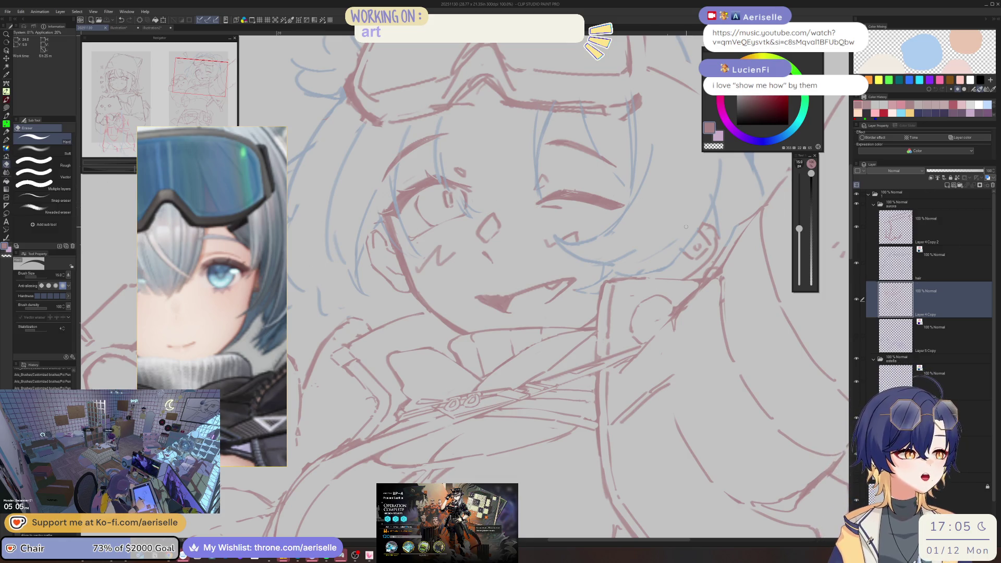
Zoom the canvas out and back in to review the goggled girl hugging the teddy bear
scroll(586, 281, down, 5)
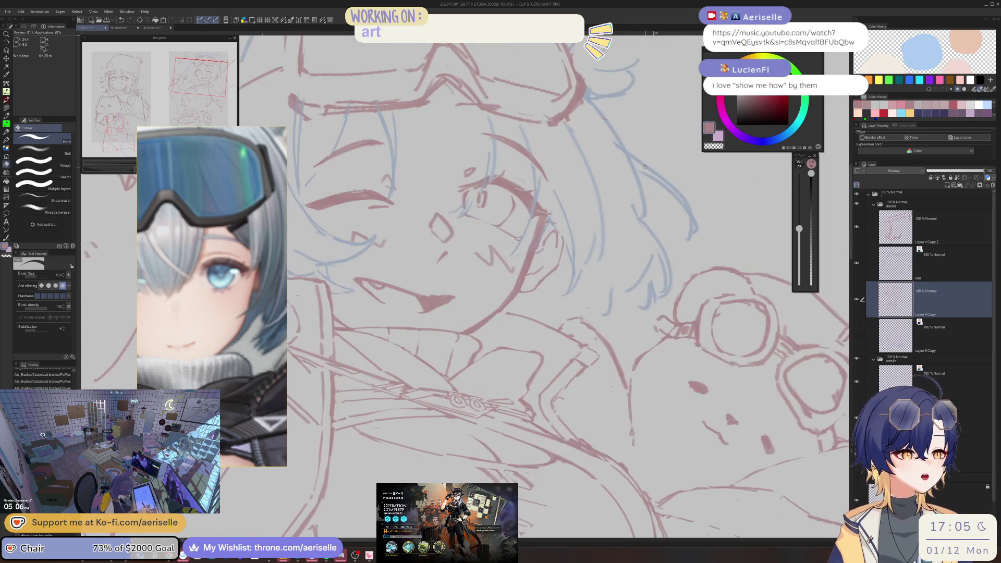
scroll(521, 286, up, 3)
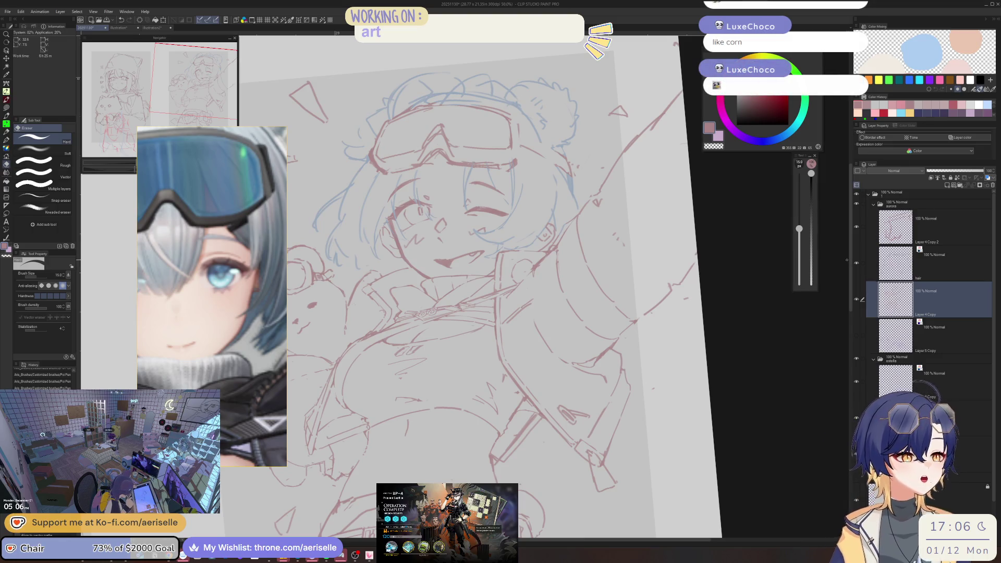
Mirror and tilt the canvas view, then erase part of the eye's lower stroke
key(h)
mouse_move(522, 260)
mouse_down()
mouse_move(485, 240)
mouse_move(510, 265)
mouse_up()
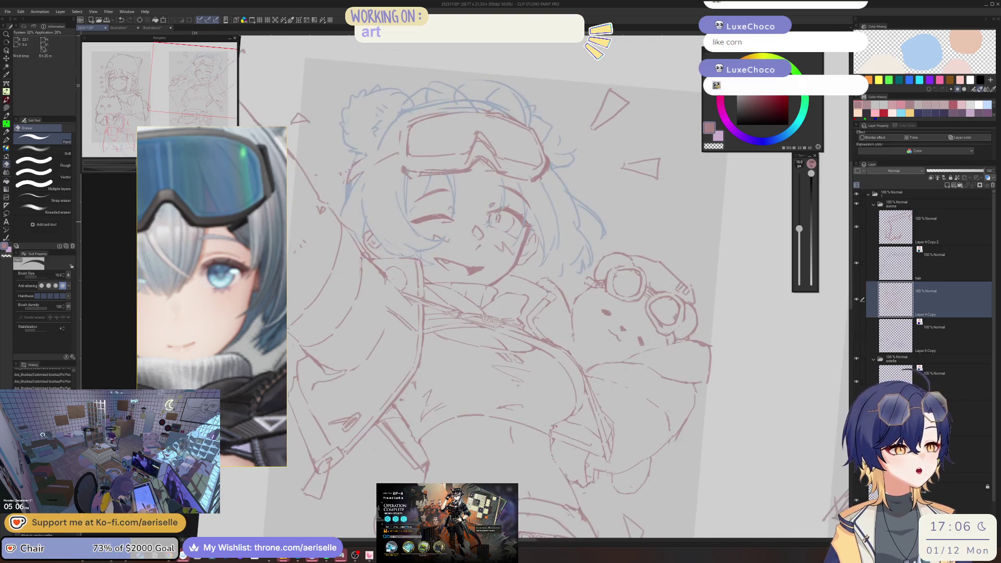
scroll(406, 255, up, 3)
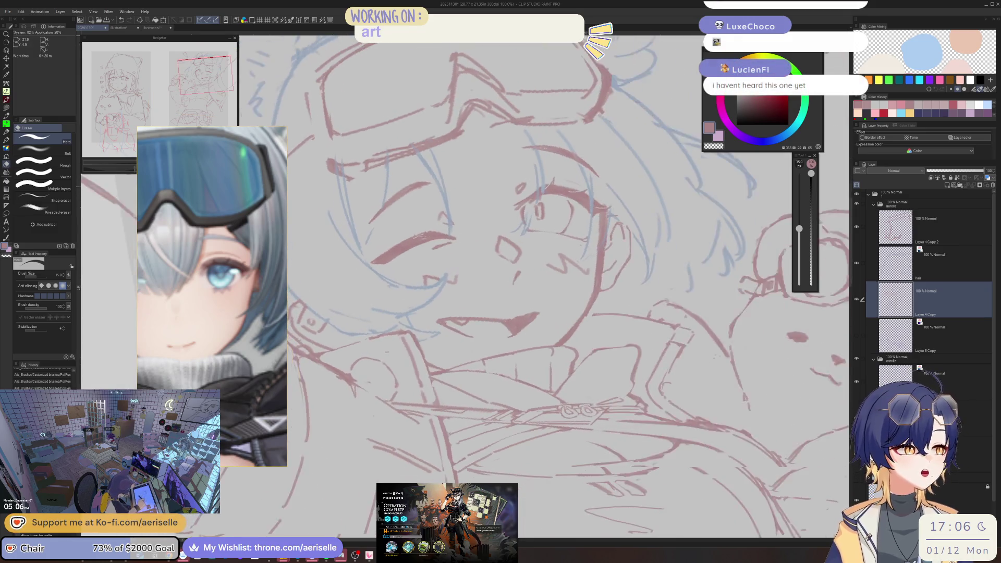
scroll(380, 264, up, 2)
key(p)
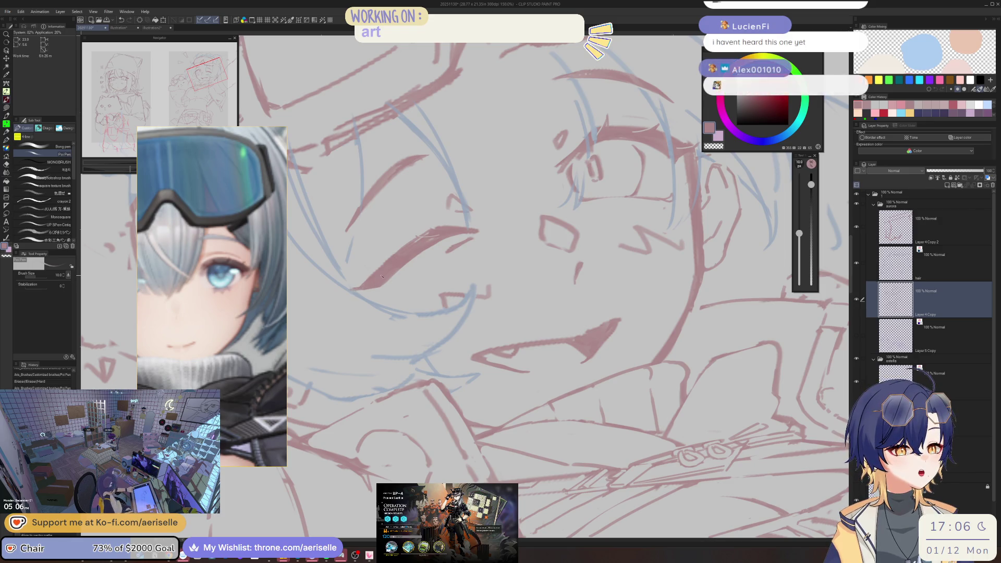
key(e)
drag(359, 286, 444, 231)
key(p)
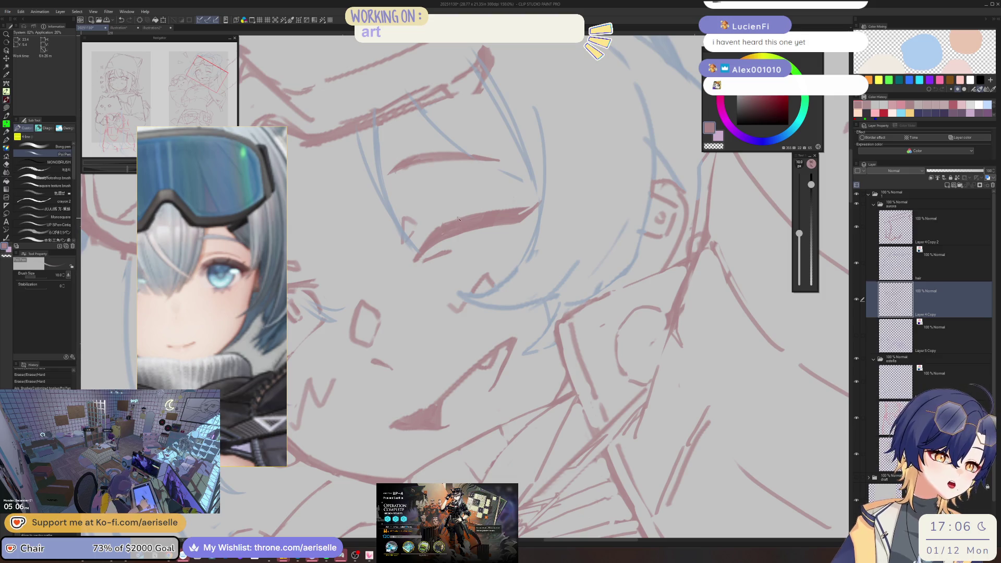
Touch up the face lines with a smaller pen and save the drawing
key(e)
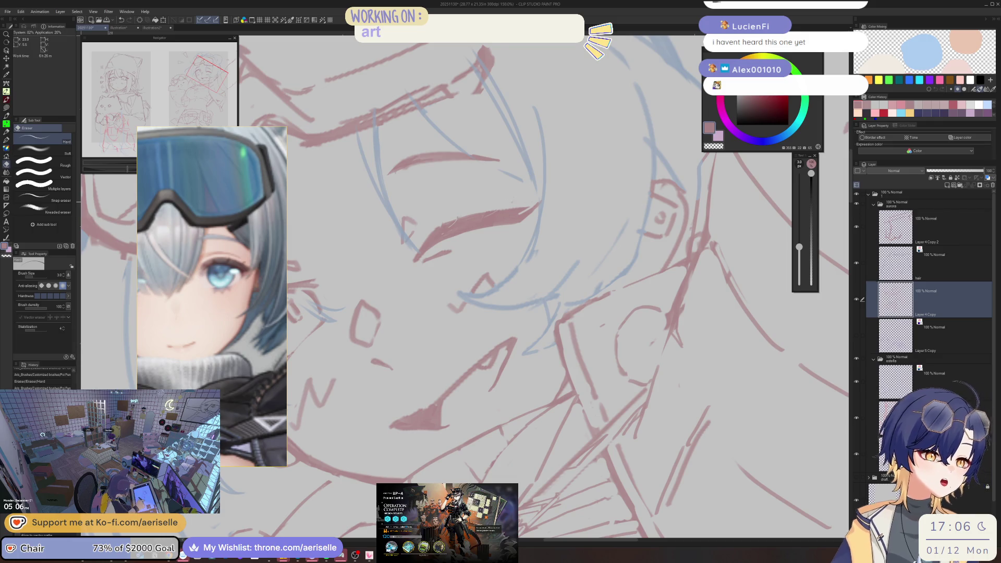
key(p)
scroll(503, 207, up, 5)
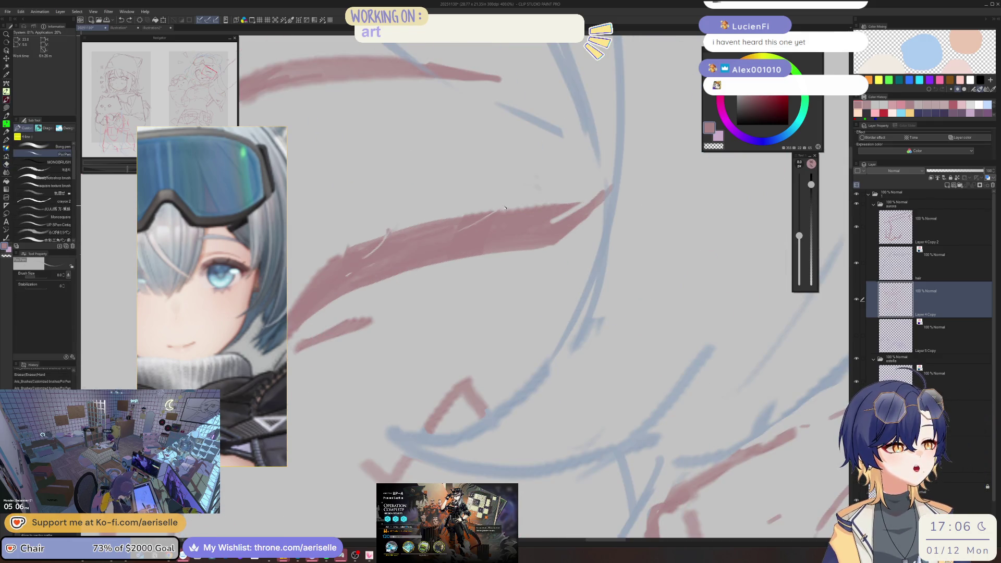
key(bracketleft)
key(bracketleft)
key(bracketleft)
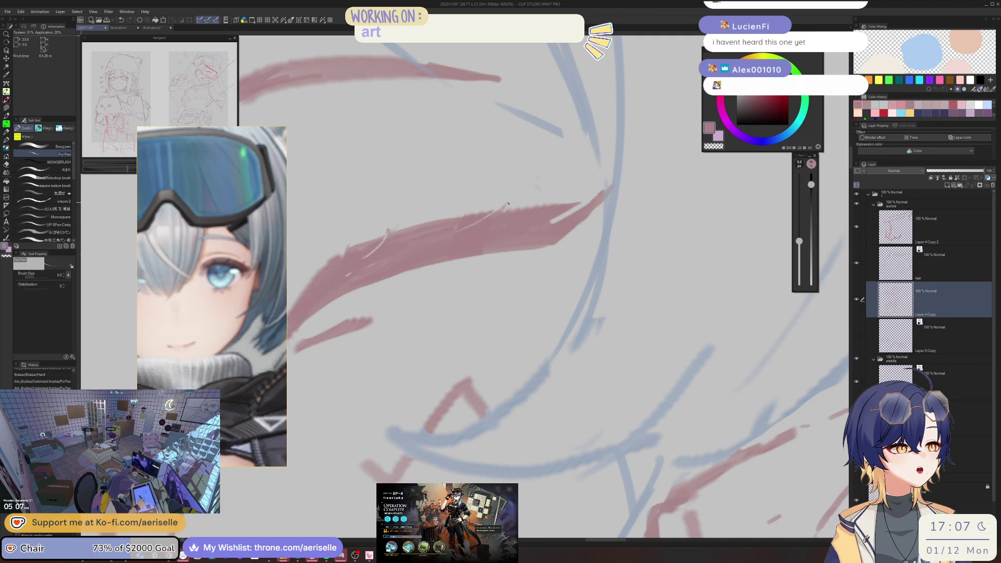
scroll(507, 204, down, 5)
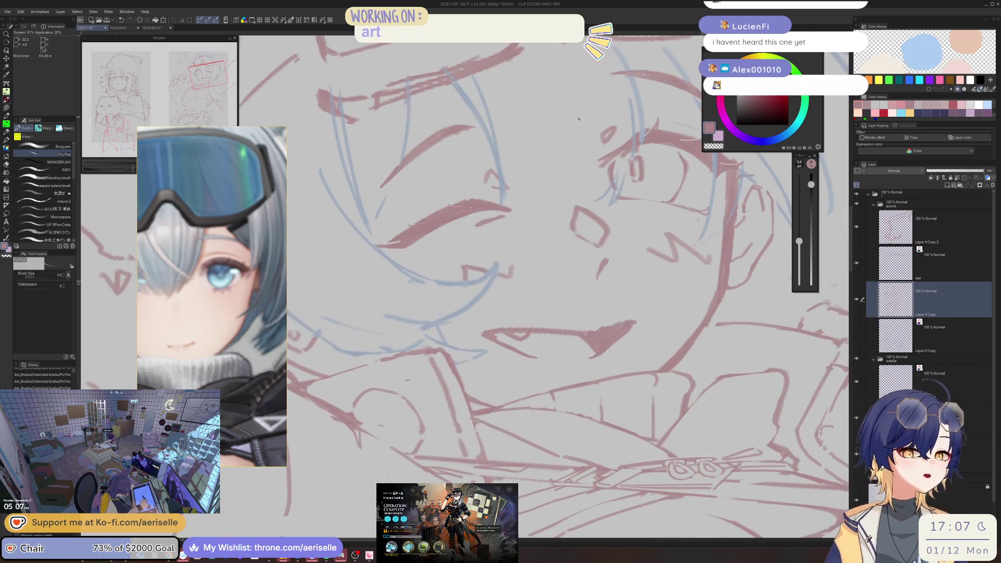
key(ctrl+s)
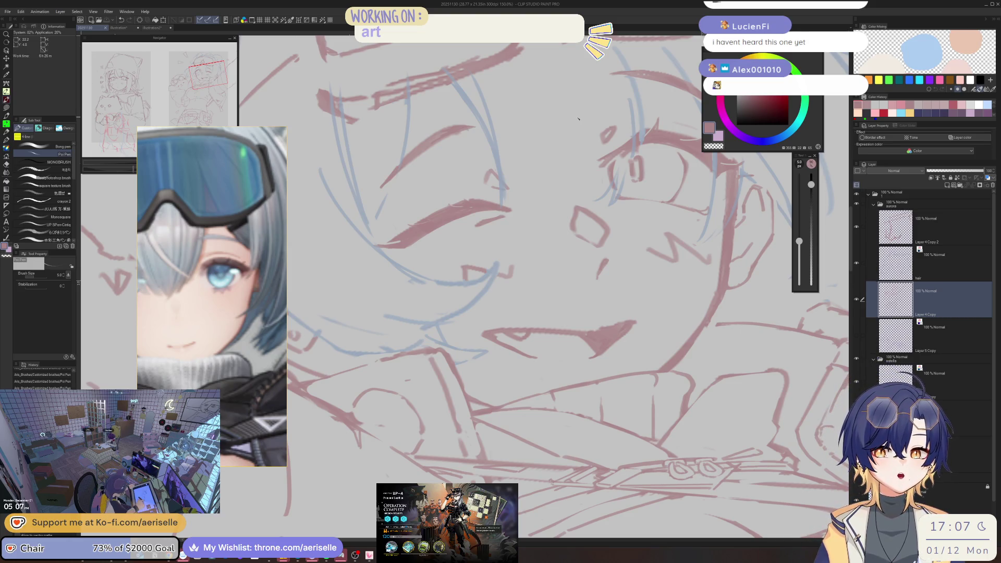
Rotate the canvas view to a new angle for working on the eye lines
drag(578, 119, 405, 225)
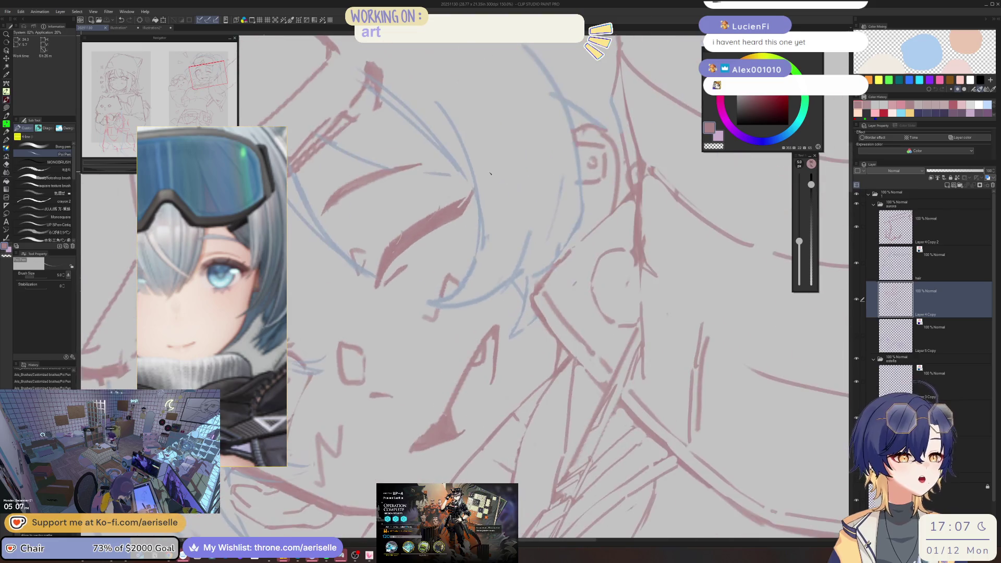
scroll(405, 225, up, 3)
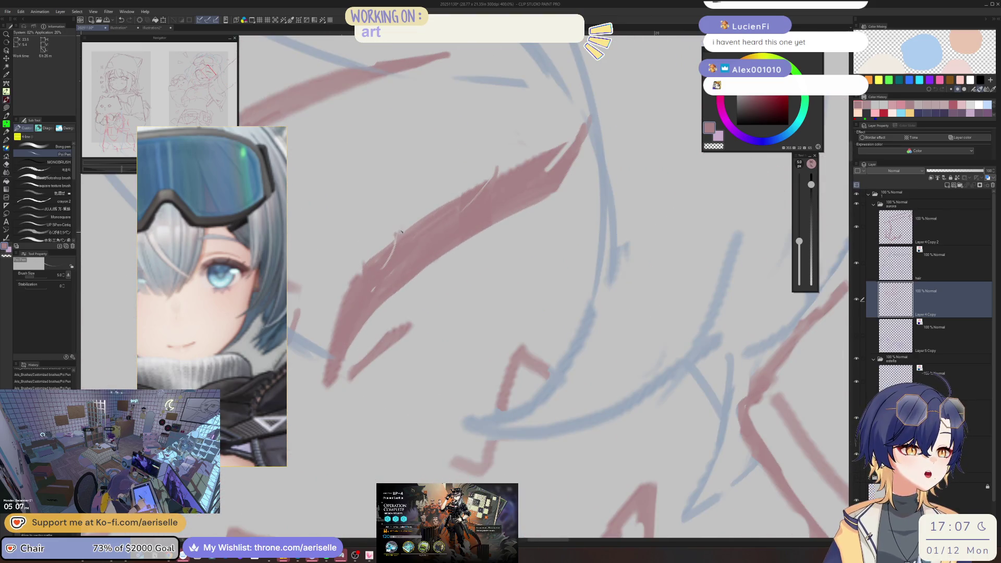
key(e)
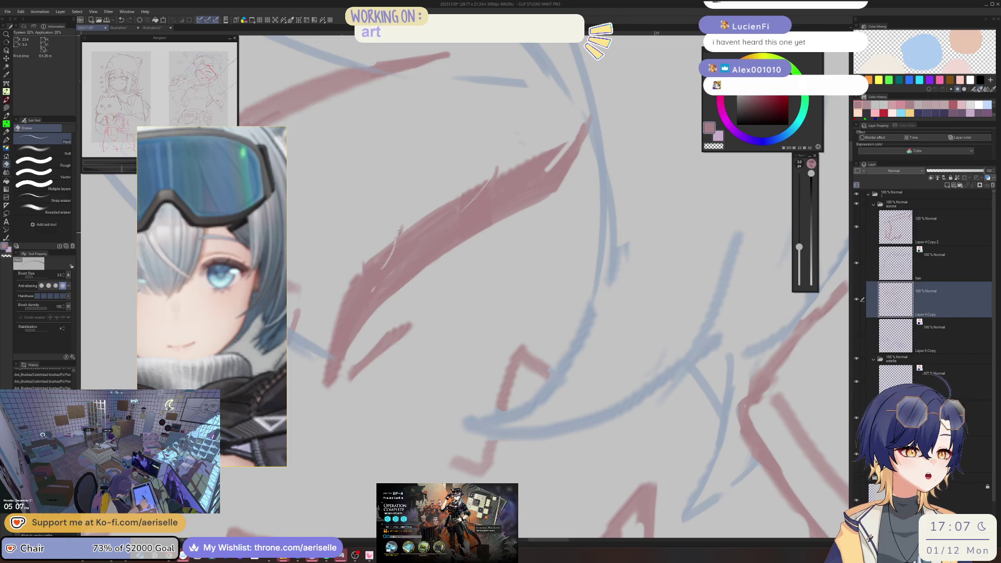
key(p)
scroll(574, 206, down, 6)
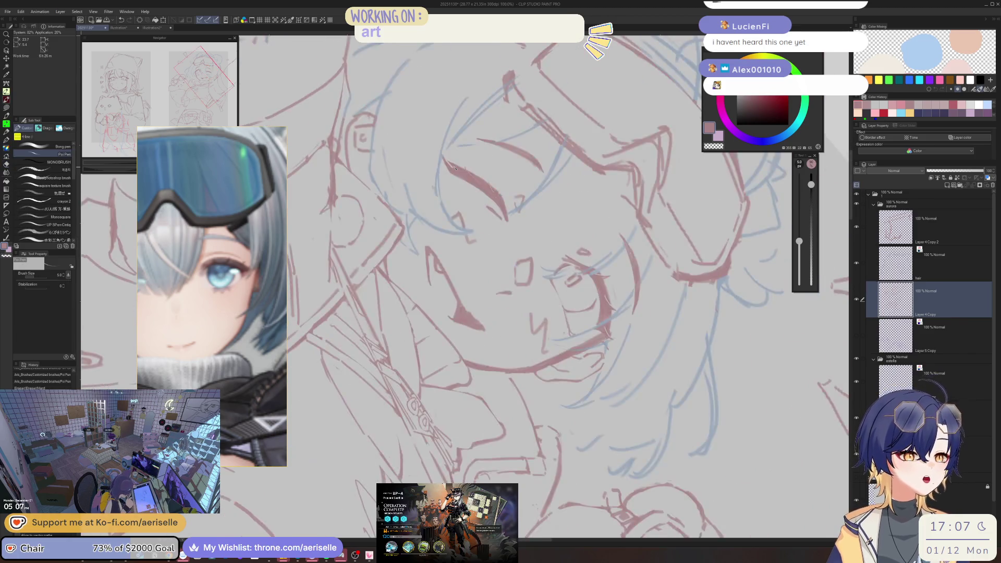
scroll(427, 210, up, 2)
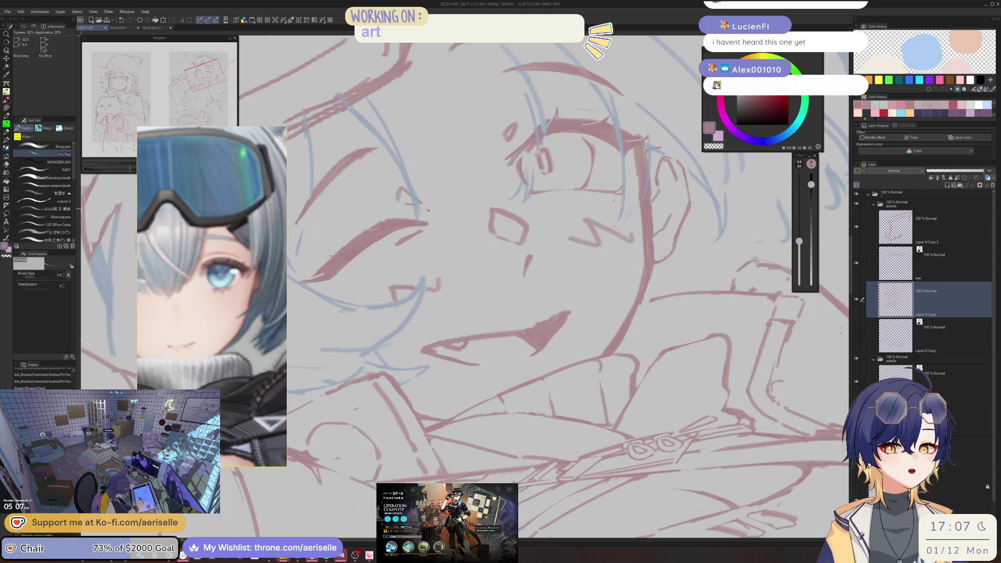
scroll(427, 210, down, 2)
key(minus)
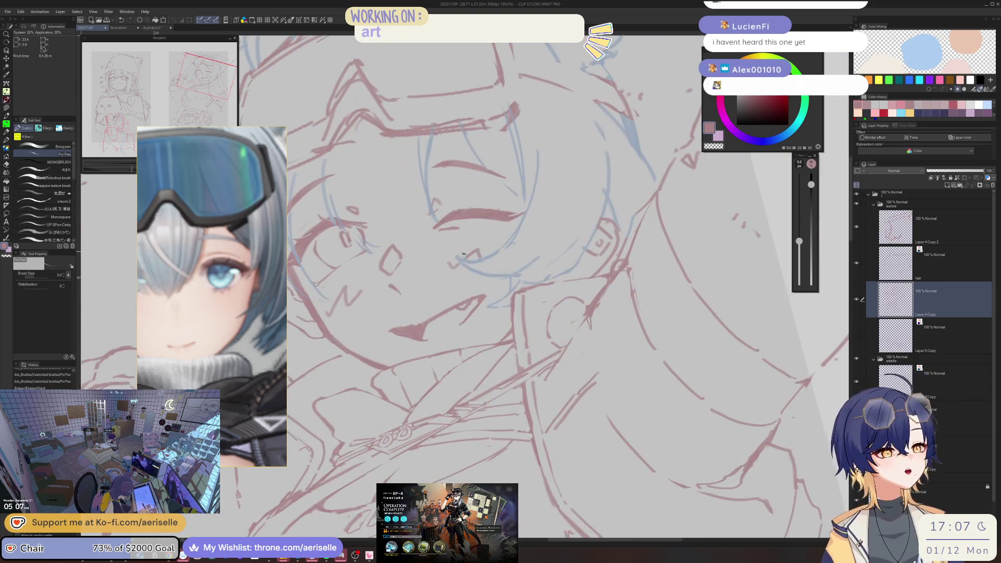
scroll(441, 267, up, 4)
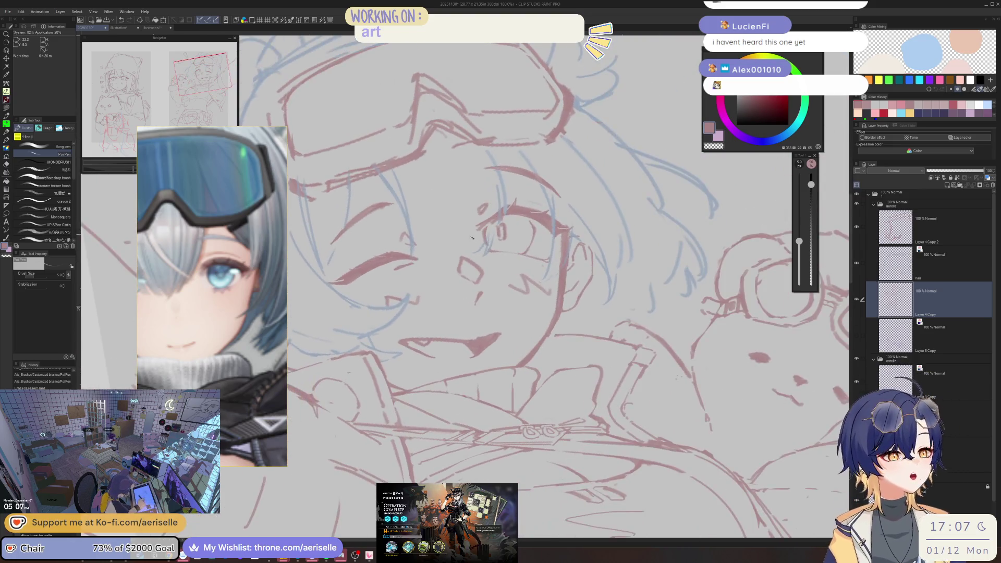
Erase a stroke near the eye, then undo the erasure
key(e)
drag(489, 229, 483, 254)
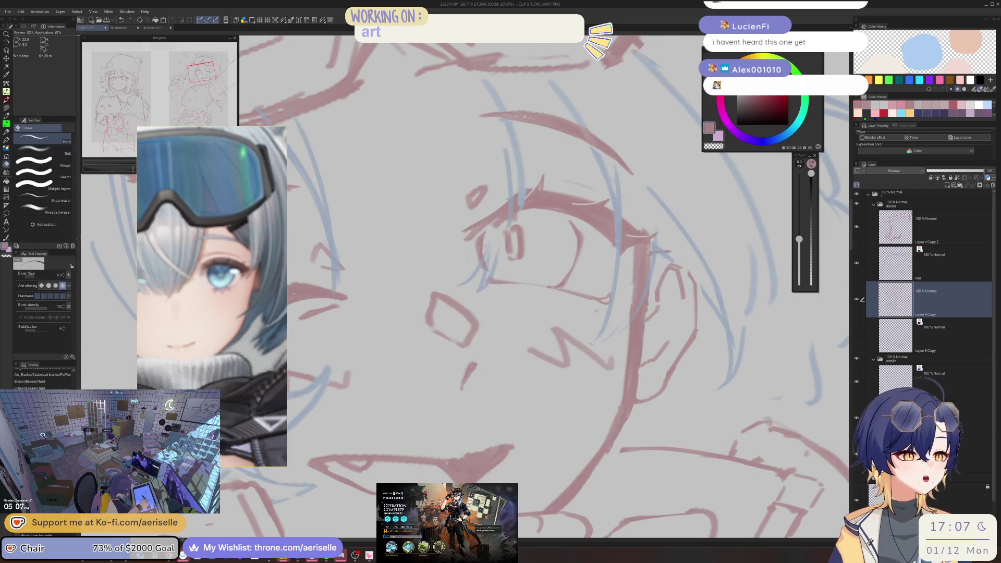
key(ctrl+z)
key(ctrl+z)
key(p)
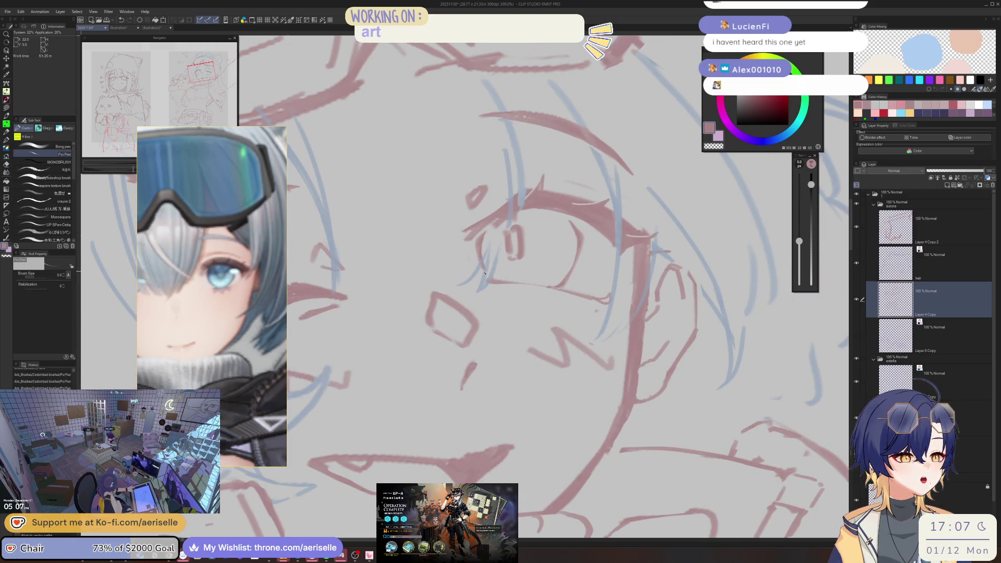
scroll(582, 150, down, 7)
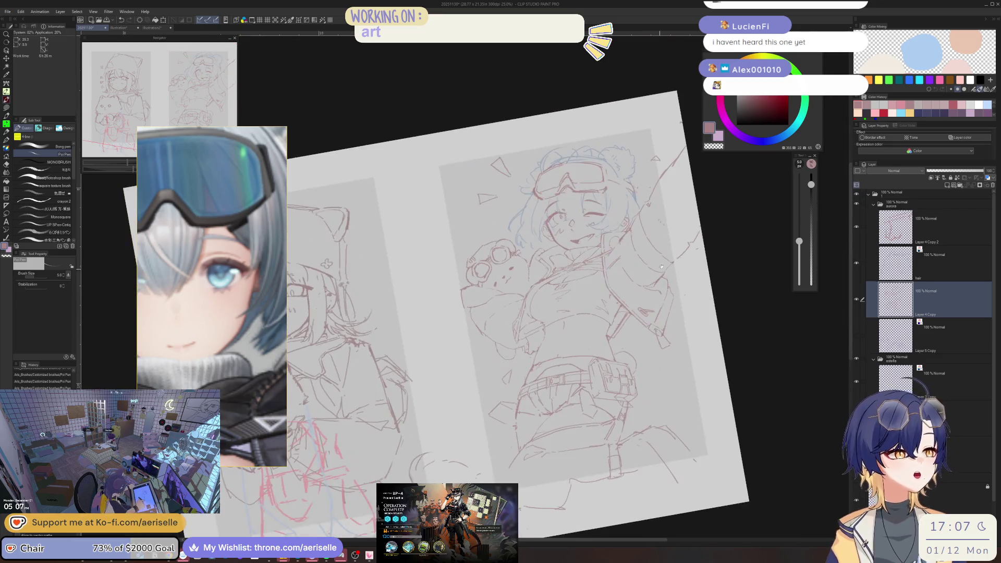
scroll(564, 265, up, 4)
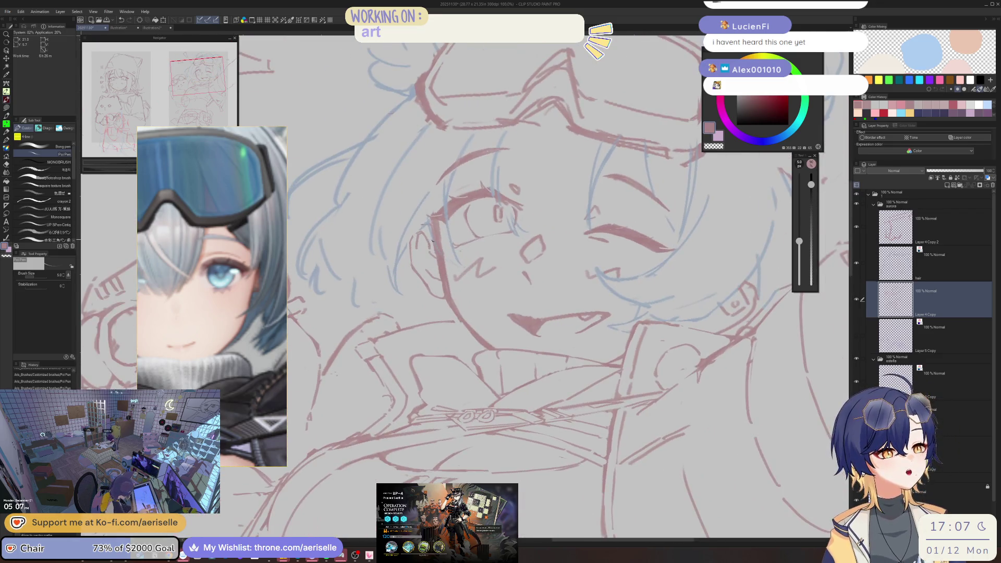
With a larger eraser, remove small strokes near the left eye and right of the face
key(e)
key(bracketright)
key(bracketright)
key(bracketright)
drag(431, 230, 434, 245)
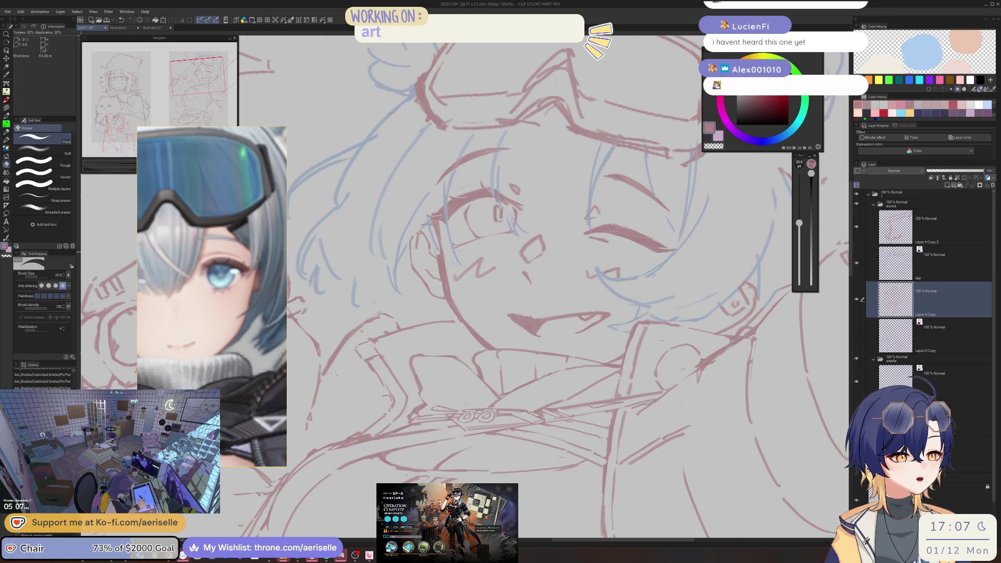
scroll(434, 240, down, 4)
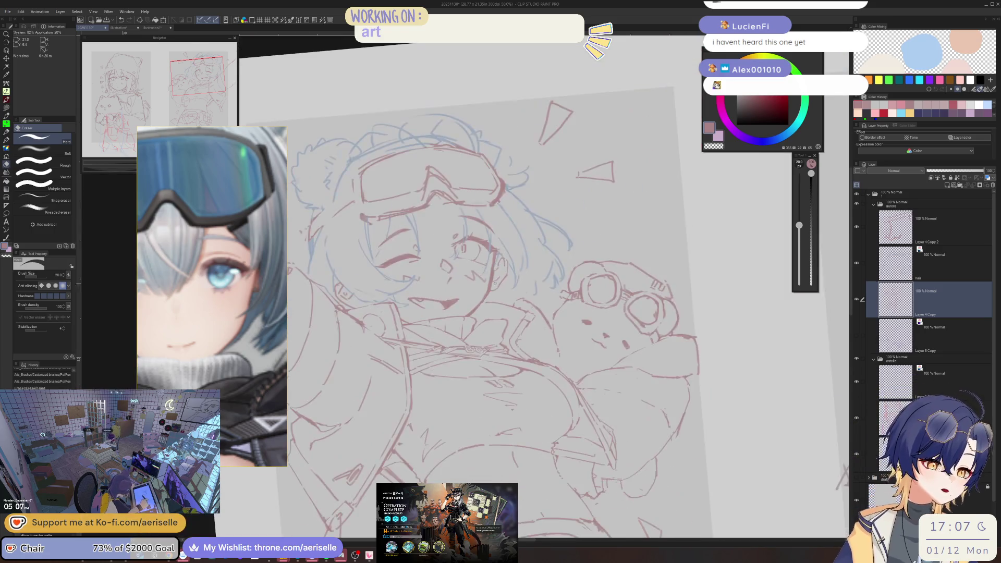
scroll(522, 281, up, 4)
drag(498, 273, 494, 297)
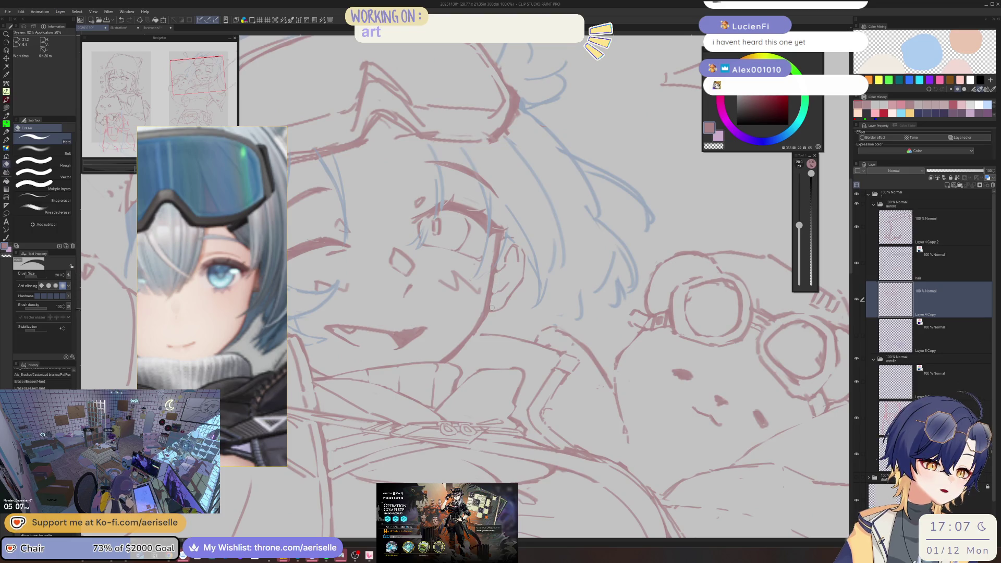
scroll(492, 308, down, 4)
scroll(508, 246, up, 3)
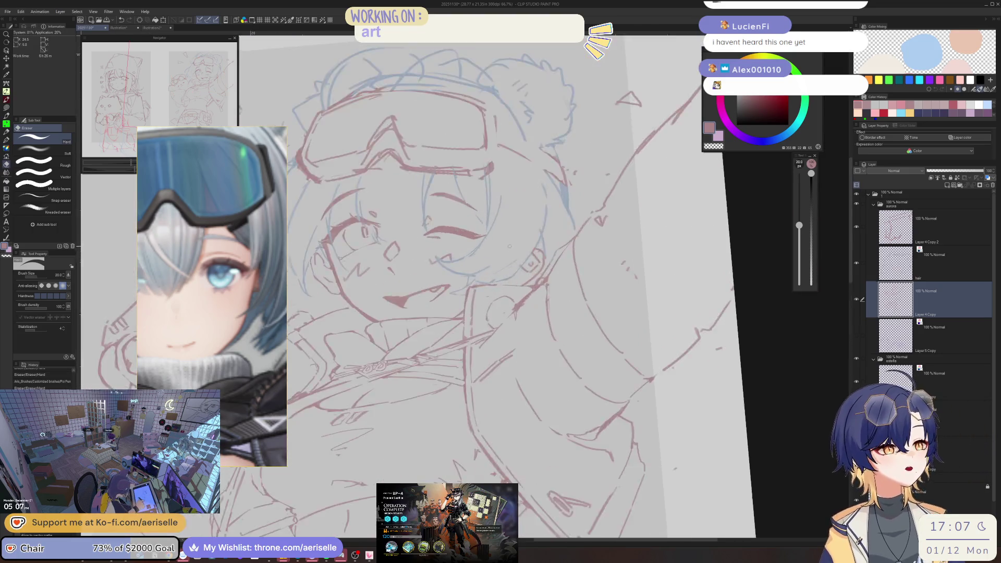
Mirror the canvas to check the face and return to the pen
key(h)
scroll(577, 225, up, 4)
key(p)
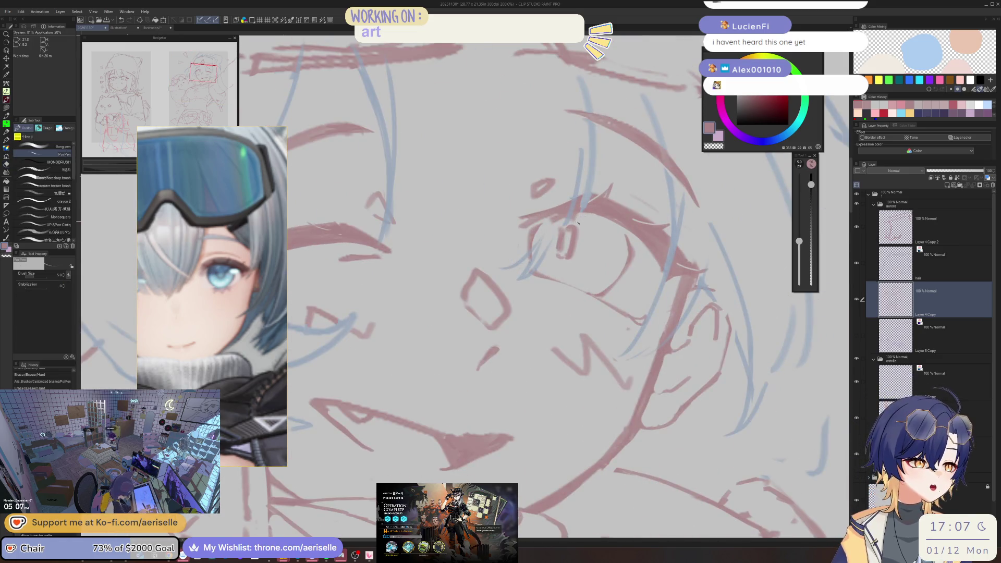
scroll(577, 225, down, 4)
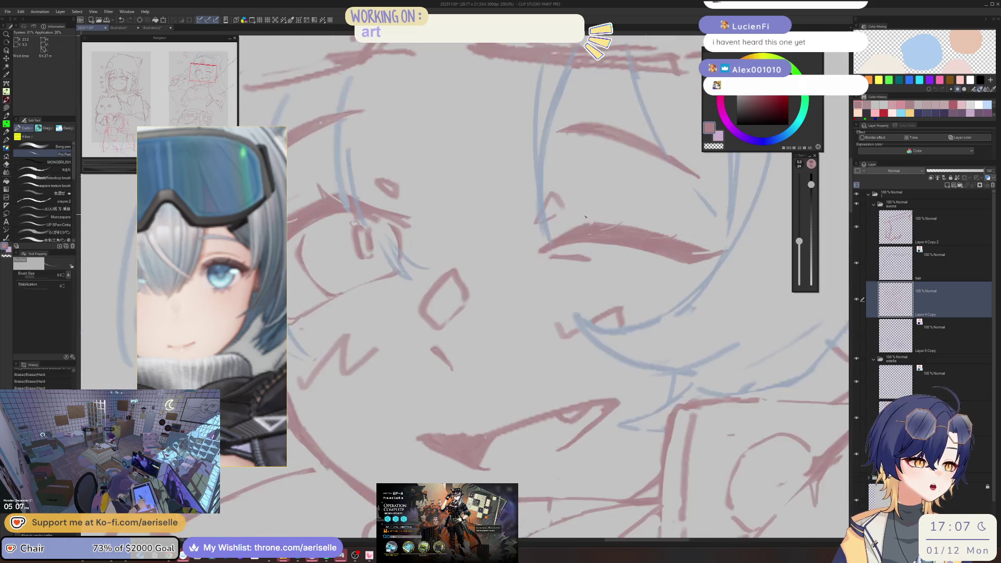
scroll(527, 214, up, 3)
Lasso the eye, move it slightly right, and deselect
key(m)
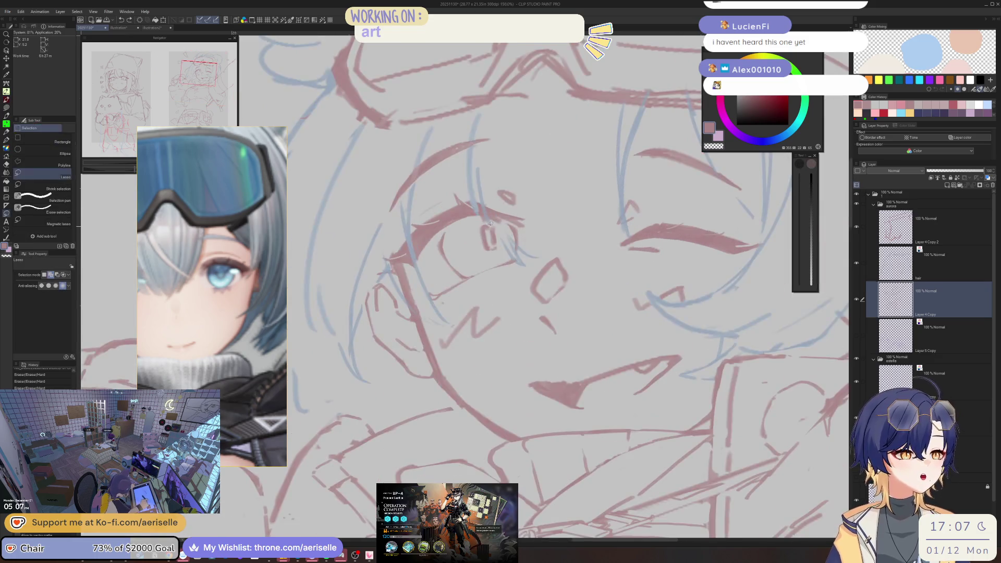
drag(509, 244, 502, 237)
key(k)
key(ctrl+d)
Mirror and pan the view to check the figure, then save the drawing
scroll(640, 117, down, 5)
scroll(640, 117, down, 1)
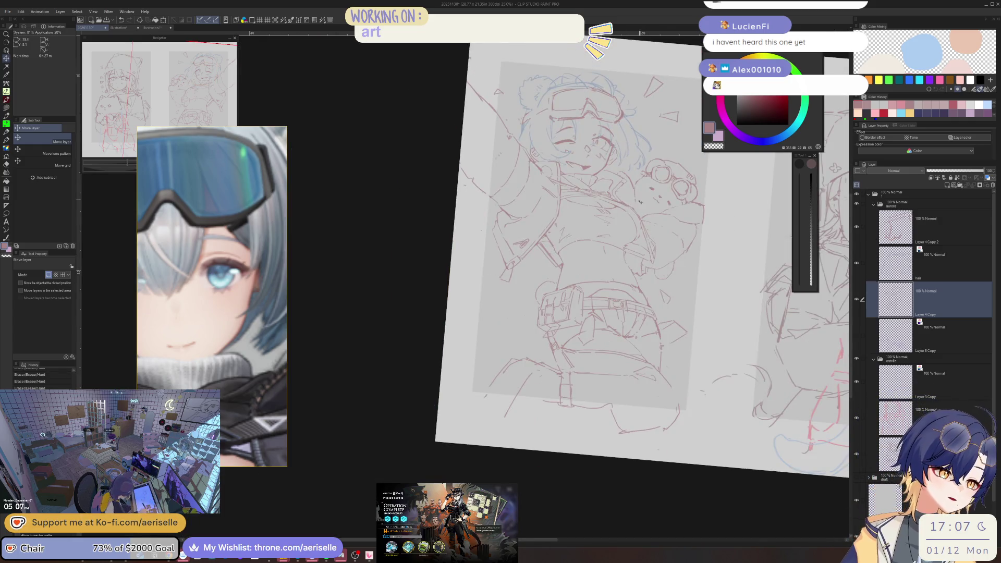
key(h)
drag(518, 252, 580, 308)
scroll(483, 261, up, 3)
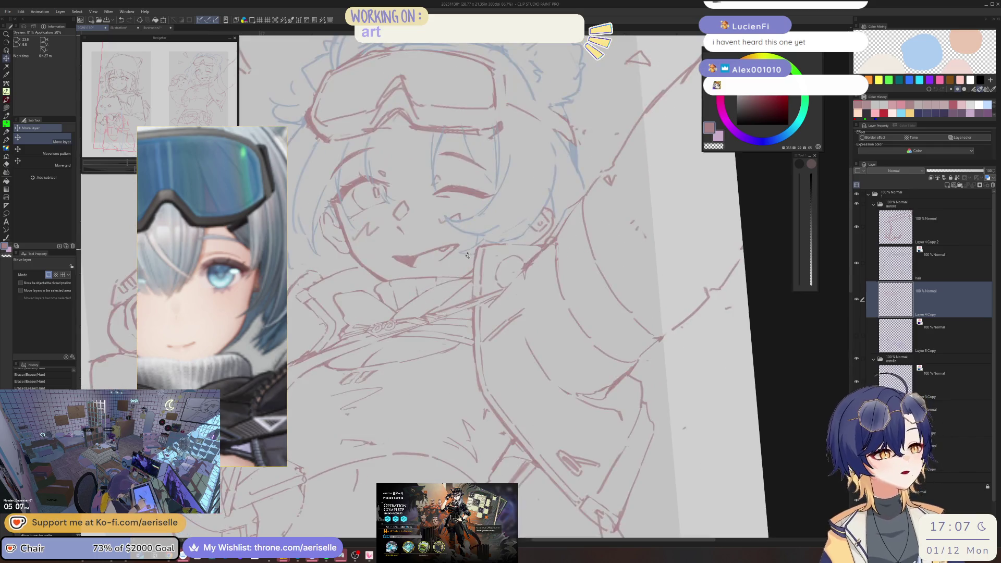
key(p)
scroll(570, 239, down, 3)
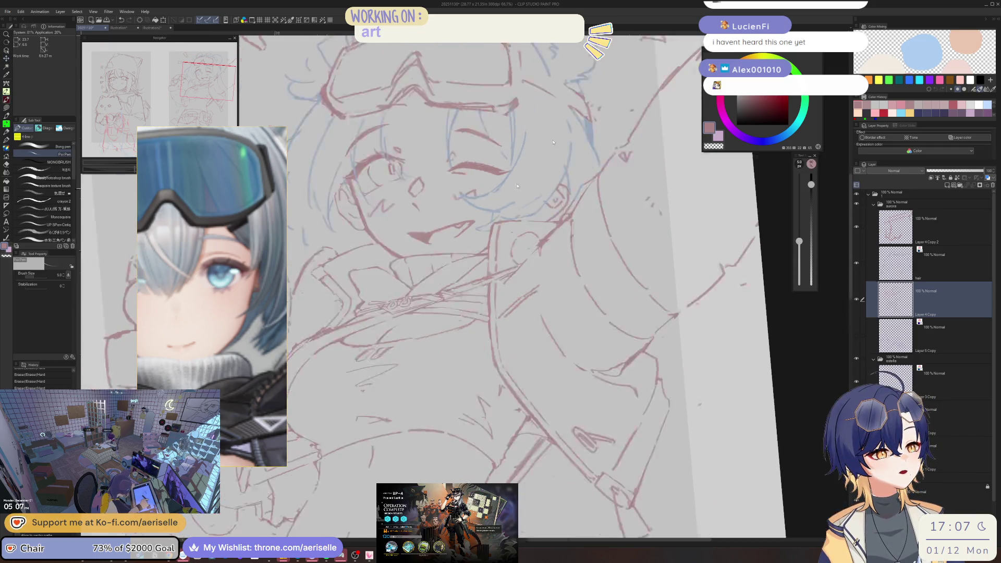
key(ctrl+s)
scroll(569, 239, down, 2)
On the hair layer, enlarge the pen to size 8 and draw a thin hair strand
click(898, 263)
scroll(580, 216, up, 5)
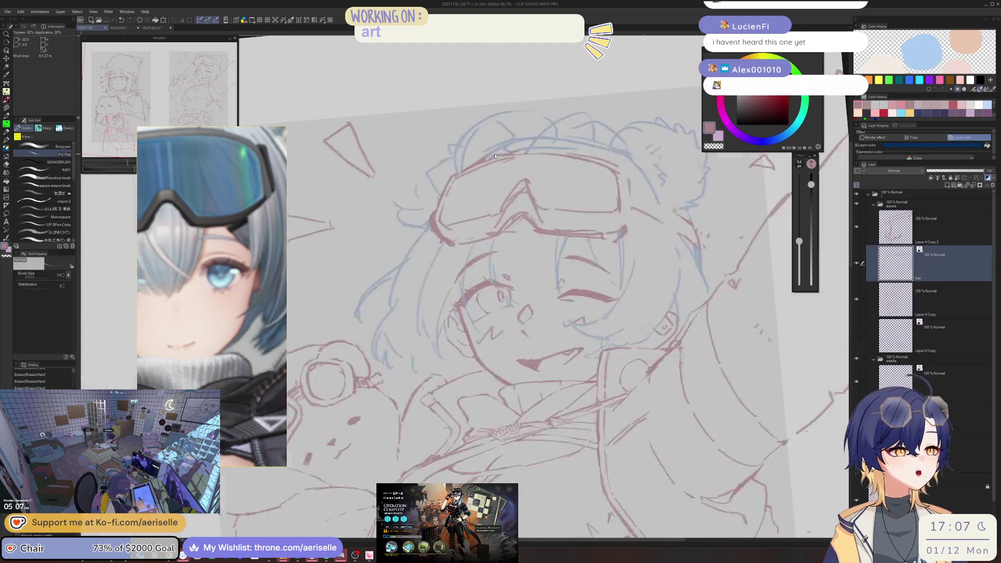
key(e)
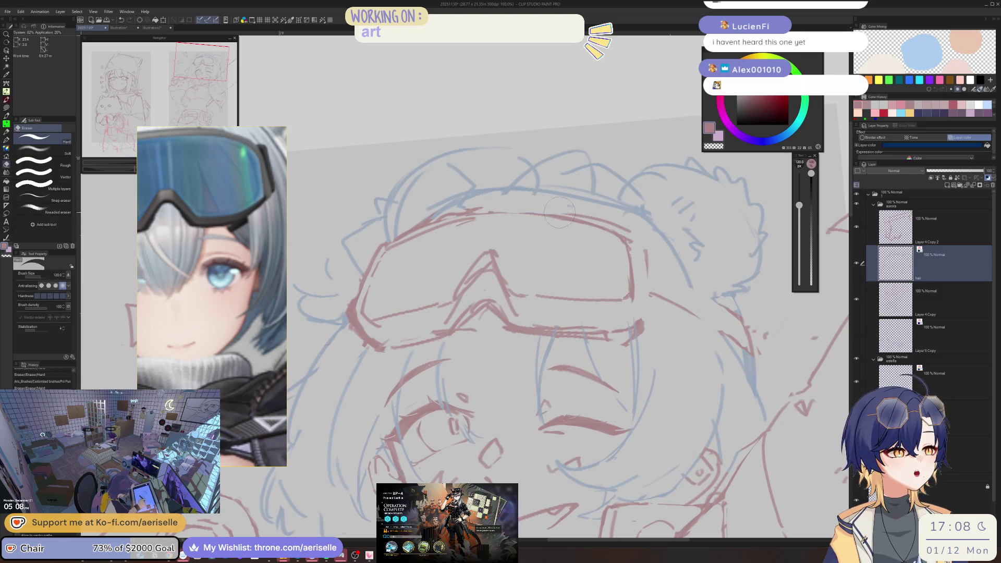
scroll(542, 175, down, 4)
scroll(541, 175, up, 4)
key(p)
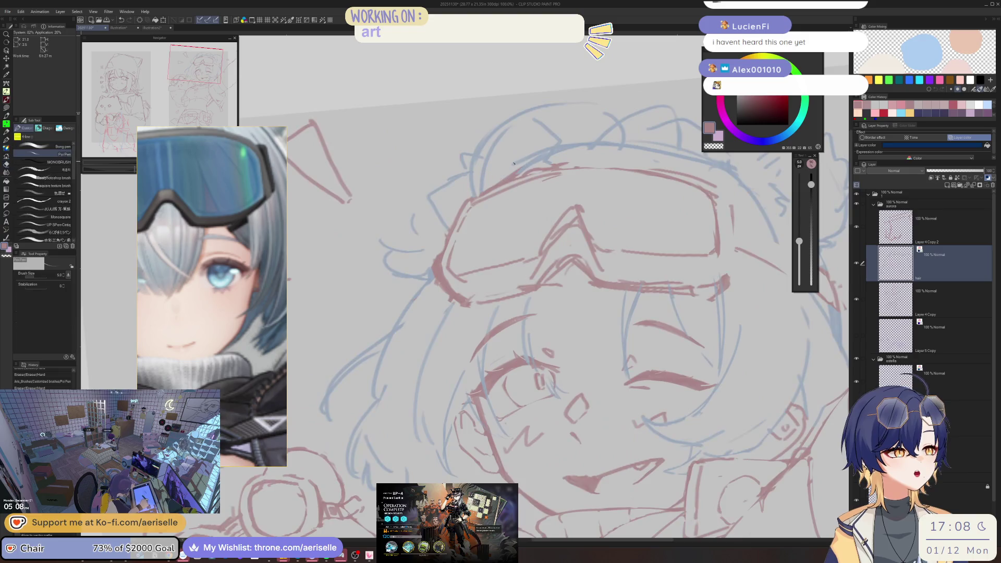
key(bracketright)
key(bracketright)
key(bracketright)
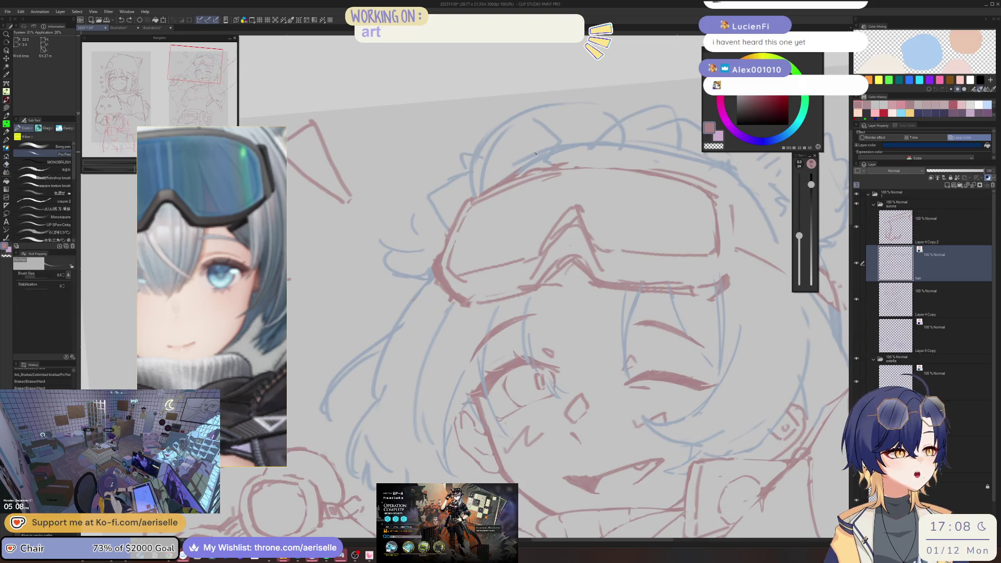
mouse_move(668, 279)
mouse_down()
mouse_move(602, 158)
mouse_move(569, 131)
mouse_up()
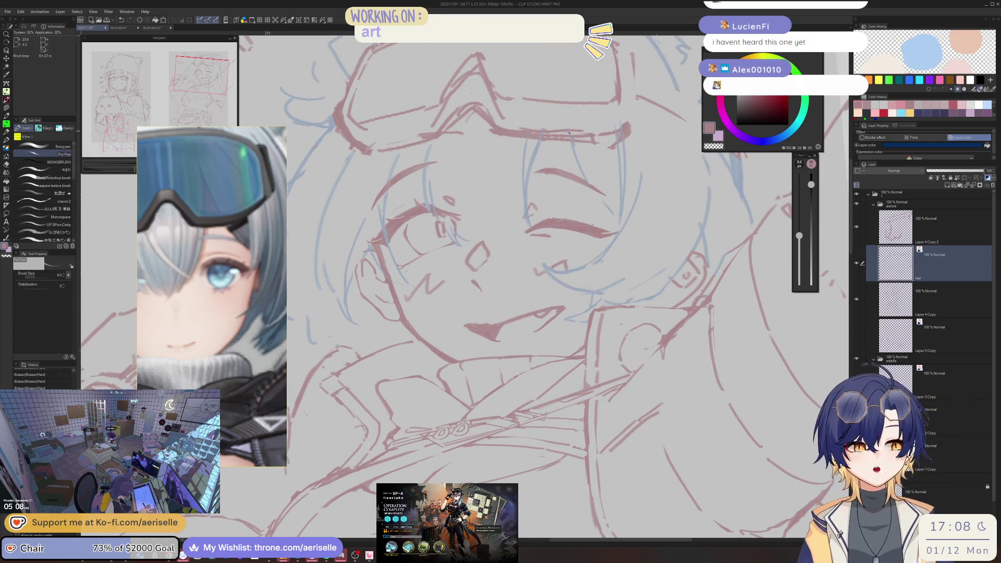
drag(482, 110, 507, 198)
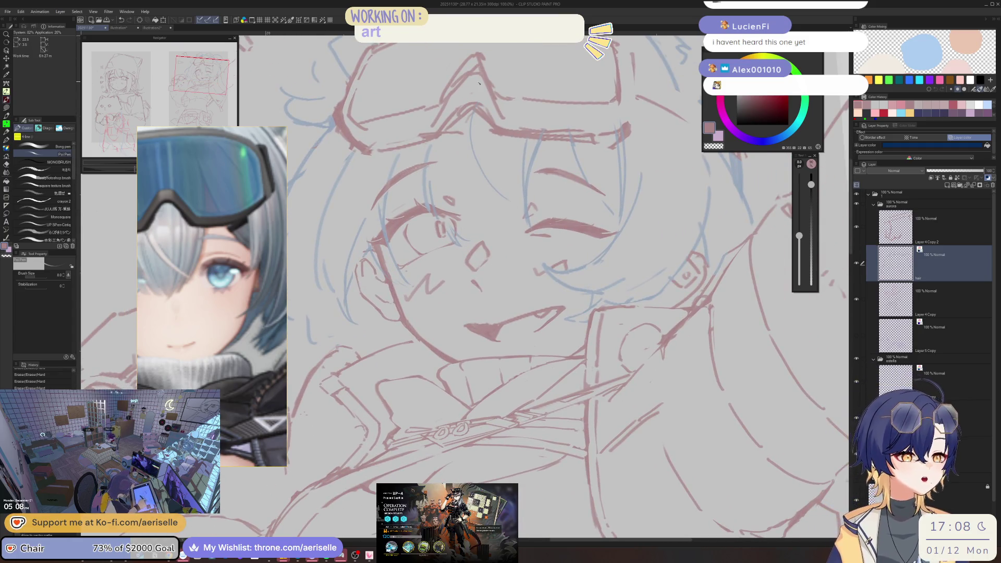
Select the goggles freehand, nudge them into place, and deselect
drag(573, 260, 532, 268)
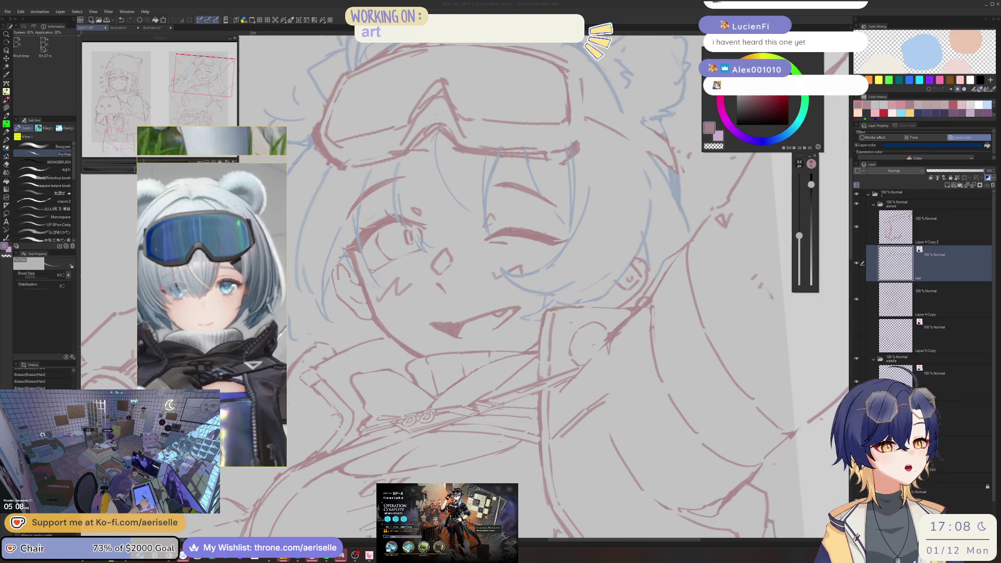
click(451, 163)
key(bracketright)
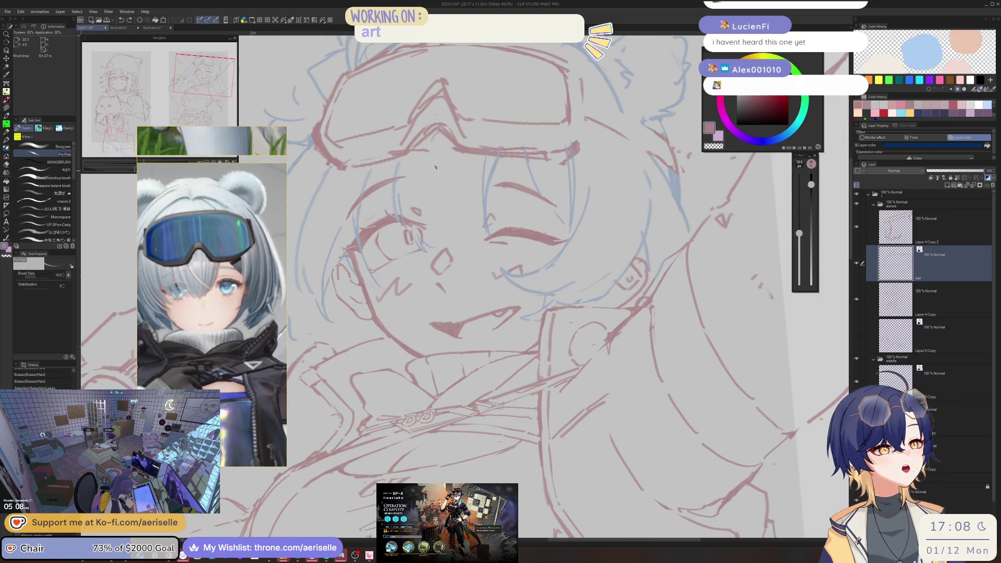
drag(441, 142, 466, 156)
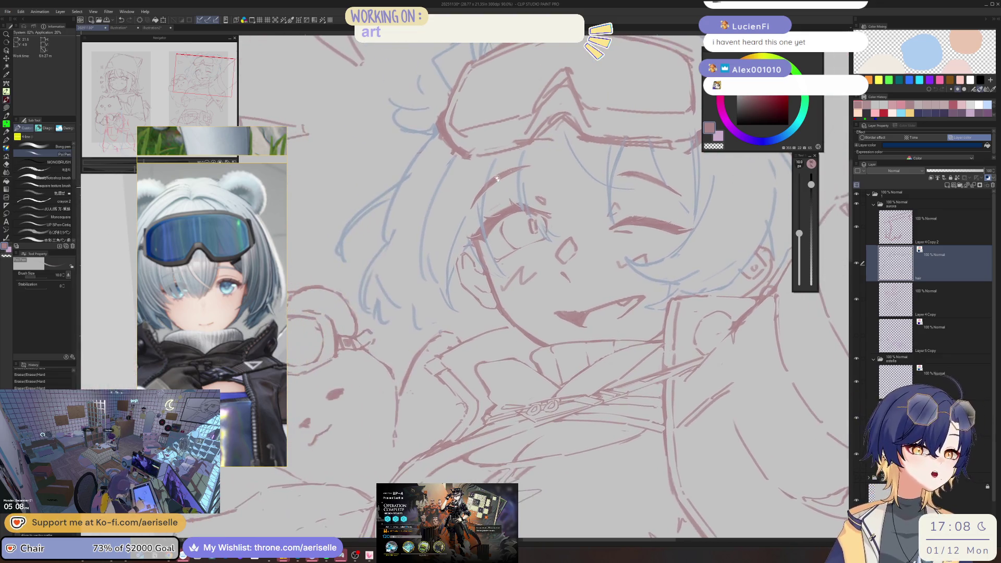
key(ctrl+d)
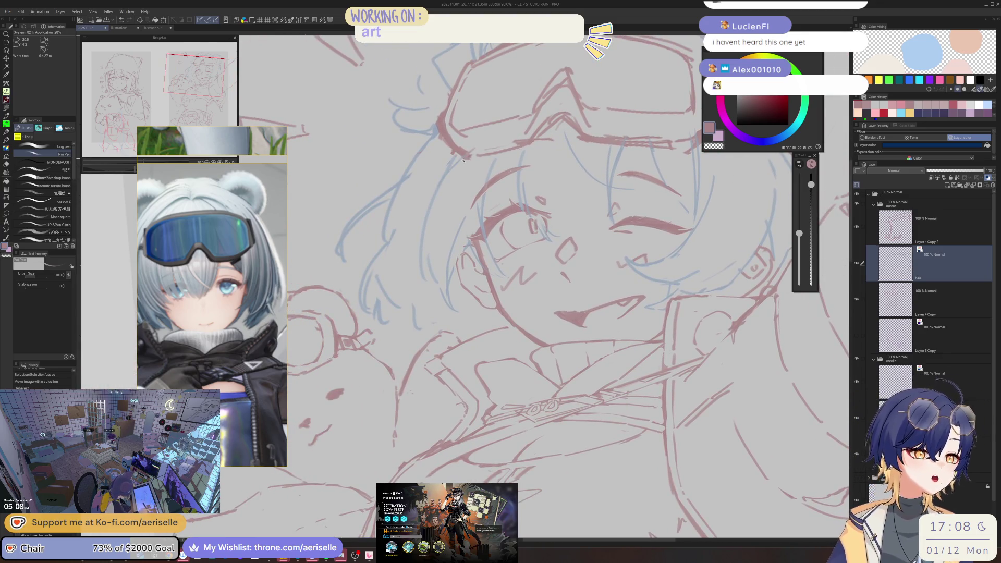
key(e)
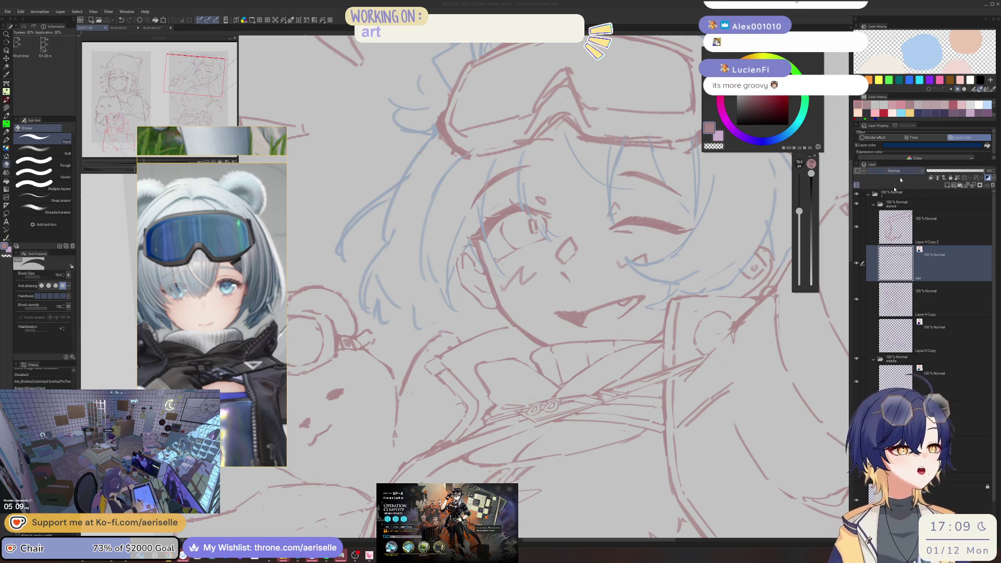
click(435, 146)
Erase a stray line near the goggles and small marks by the left eye and hair strands
mouse_move(435, 146)
mouse_down()
mouse_move(469, 169)
mouse_move(459, 148)
mouse_move(492, 157)
mouse_move(502, 224)
mouse_up()
key(p)
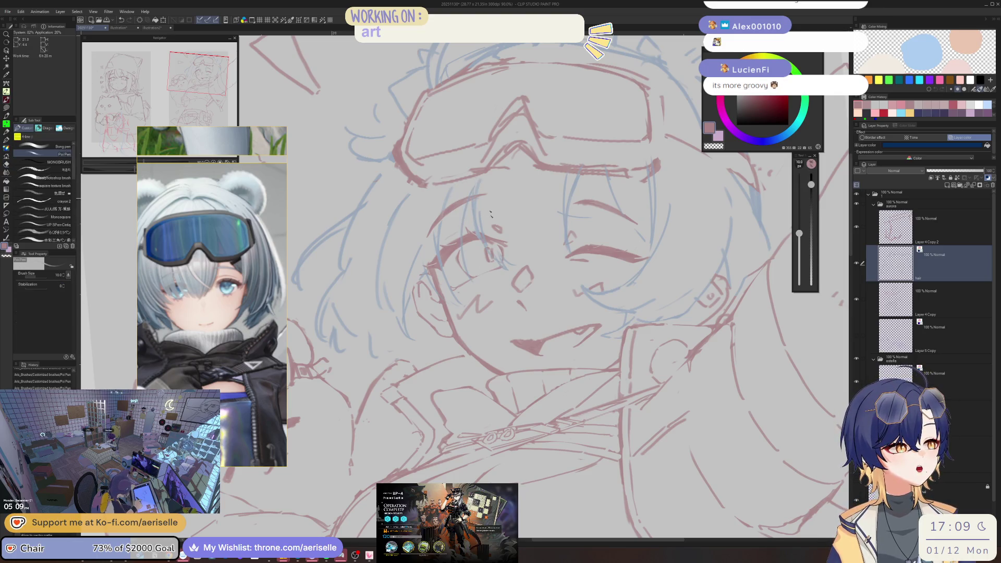
key(e)
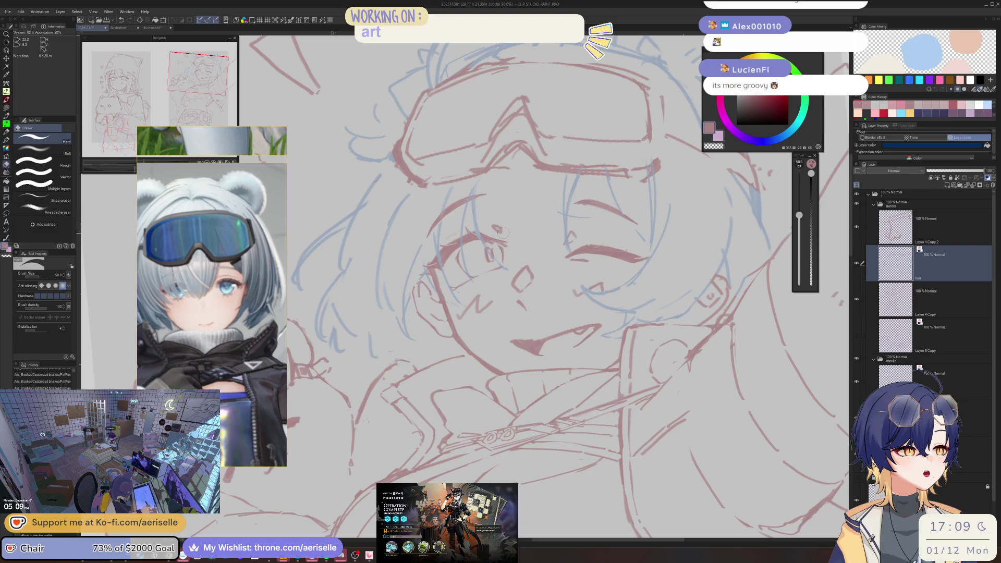
key(p)
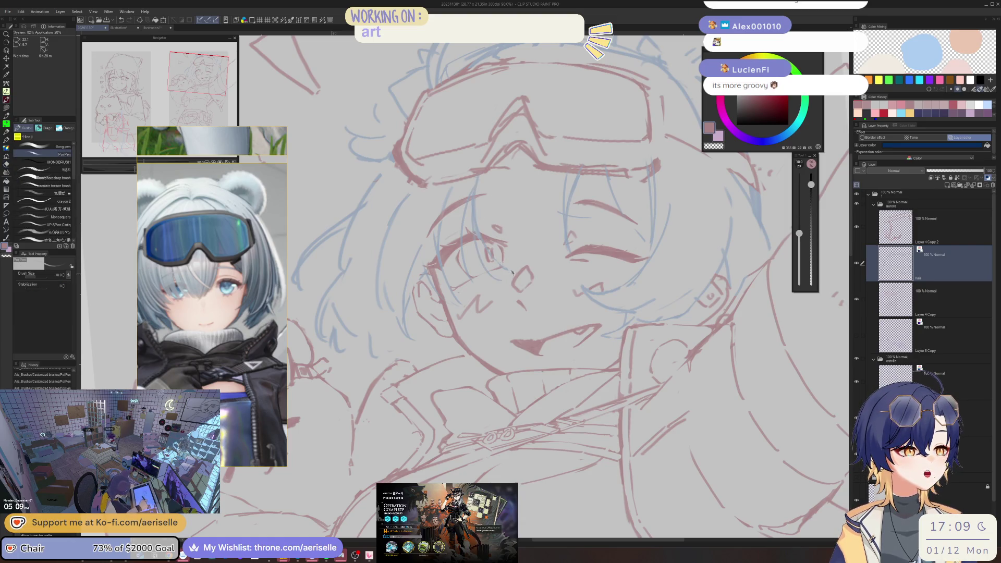
drag(494, 250, 522, 262)
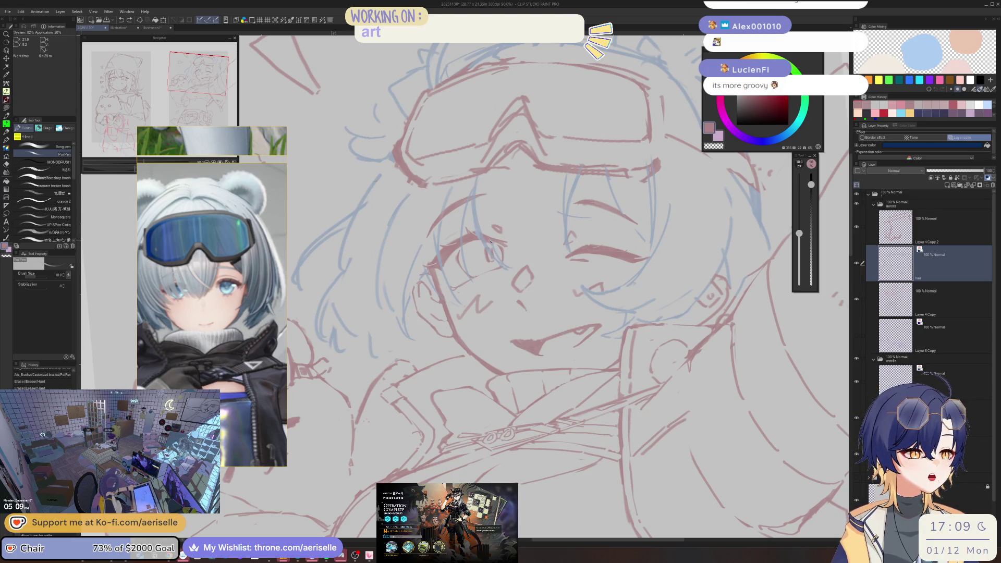
drag(547, 198, 551, 257)
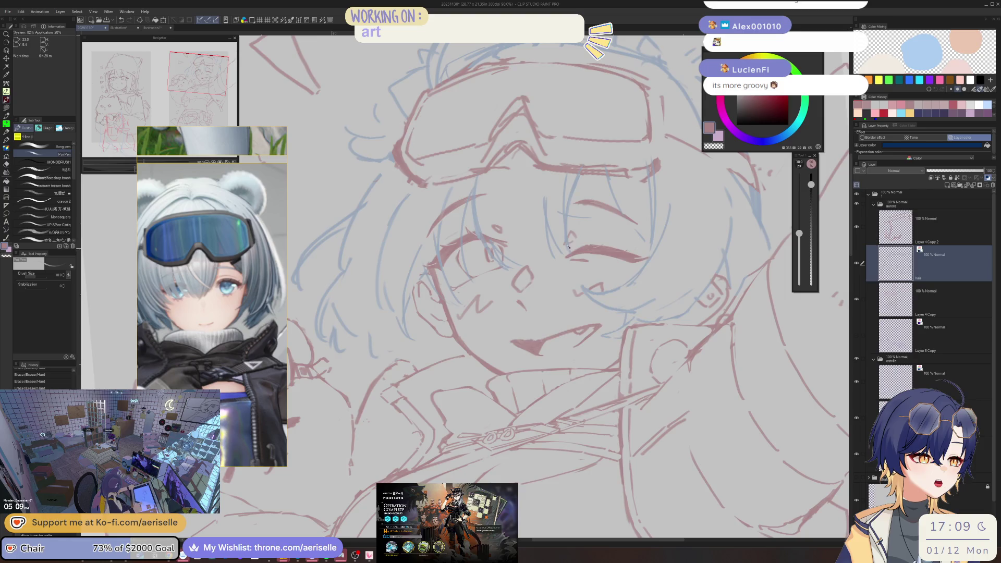
scroll(568, 249, down, 3)
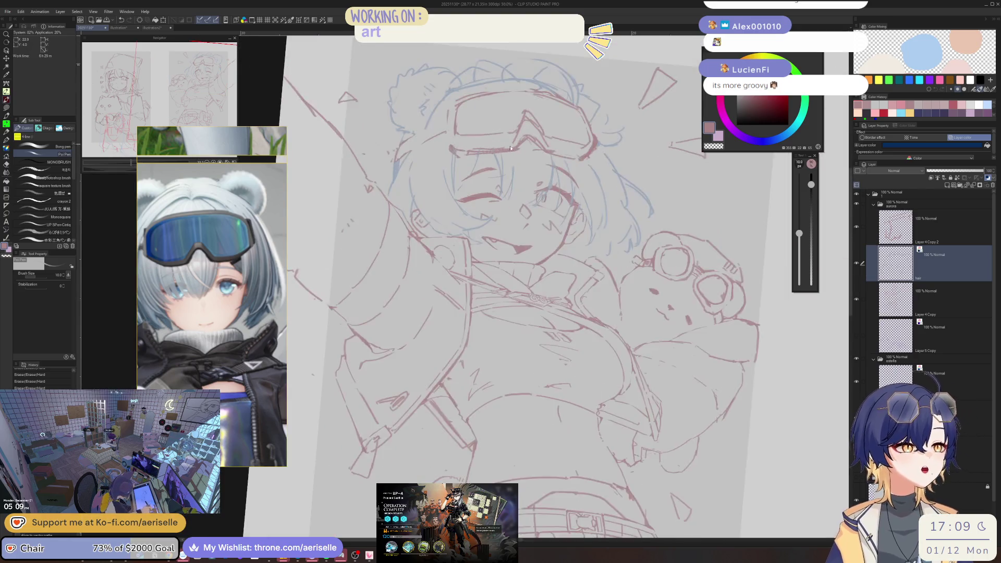
scroll(511, 147, up, 3)
Mirror the canvas and try a thin line beside the eye, then undo it
key(e)
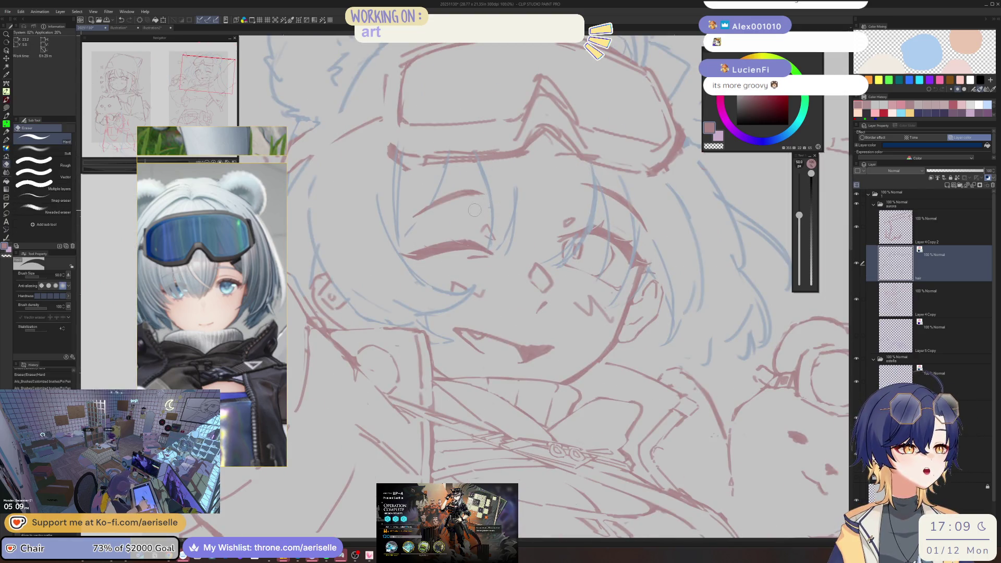
key(p)
key(h)
mouse_move(427, 161)
mouse_down()
mouse_move(436, 232)
mouse_move(441, 184)
mouse_move(412, 183)
mouse_up()
key(ctrl+z)
scroll(518, 73, down, 3)
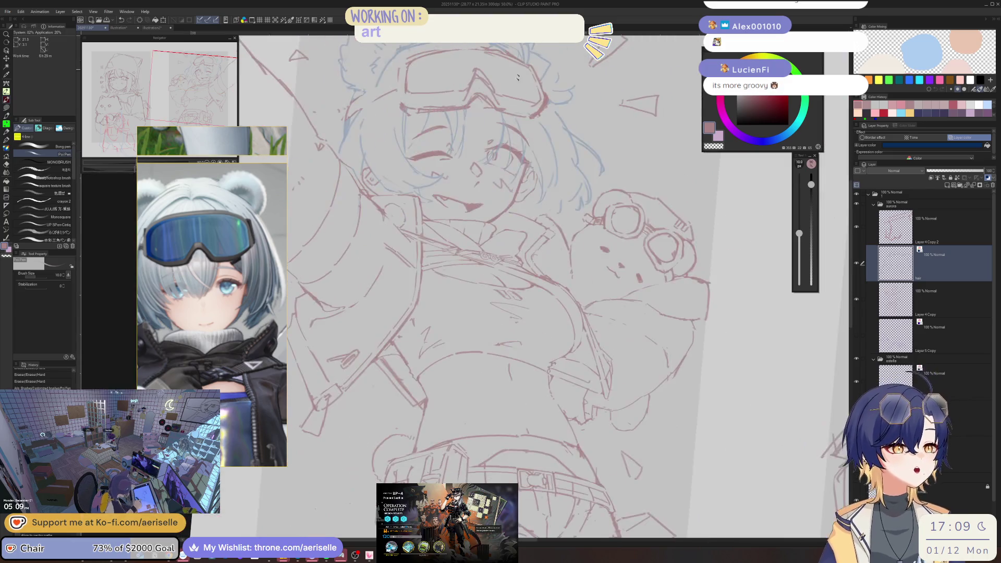
scroll(460, 101, up, 3)
Erase the small strokes beside the eye
key(e)
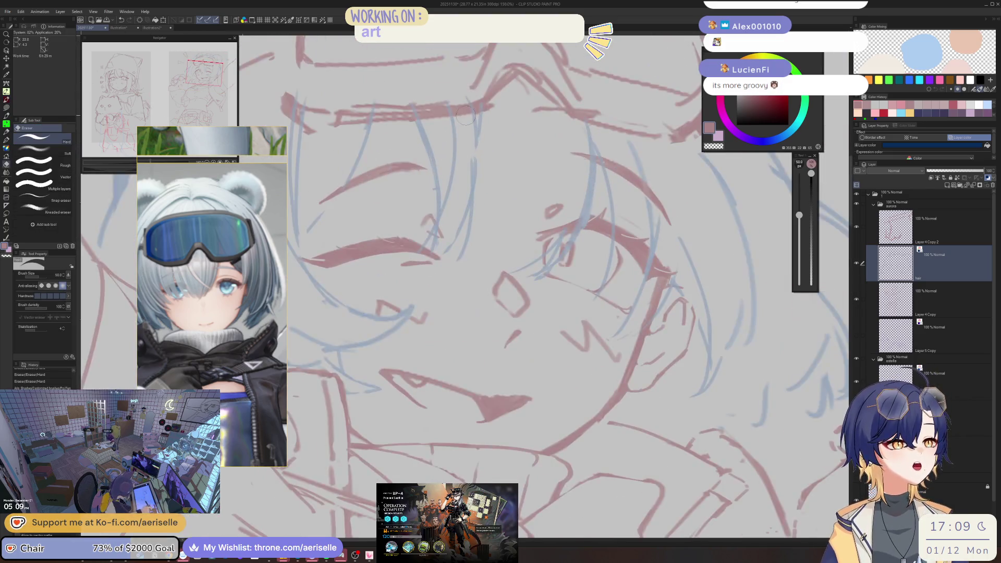
drag(472, 159, 475, 187)
mouse_move(474, 125)
mouse_down()
mouse_move(477, 145)
mouse_move(477, 135)
mouse_move(421, 184)
mouse_up()
key(p)
scroll(482, 137, down, 3)
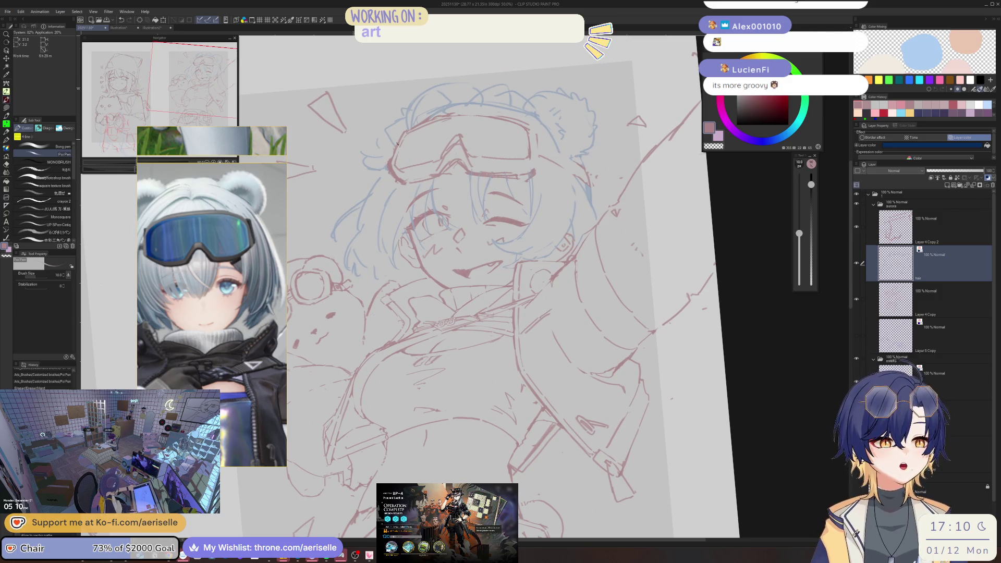
scroll(421, 185, up, 3)
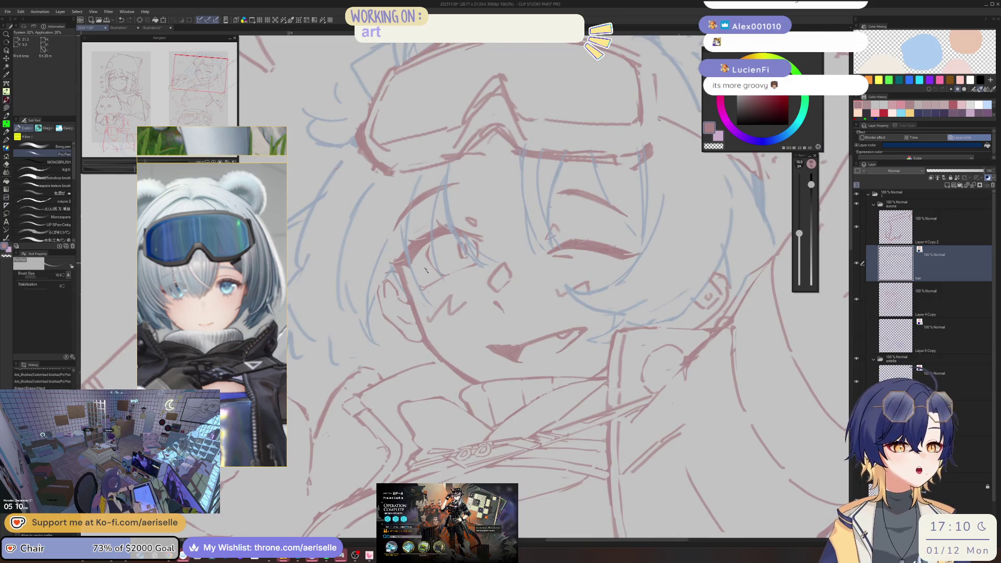
Pan across the sketch to review it, then save the drawing
drag(414, 198, 312, 172)
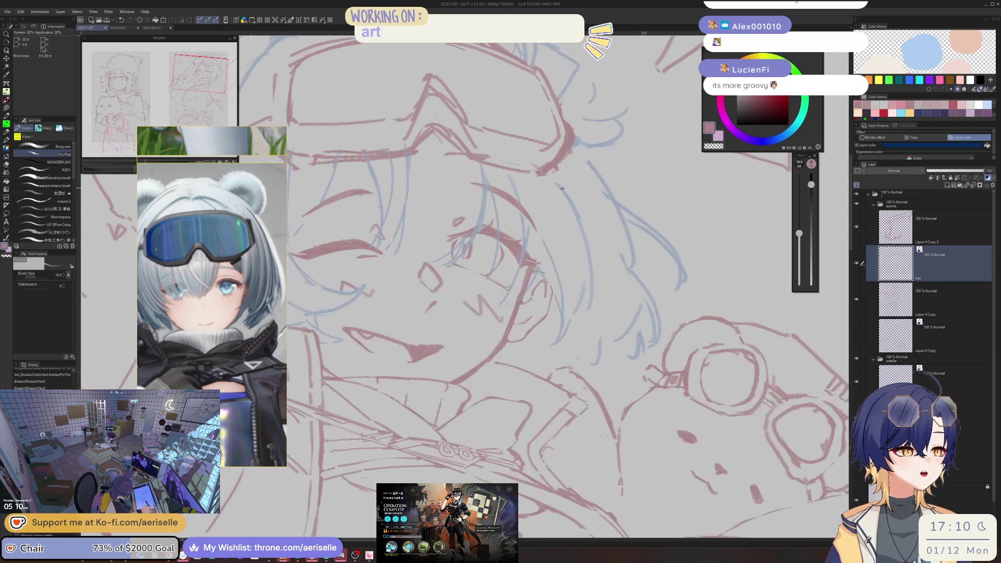
scroll(554, 192, down, 3)
scroll(555, 192, up, 2)
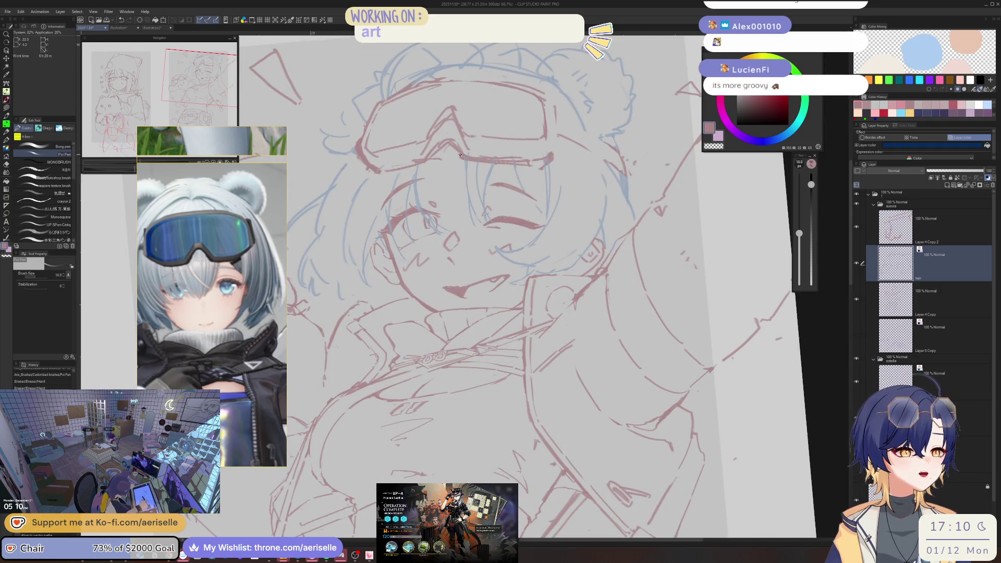
scroll(467, 156, up, 3)
key(e)
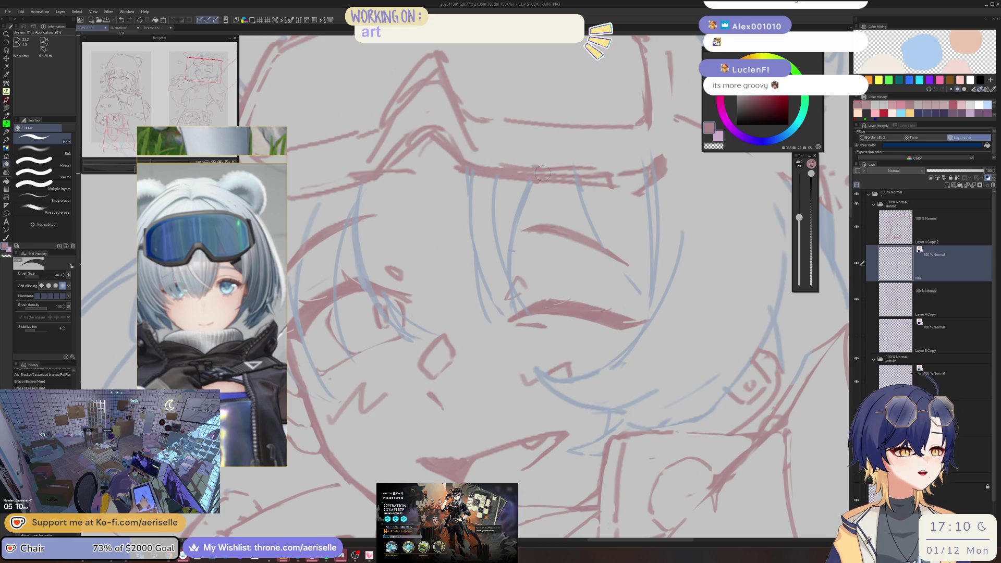
scroll(557, 165, down, 4)
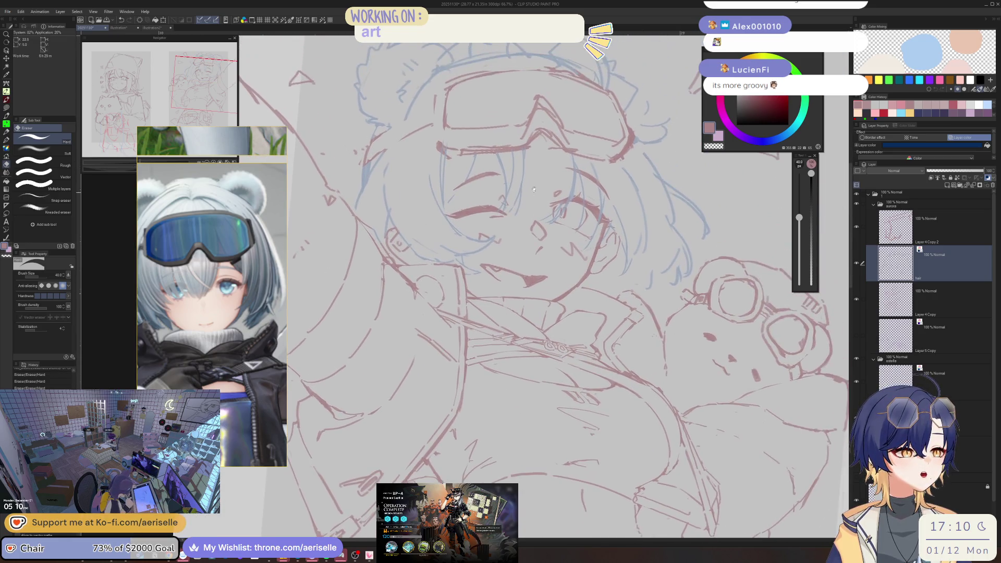
key(ctrl+s)
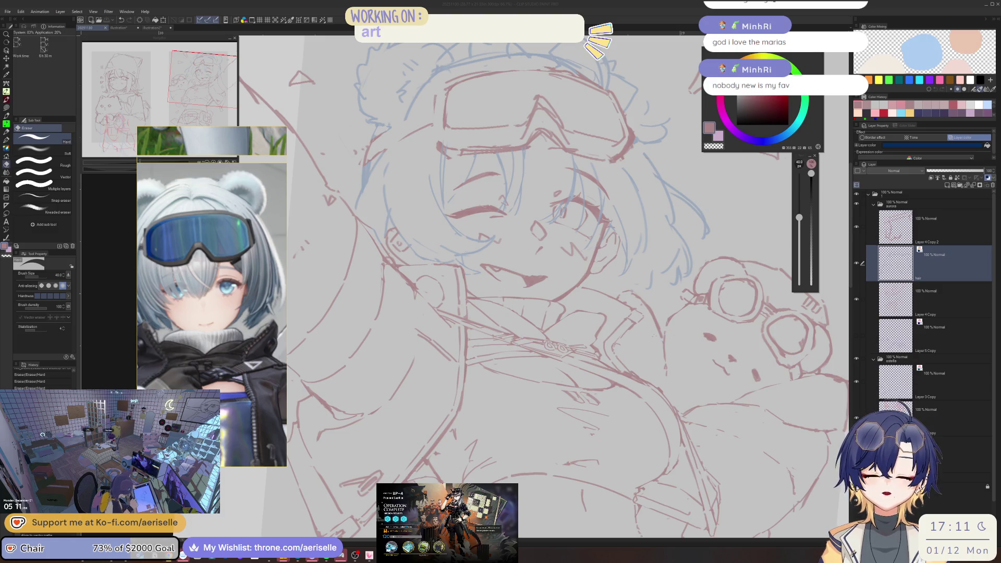
Erase the small stray mark at the goggle edge and a stray line nearby
click(623, 251)
scroll(623, 252, down, 3)
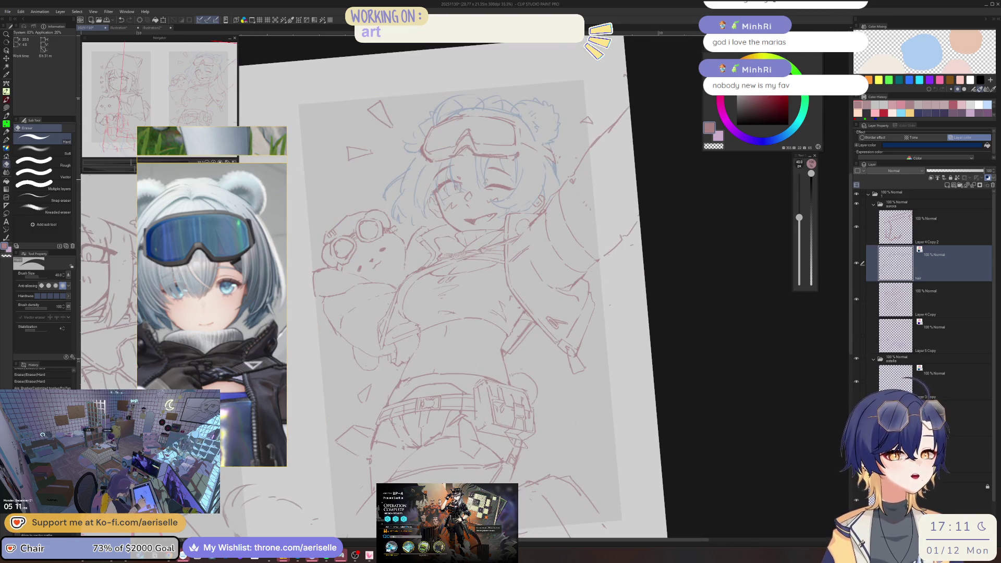
scroll(423, 144, up, 3)
key(p)
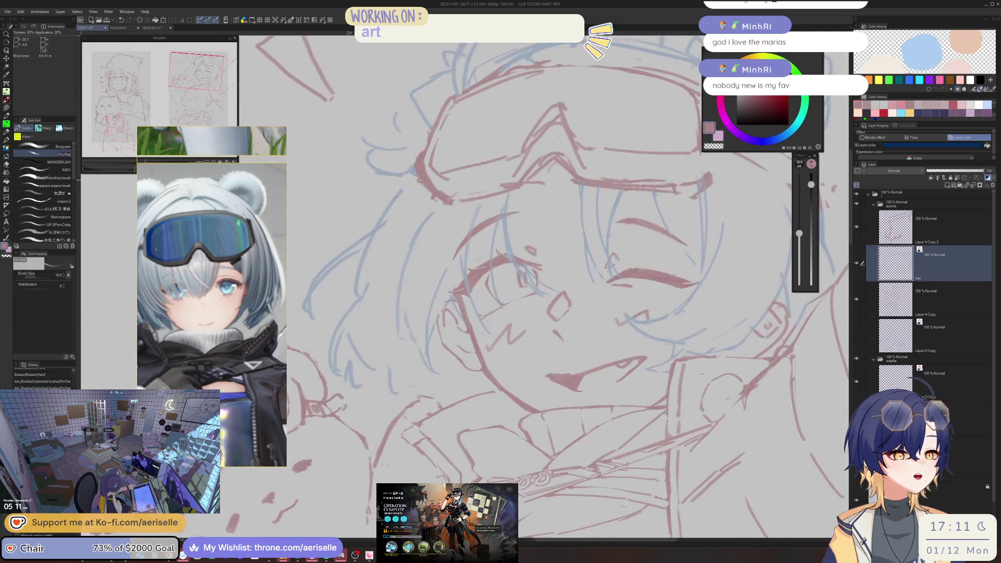
drag(417, 185, 402, 190)
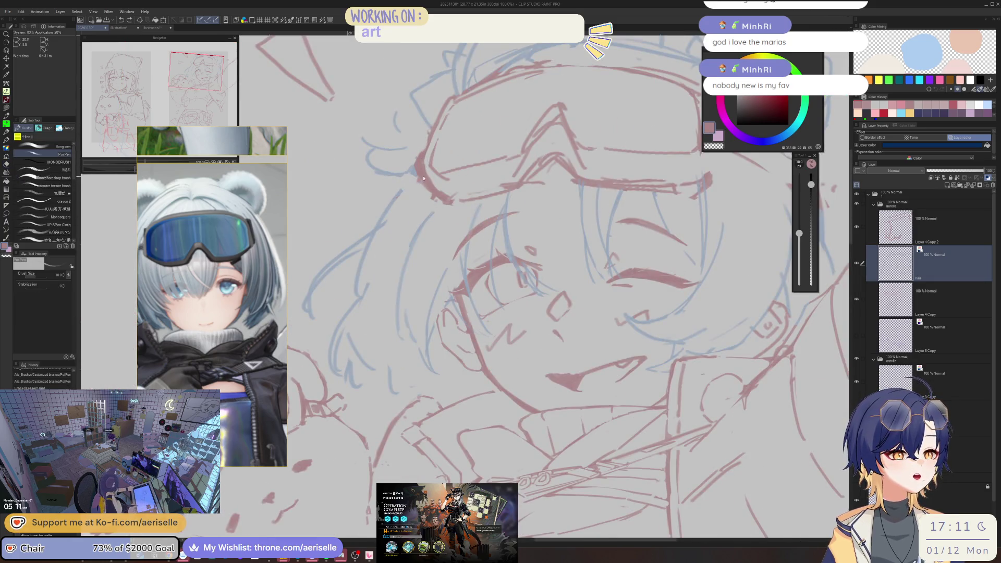
scroll(369, 240, down, 3)
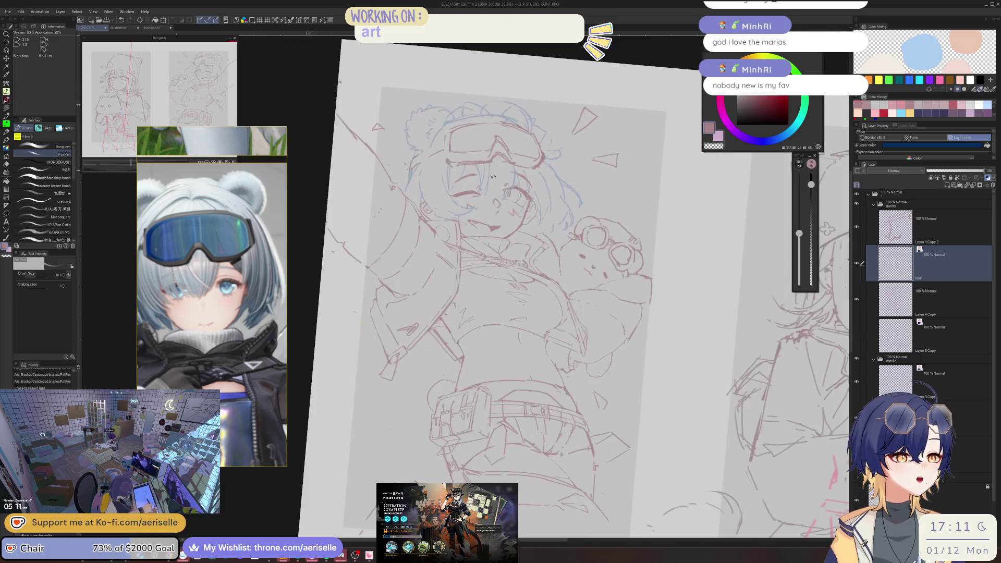
scroll(420, 199, up, 4)
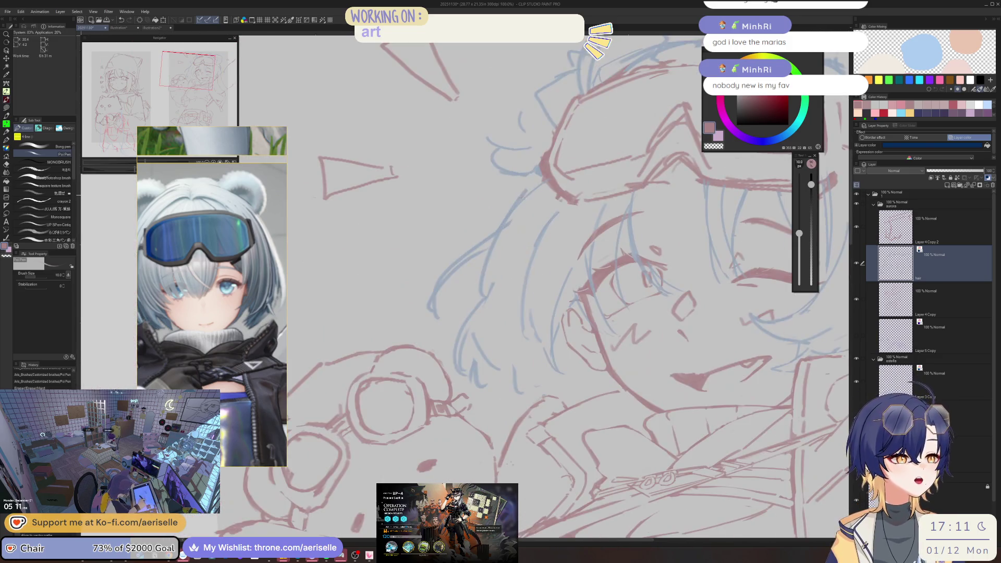
key(e)
mouse_move(524, 182)
mouse_down()
mouse_move(536, 194)
mouse_move(494, 178)
mouse_move(476, 152)
mouse_up()
scroll(530, 188, down, 4)
scroll(512, 202, up, 2)
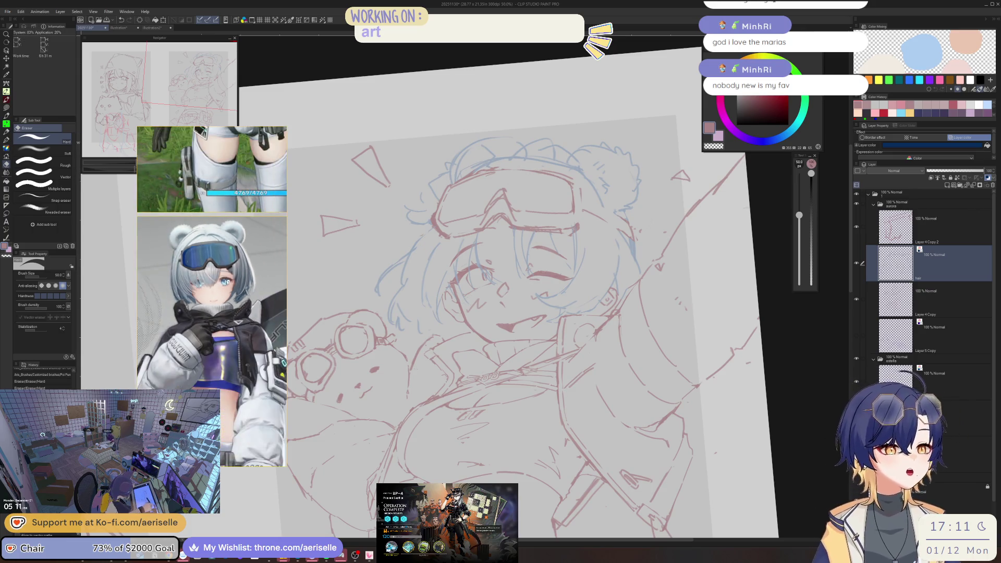
Erase stray hair lines near the goggles at eraser size 60 and add a stroke at their right edge
drag(430, 166, 439, 187)
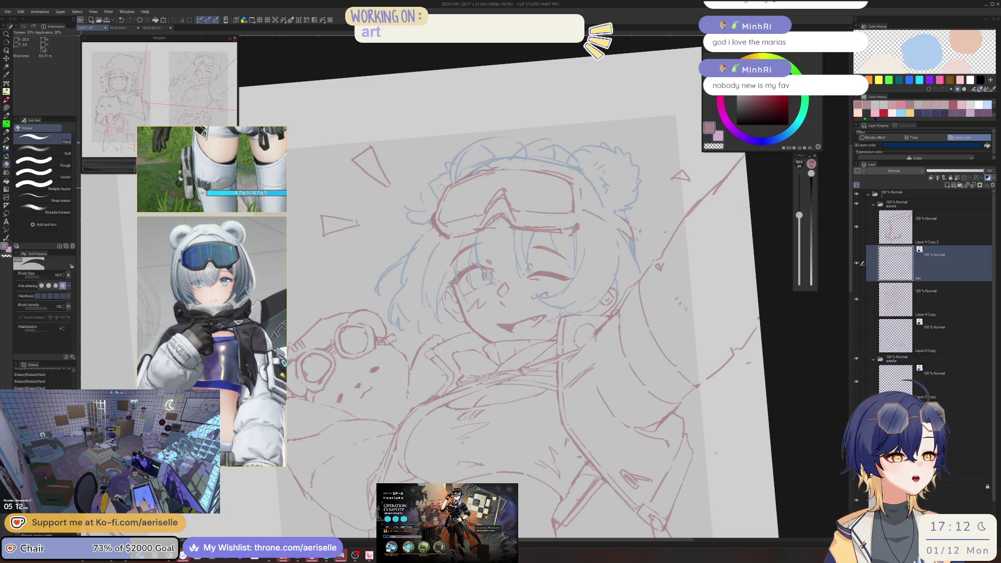
key(bracketright)
key(ctrl+z)
key(ctrl+z)
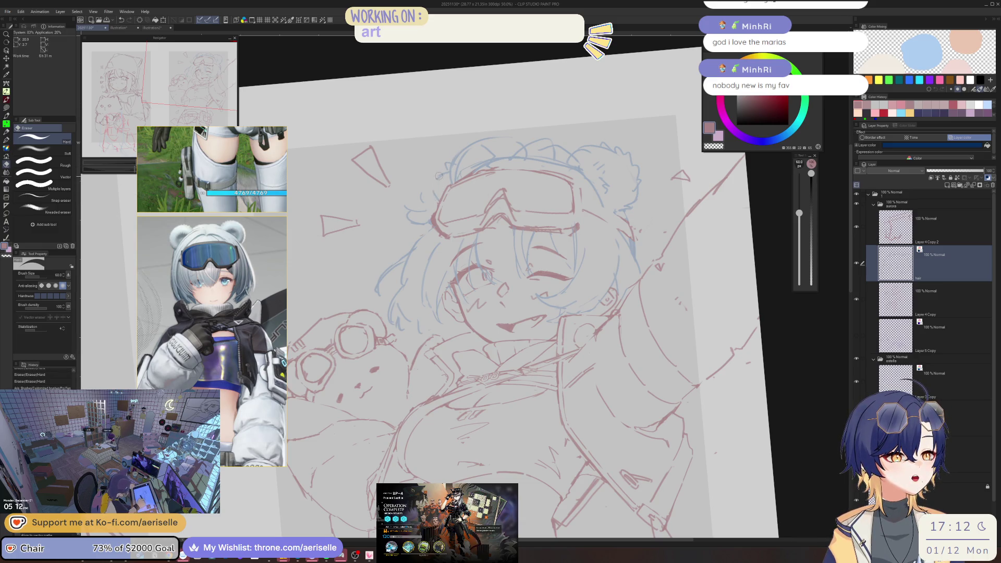
key(p)
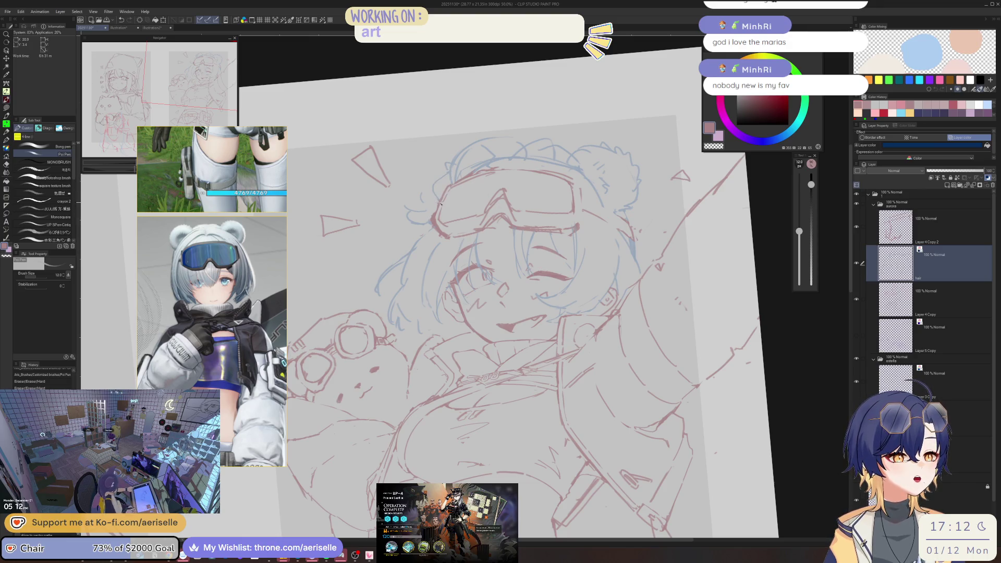
key(h)
drag(508, 221, 517, 207)
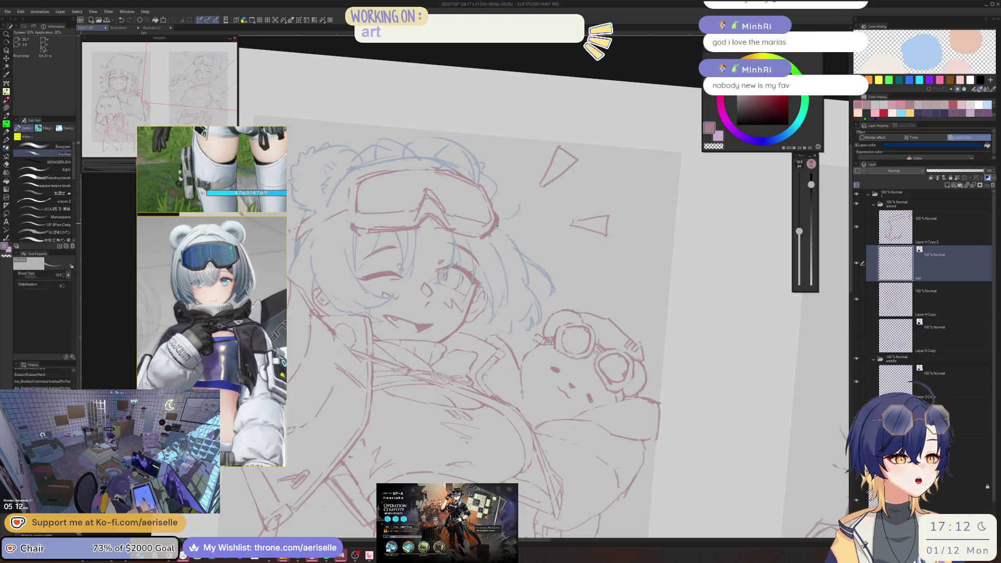
key(h)
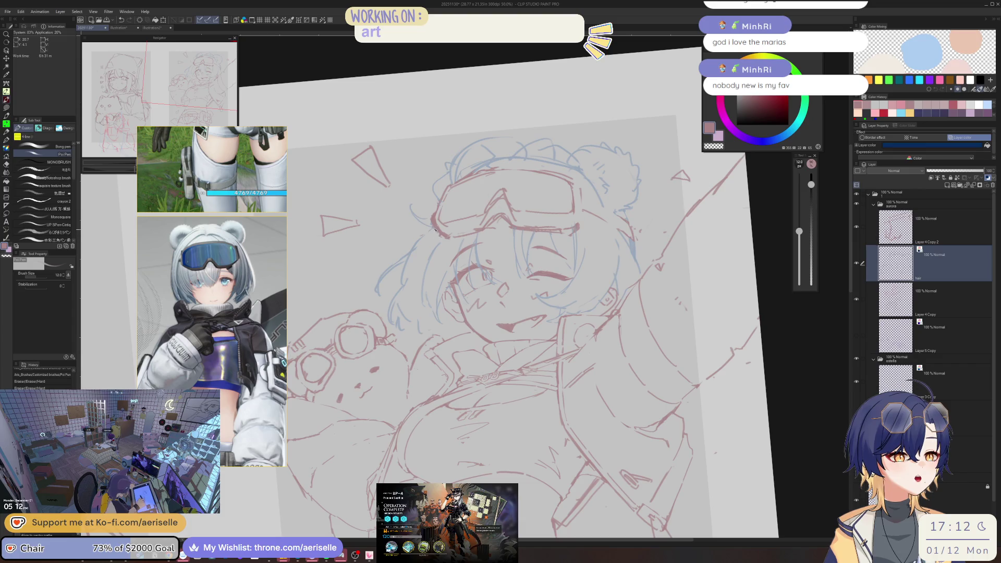
Erase line bits at the goggles' left edge and hair lines near the top of the head
drag(427, 228, 432, 227)
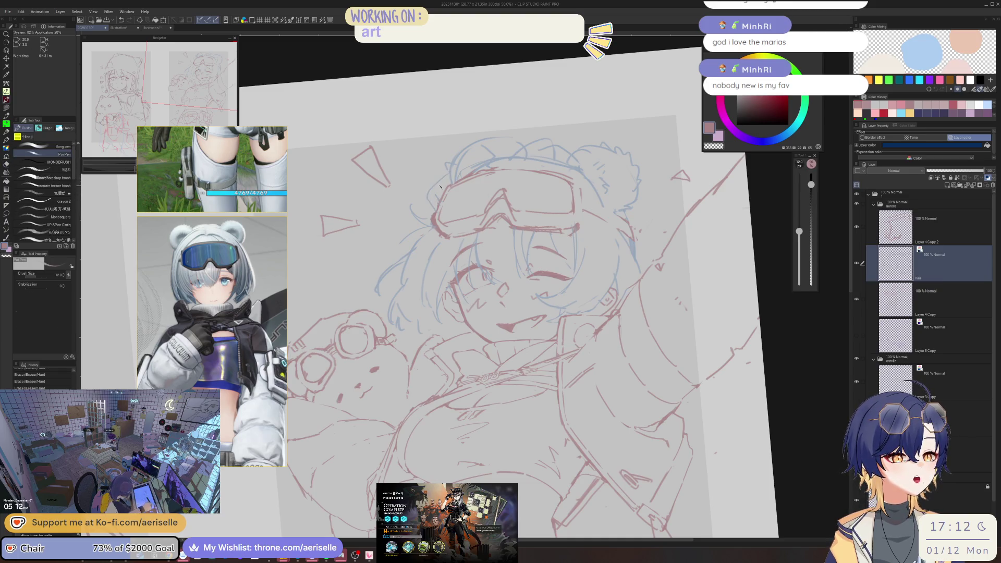
key(h)
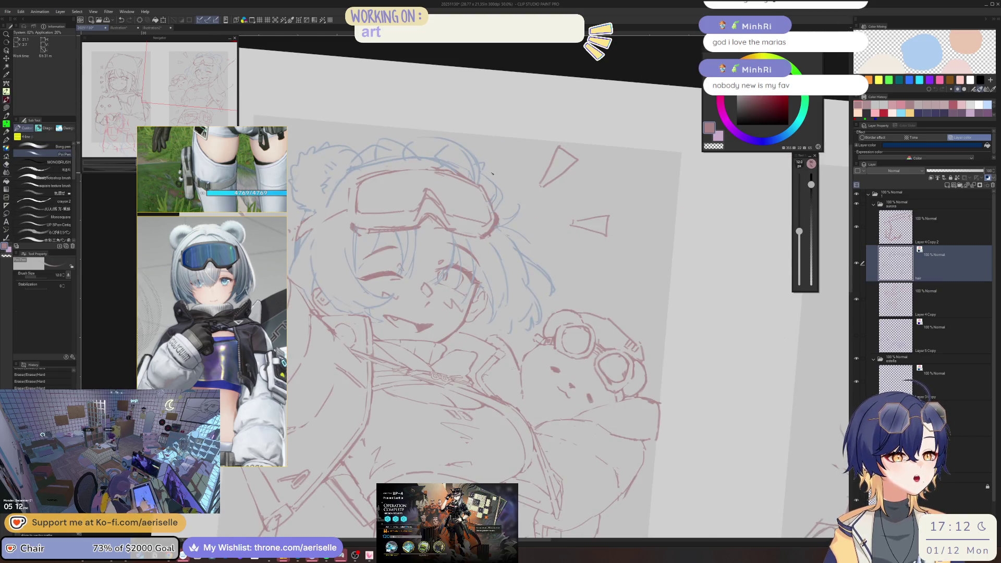
key(h)
key(e)
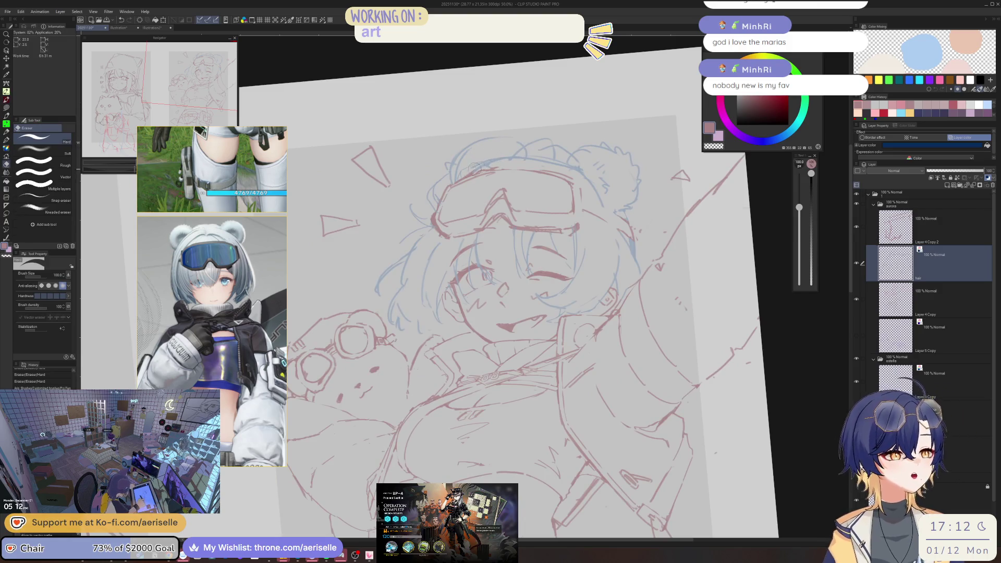
drag(476, 167, 496, 161)
key(p)
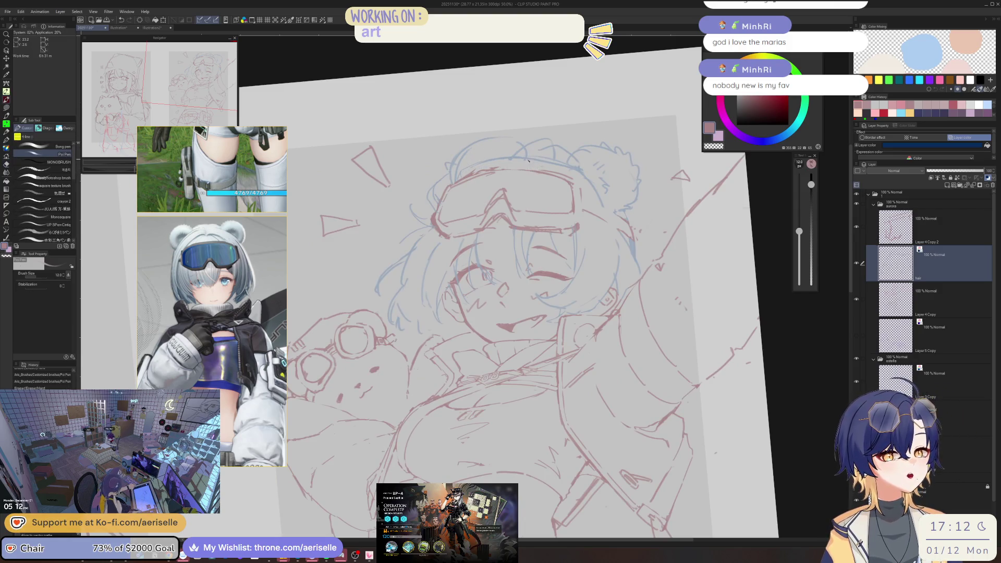
Add small pen marks and short hair strokes on top of the head, checking the mirrored view
click(532, 164)
key(e)
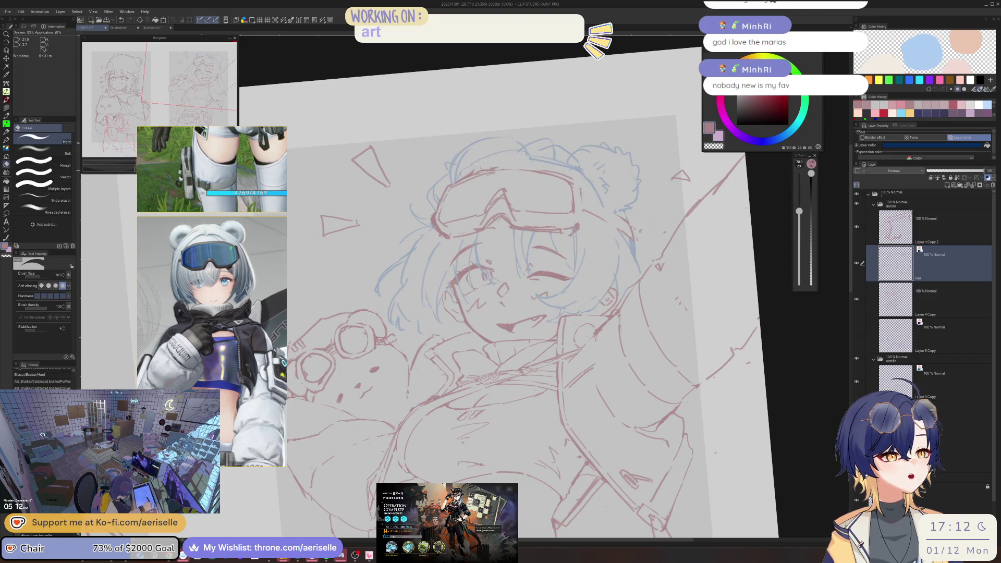
key(p)
drag(520, 158, 530, 164)
key(e)
key(h)
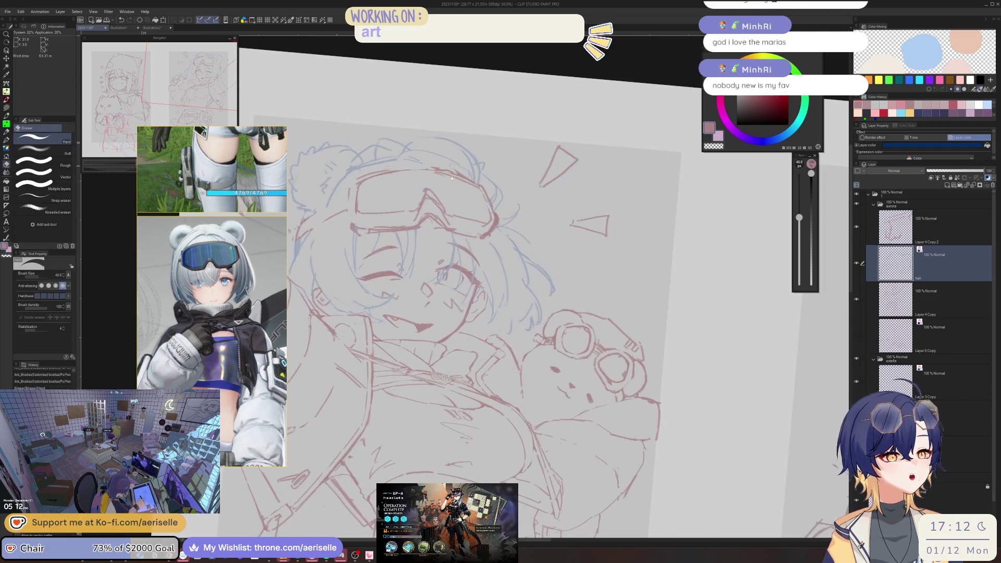
key(ctrl+alt+0)
key(p)
drag(475, 180, 475, 172)
Refine the hair line at the top of the head while viewing the canvas mirrored
key(h)
key(ctrl+minus)
key(ctrl+alt+0)
drag(458, 183, 466, 188)
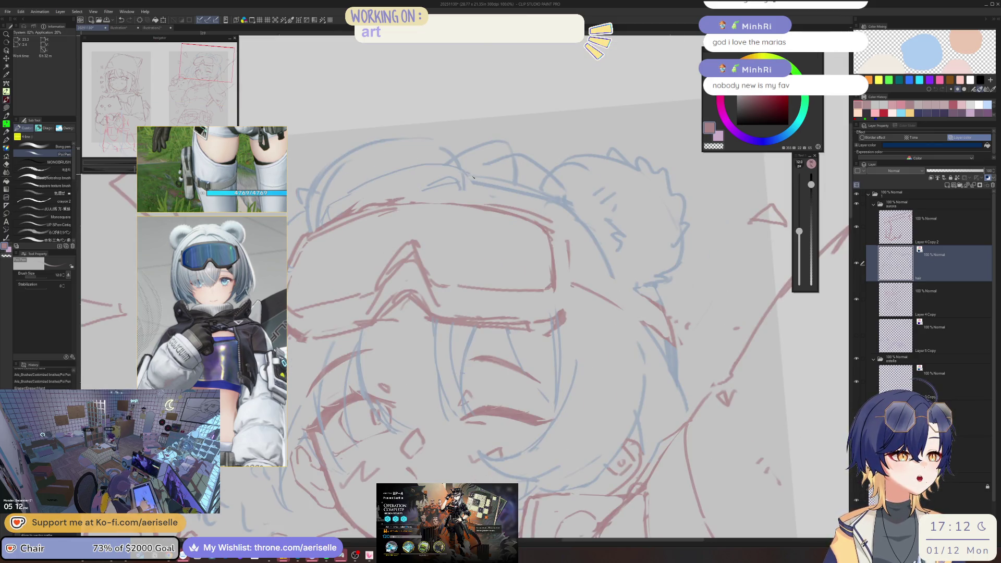
key(h)
key(e)
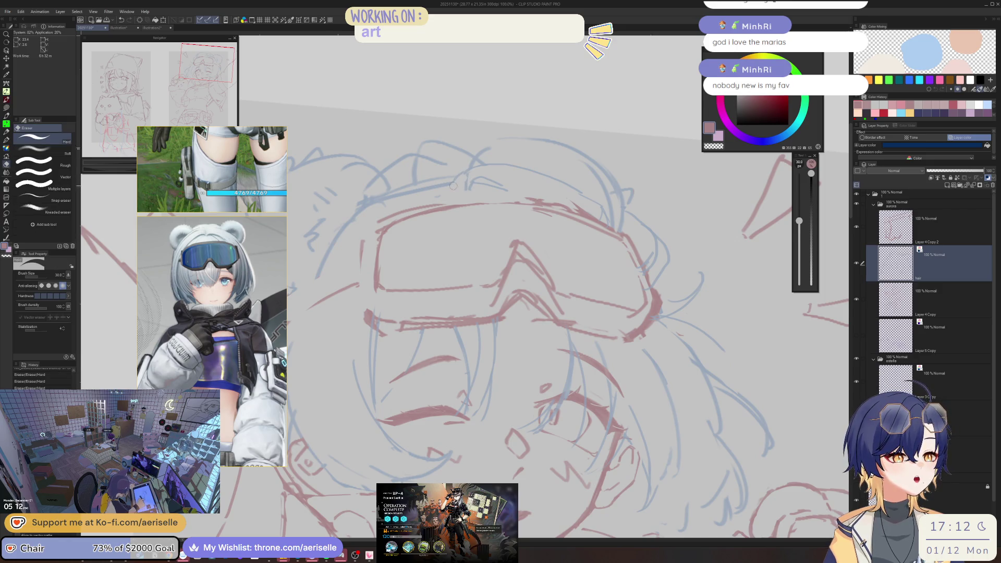
Redraw and clean the hair stroke above the goggles, then draw a hair stroke at the head's top-left
key(p)
drag(401, 191, 449, 181)
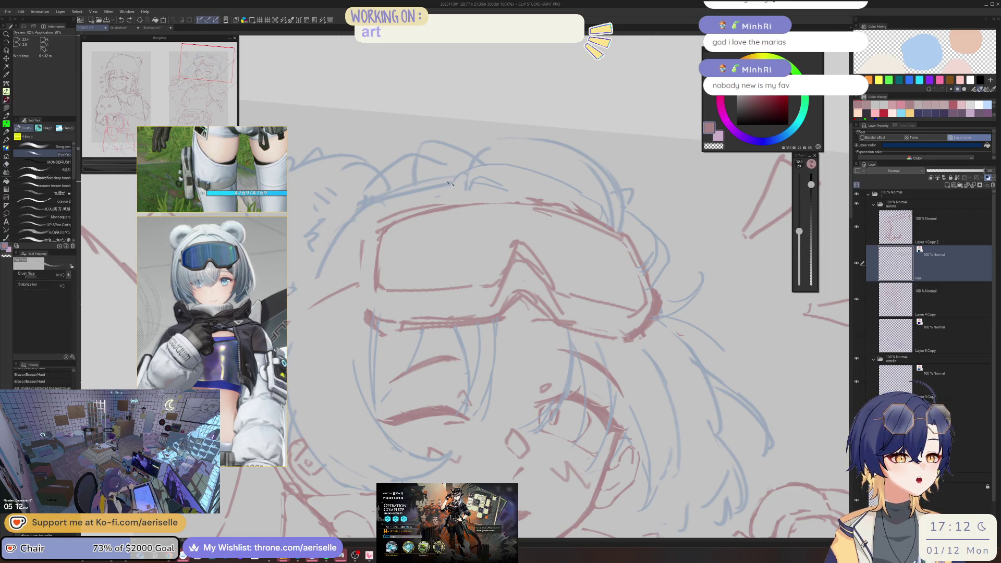
key(e)
mouse_move(443, 185)
mouse_down()
mouse_move(368, 199)
mouse_move(412, 198)
mouse_up()
key(ctrl+minus)
scroll(420, 200, up, 3)
key(p)
drag(424, 196, 370, 264)
scroll(490, 222, right, 5)
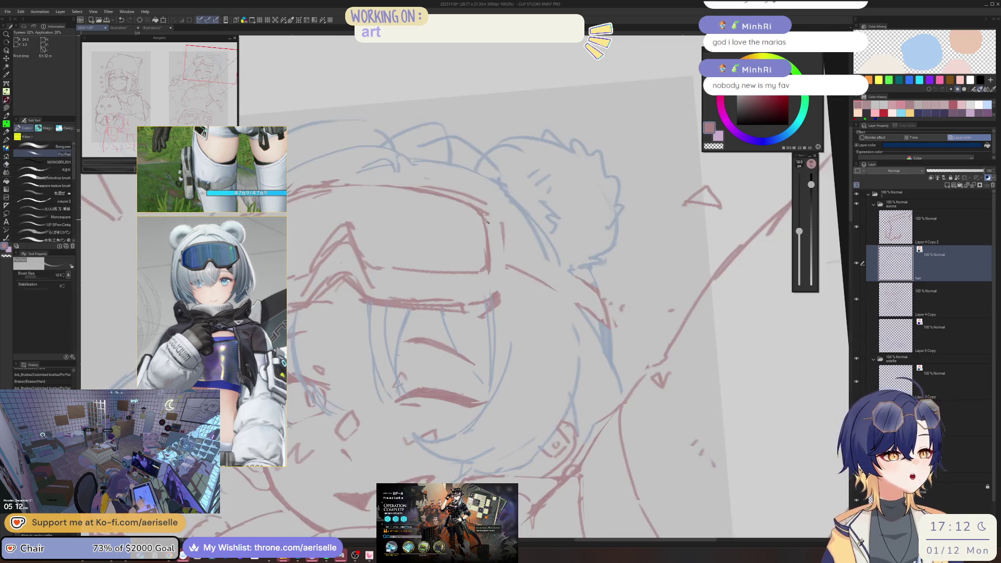
scroll(489, 222, down, 2)
key(h)
scroll(436, 237, up, 2)
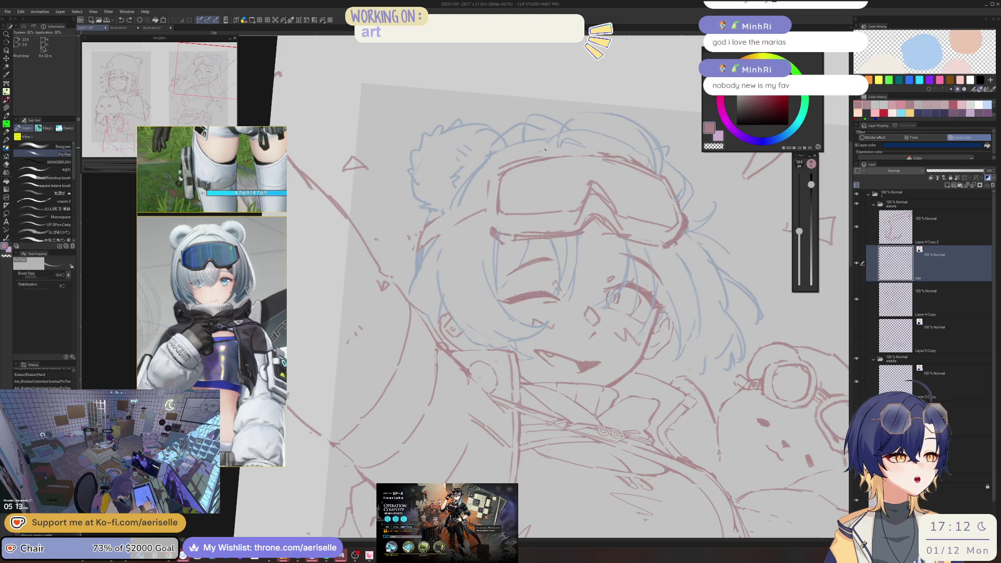
Erase stray hair lines and draw new strands near the goggles and along the face's left edge
drag(548, 149, 542, 142)
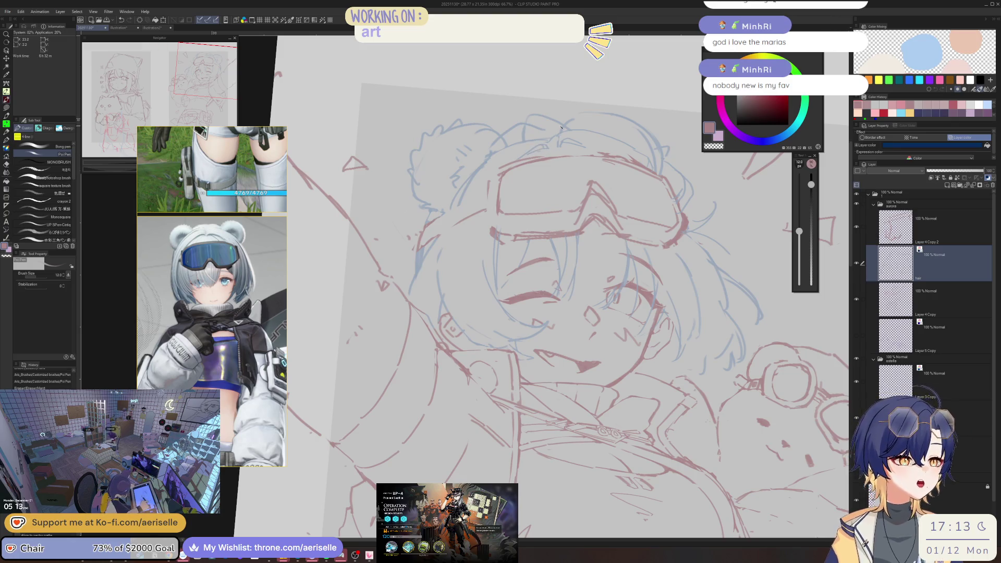
mouse_move(532, 150)
mouse_down()
mouse_move(490, 158)
mouse_move(418, 214)
mouse_move(422, 224)
mouse_up()
scroll(417, 229, down, 2)
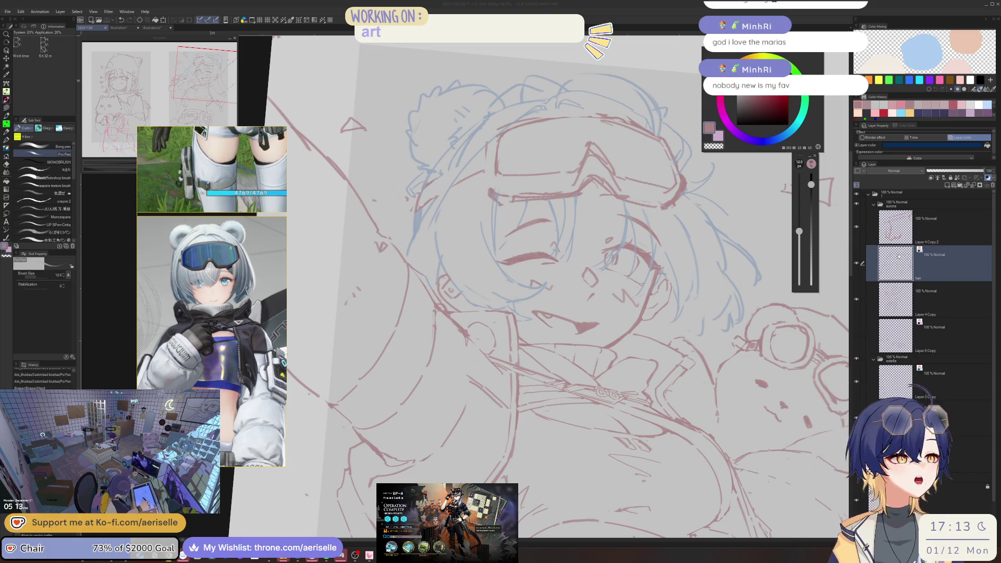
drag(456, 170, 459, 156)
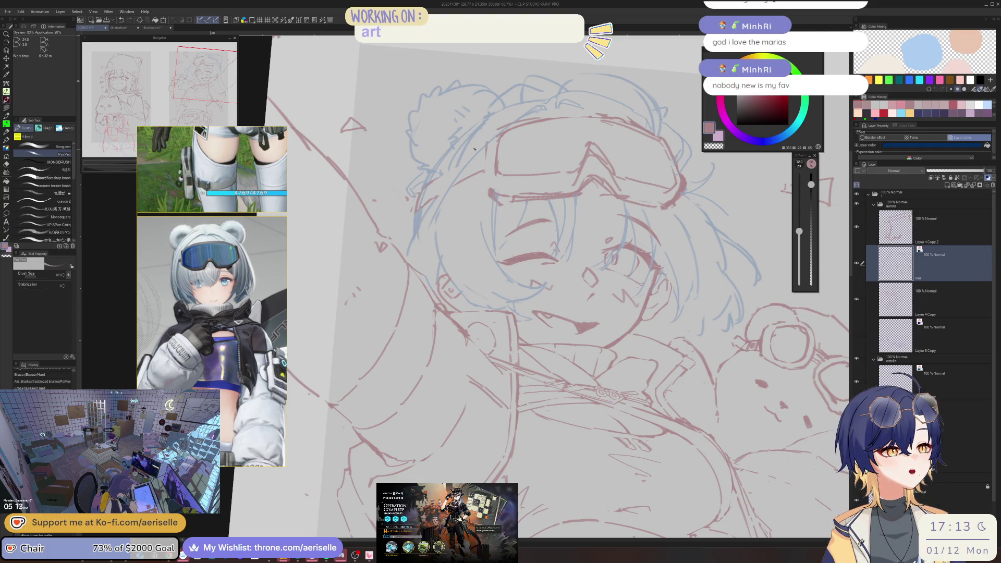
drag(487, 144, 484, 148)
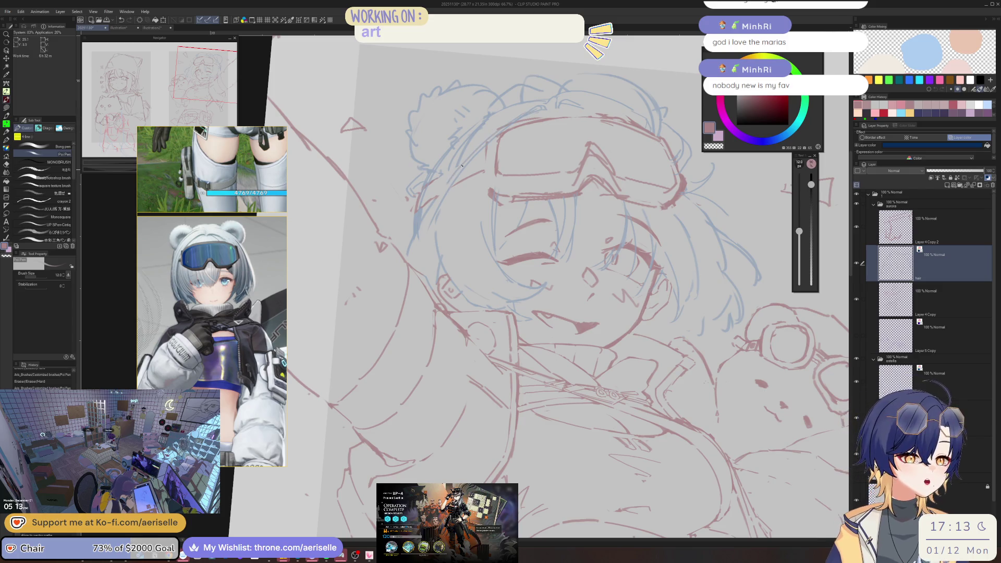
drag(412, 214, 395, 244)
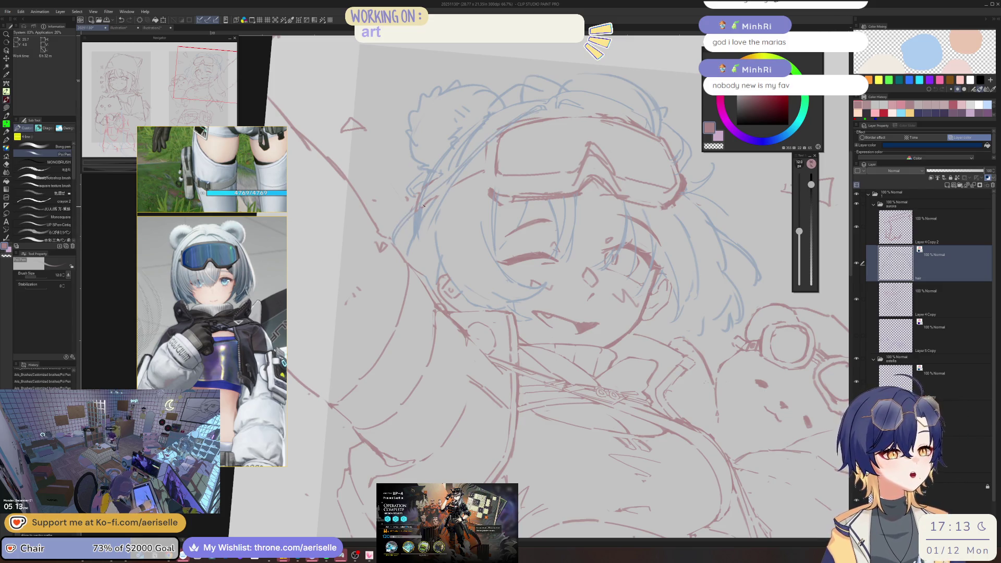
Erase the faint blue hair strokes beside the face with a size-30 hard eraser
key(e)
key(bracketright)
key(bracketright)
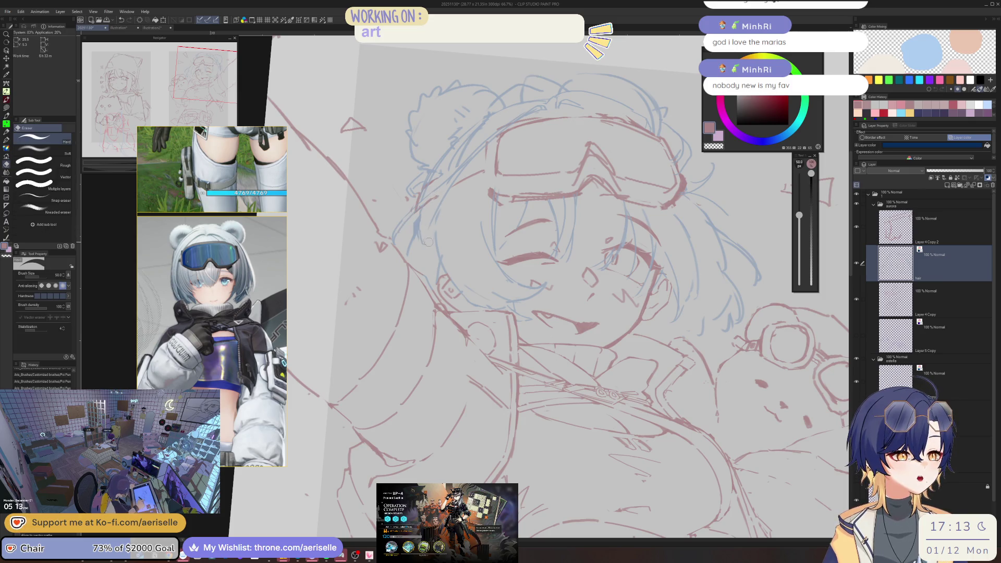
key(bracketleft)
key(bracketleft)
drag(472, 151, 451, 178)
drag(477, 127, 459, 164)
drag(477, 127, 458, 156)
Clean stray faint strands beside the face and add short new hair lines there
key(p)
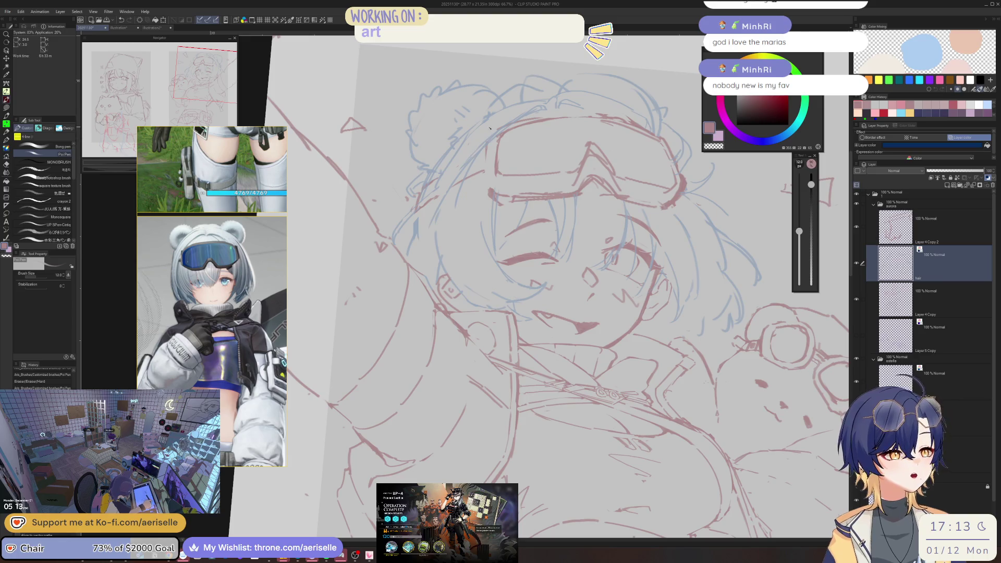
key(e)
drag(479, 135, 435, 224)
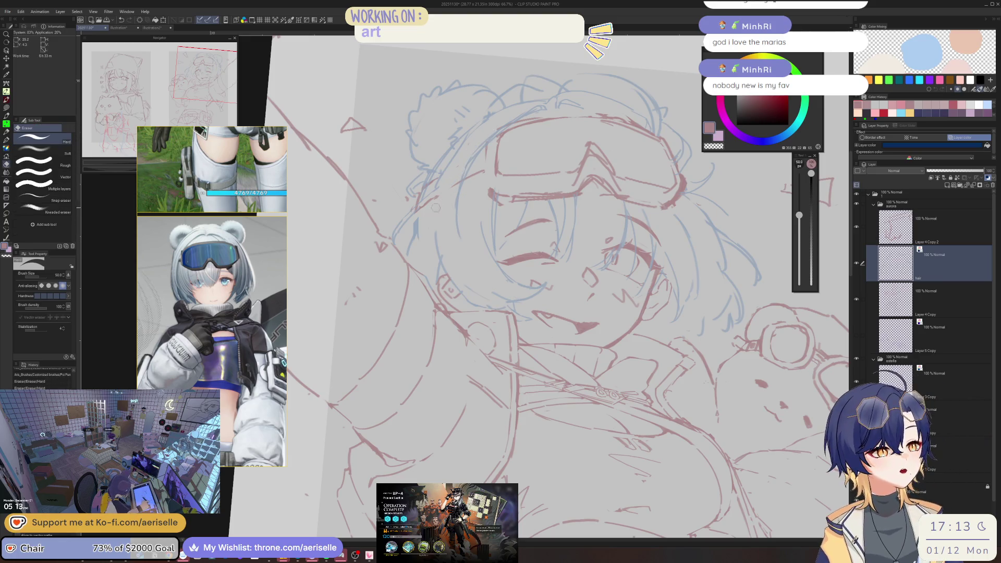
key(p)
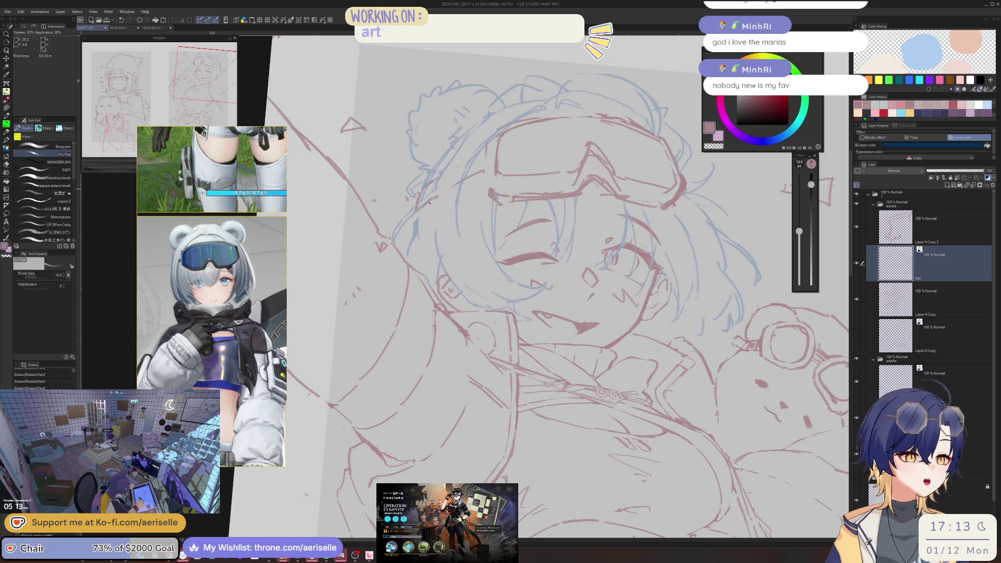
drag(436, 182, 424, 228)
key(e)
mouse_move(443, 175)
mouse_down()
mouse_move(466, 138)
mouse_move(441, 170)
mouse_up()
key(p)
mouse_move(434, 206)
mouse_down()
mouse_move(427, 240)
mouse_move(457, 230)
mouse_move(464, 242)
mouse_move(461, 234)
mouse_up()
Dot small finishing strokes along the hair lines
key(e)
key(p)
scroll(499, 183, down, 2)
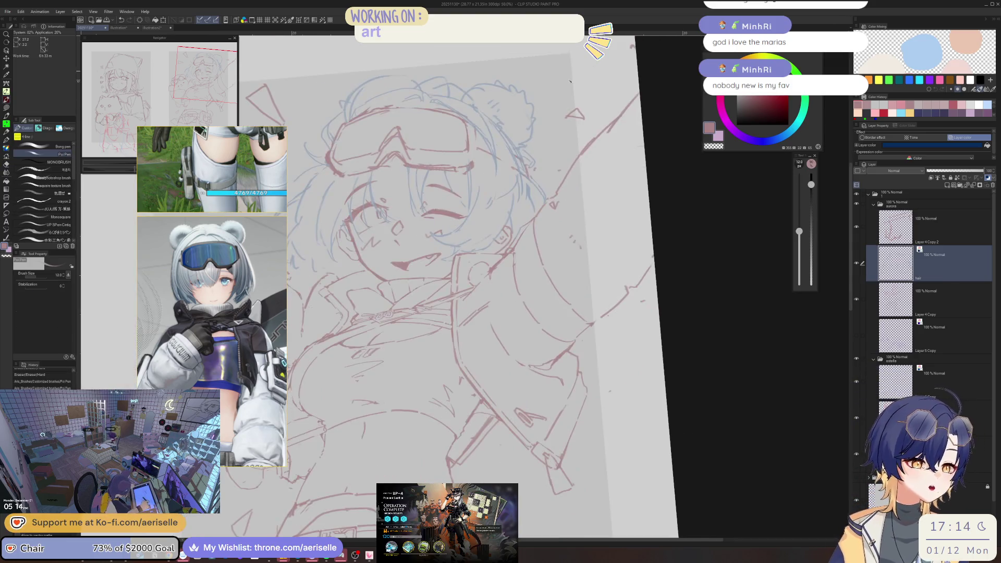
scroll(499, 182, up, 1)
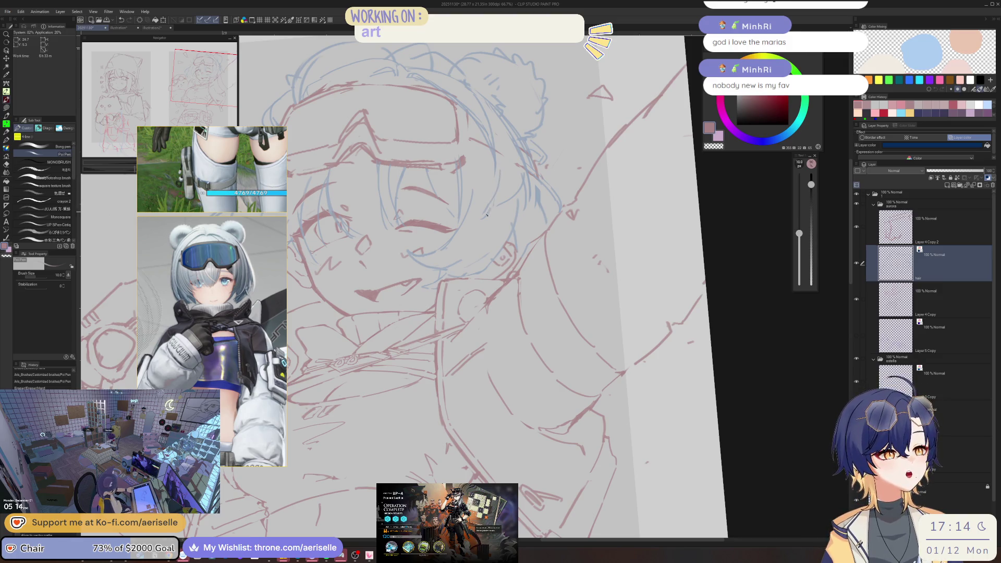
click(490, 203)
click(494, 208)
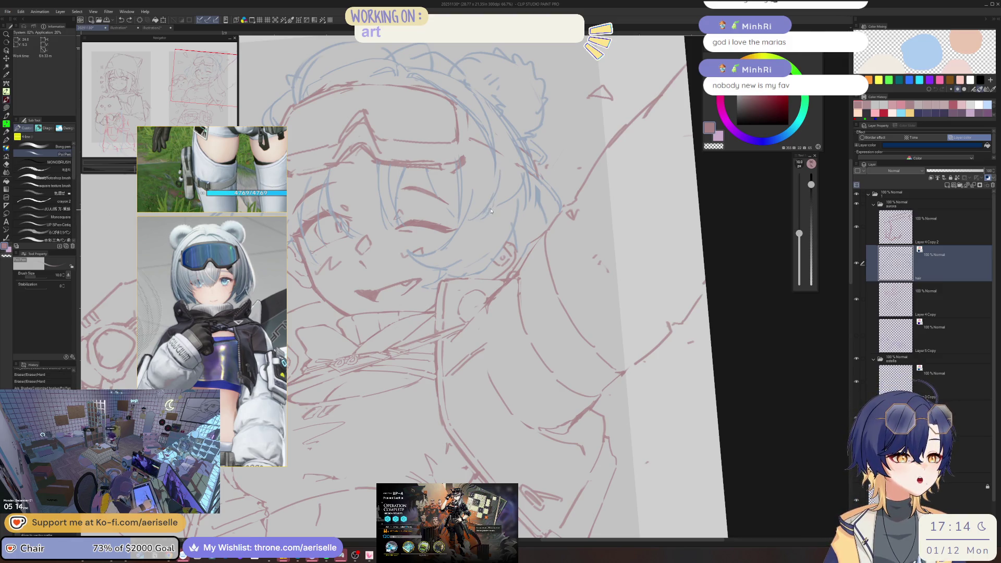
click(494, 204)
click(502, 185)
Select Layer 4 Copy and erase a short stretch of red sketch lines
key(ctrl+minus)
key(ctrl+minus)
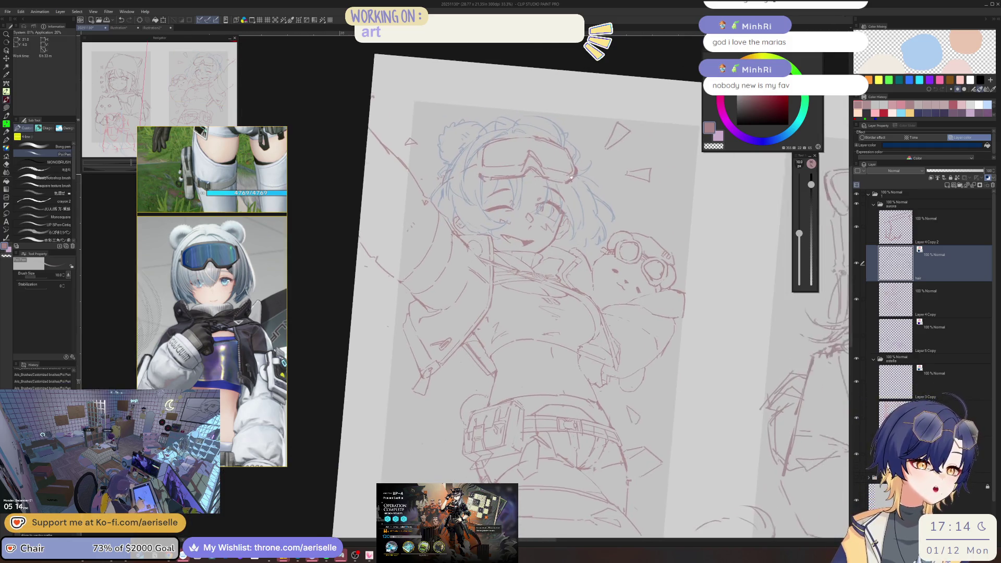
key(ctrl+plus)
key(ctrl+plus)
key(ctrl+plus)
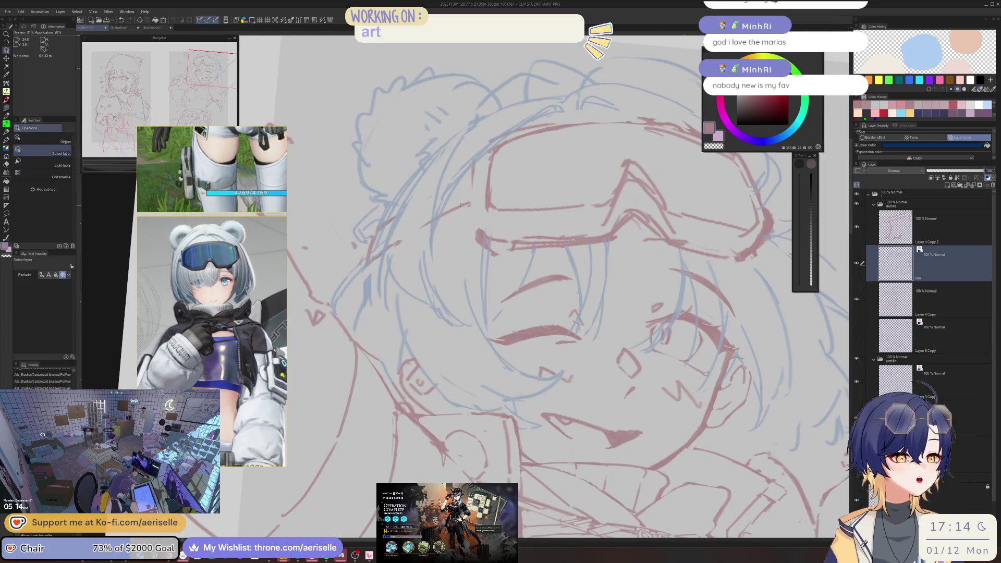
key(alt+bracketleft)
drag(458, 185, 474, 191)
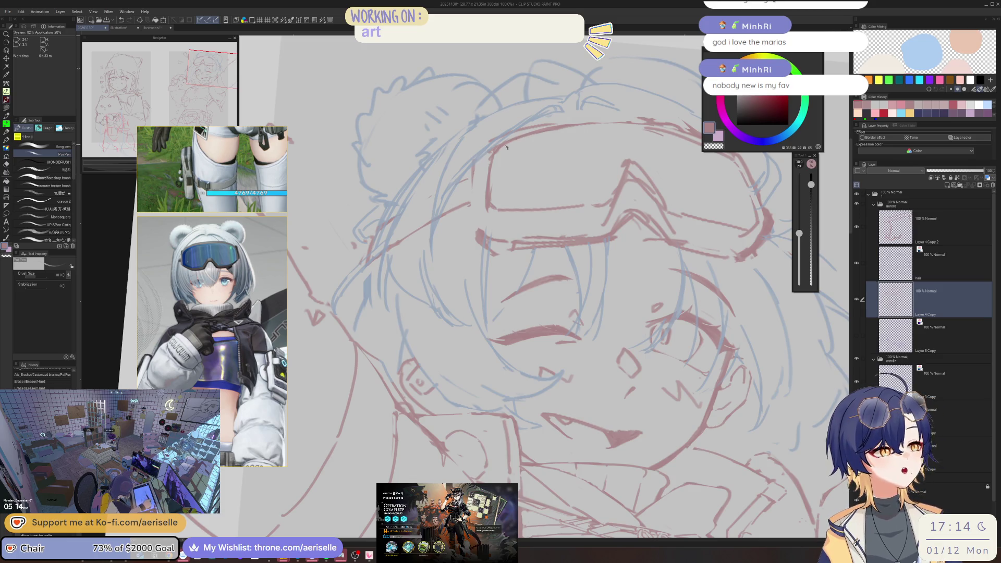
Add a short pen stroke and erase part of the red goggle outline, rotating the view as needed
key(asciicircum)
key(ctrl+minus)
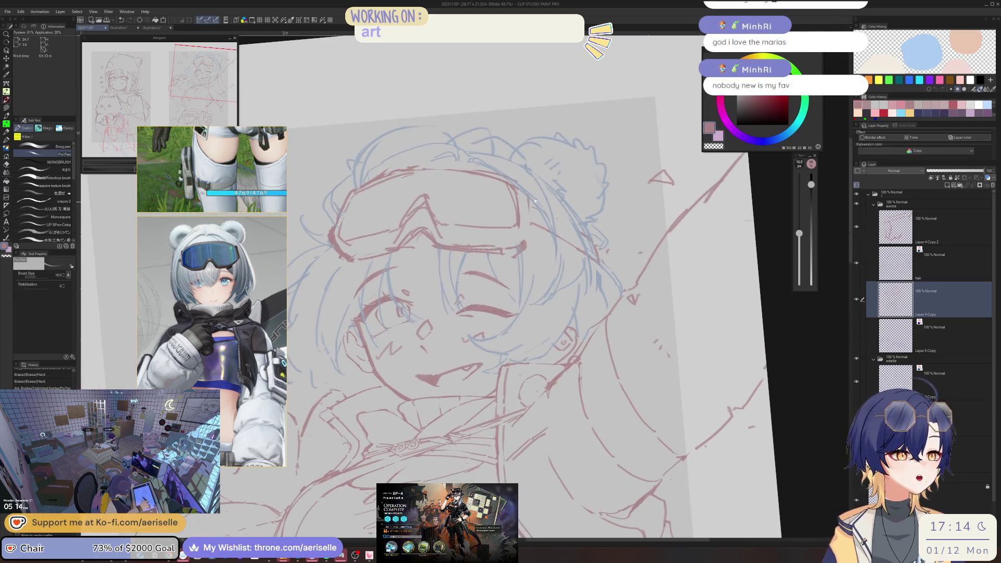
key(minus)
key(minus)
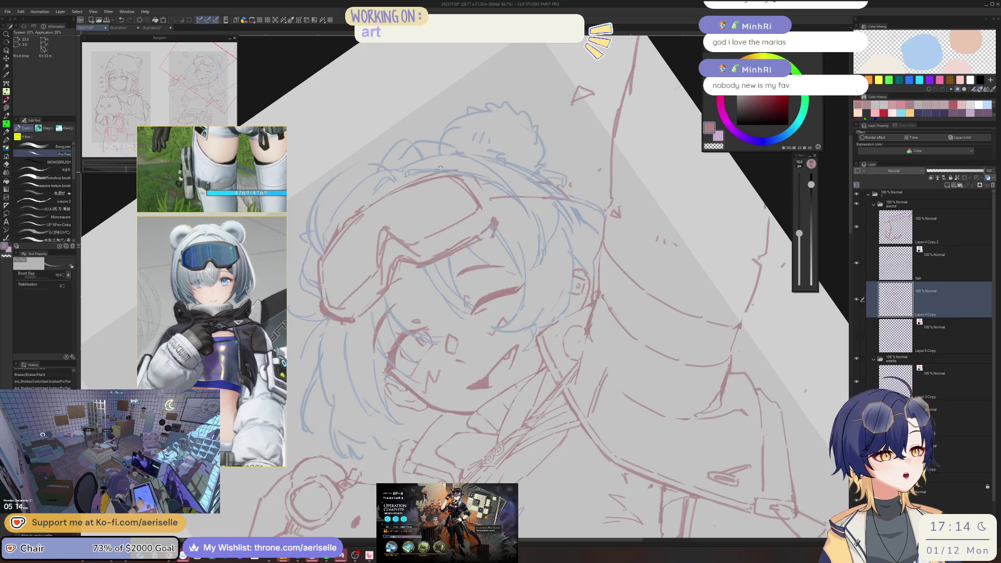
key(asciicircum)
key(asciicircum)
drag(494, 176, 505, 183)
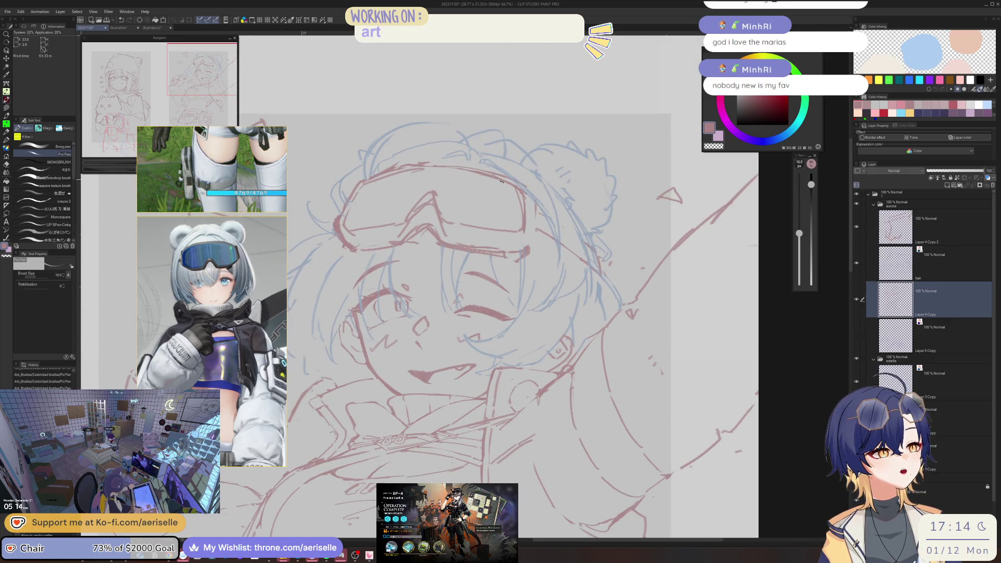
key(e)
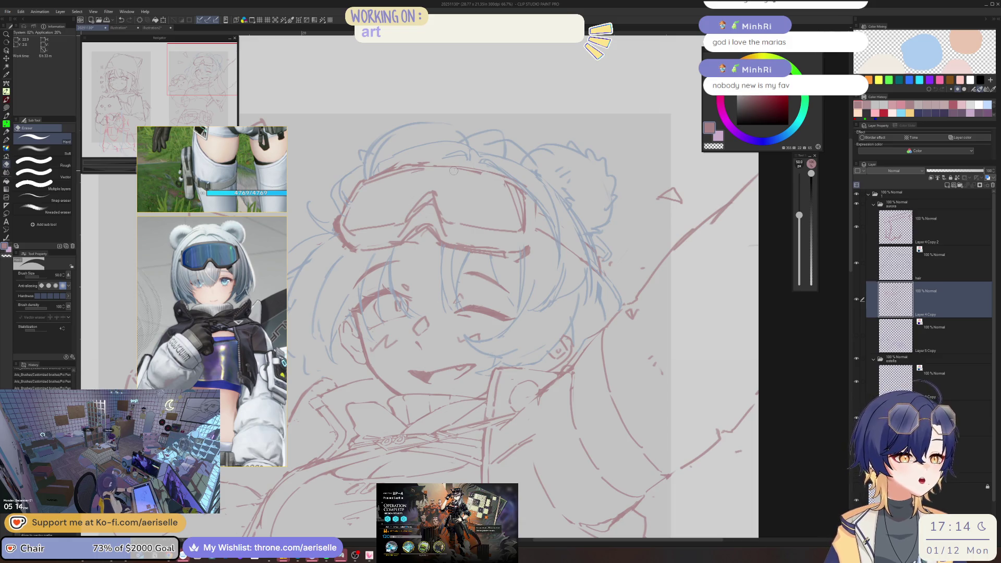
mouse_move(513, 185)
mouse_down()
mouse_move(523, 230)
mouse_move(499, 182)
mouse_up()
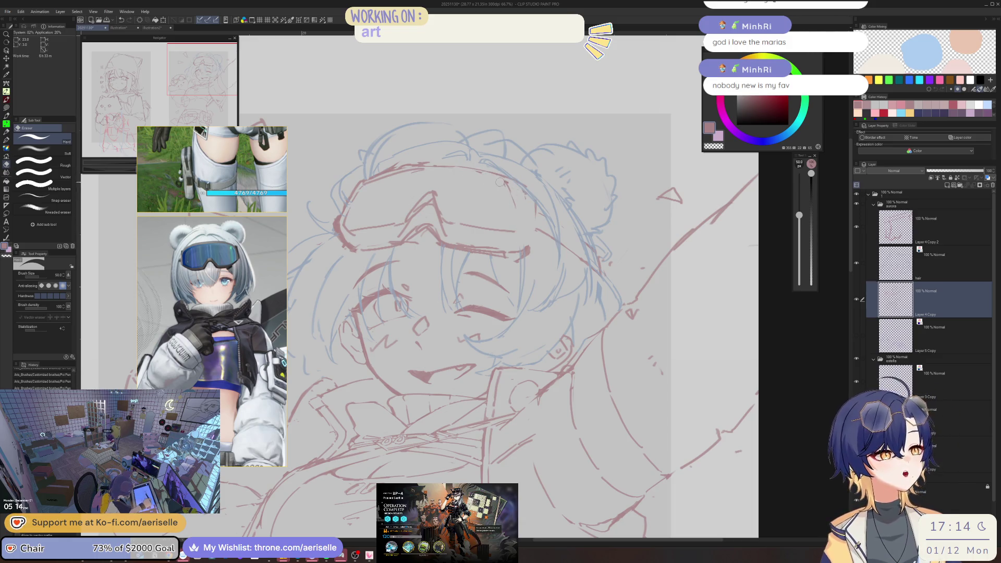
key(p)
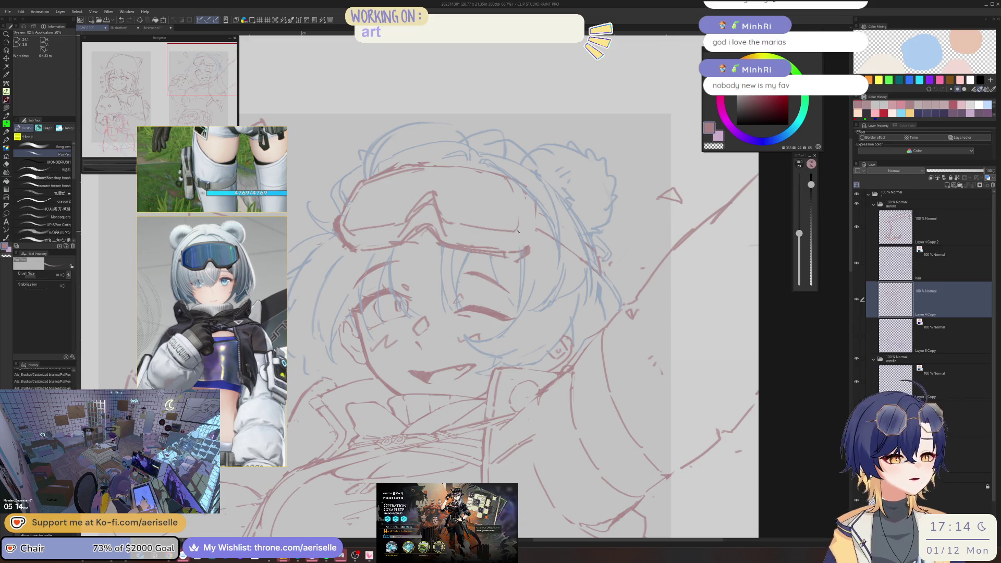
Erase a small mark near the goggles and draw a new stroke on them
mouse_move(506, 162)
mouse_down()
mouse_move(365, 217)
mouse_move(396, 190)
mouse_up()
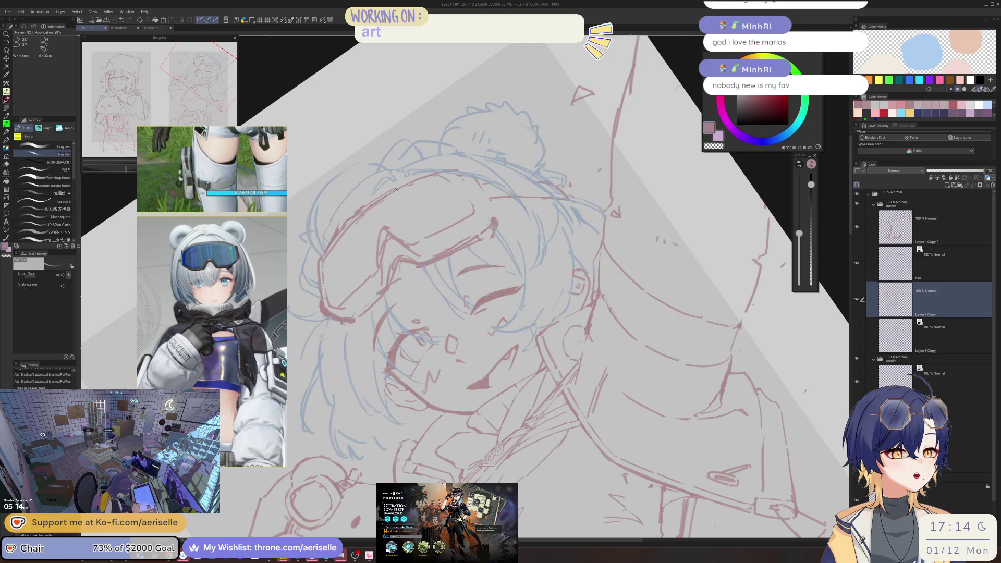
key(minus)
key(minus)
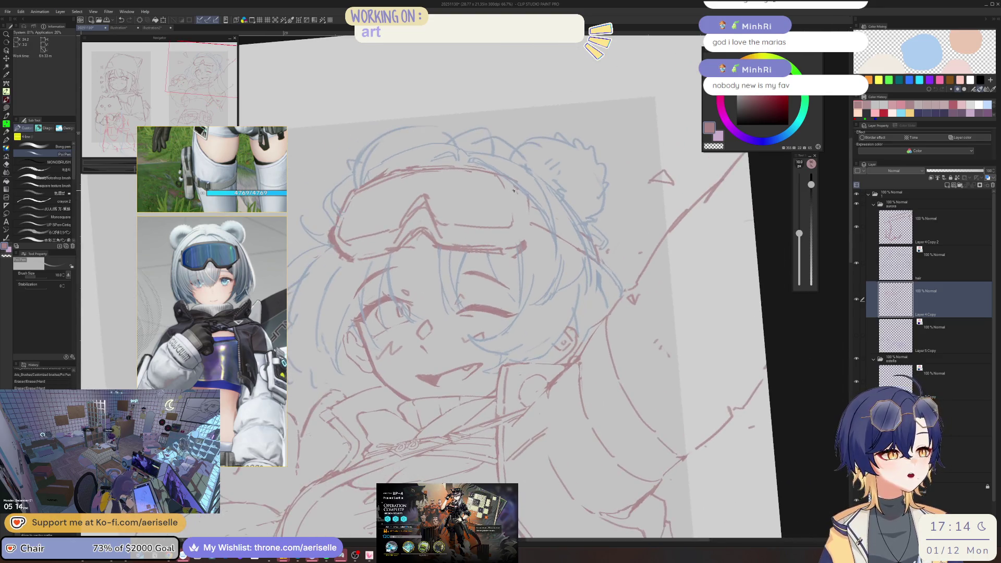
mouse_move(505, 175)
mouse_down()
mouse_move(523, 198)
mouse_move(526, 241)
mouse_up()
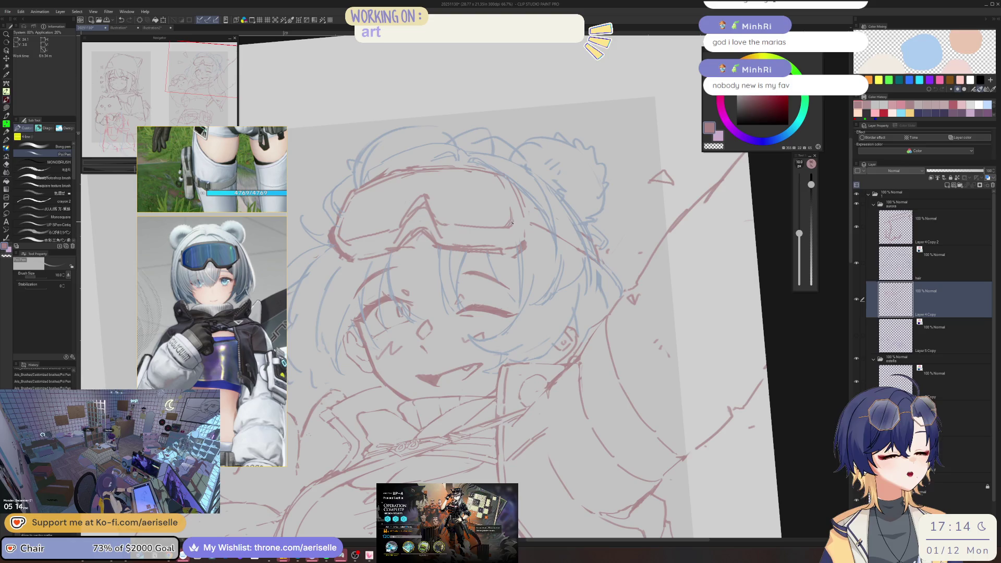
key(e)
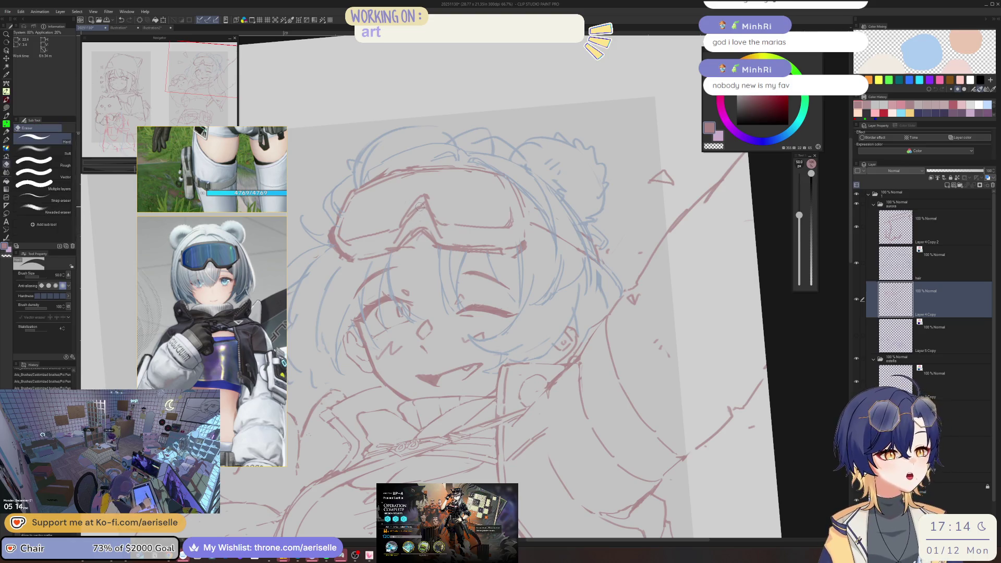
click(394, 232)
key(p)
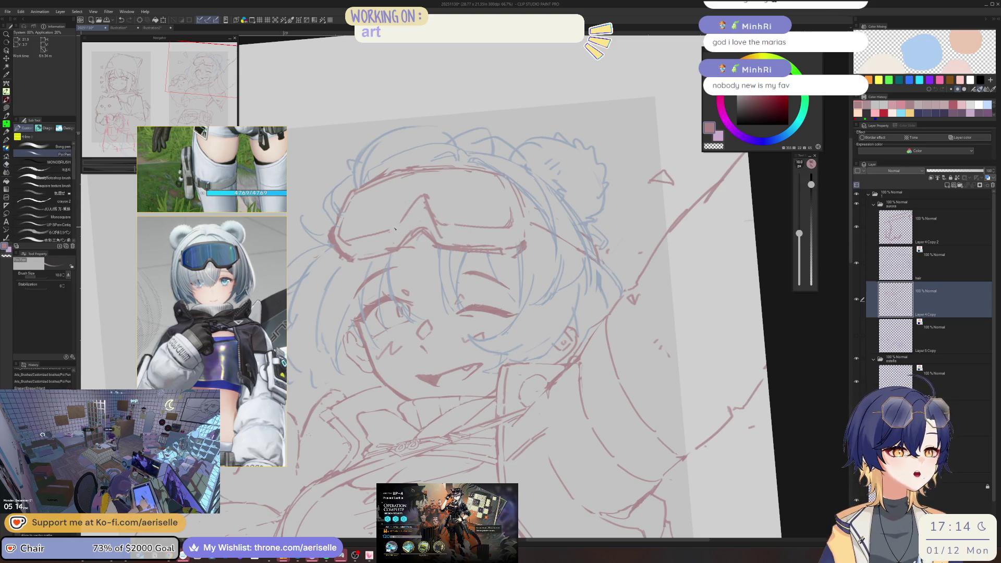
mouse_move(402, 221)
mouse_down()
mouse_move(423, 192)
mouse_move(419, 216)
mouse_up()
Add small corrective strokes near the goggles, cleaning marks with the eraser
key(e)
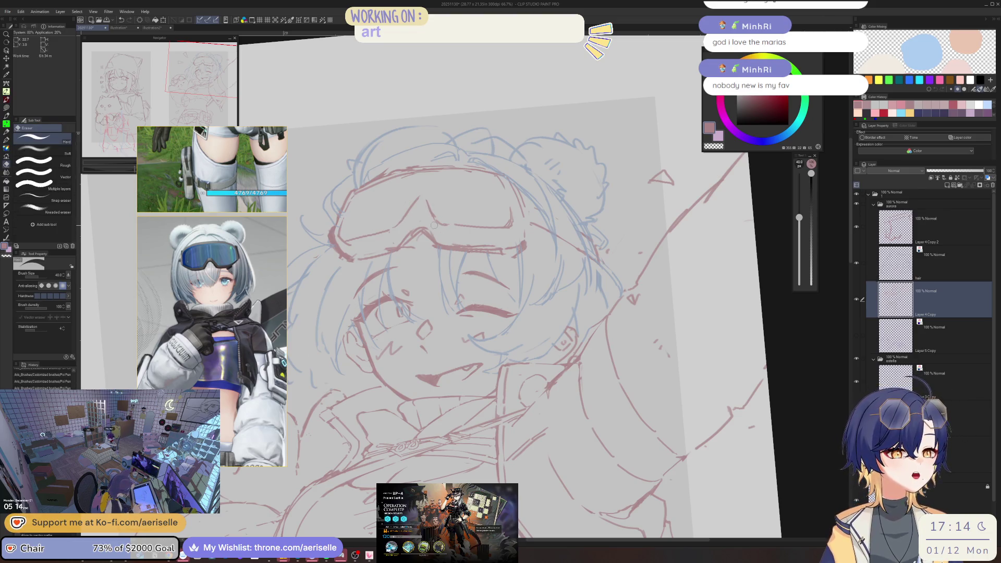
key(p)
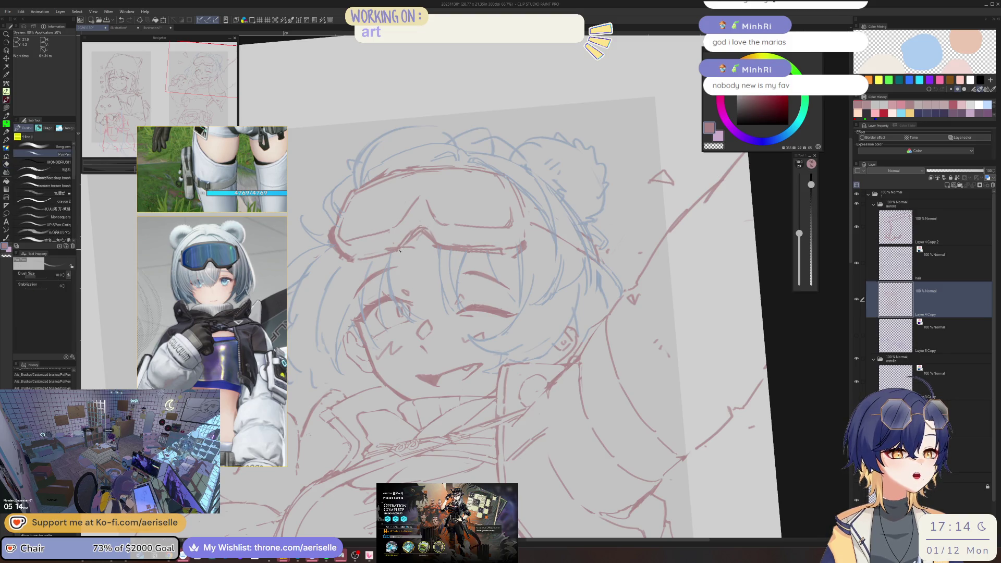
key(e)
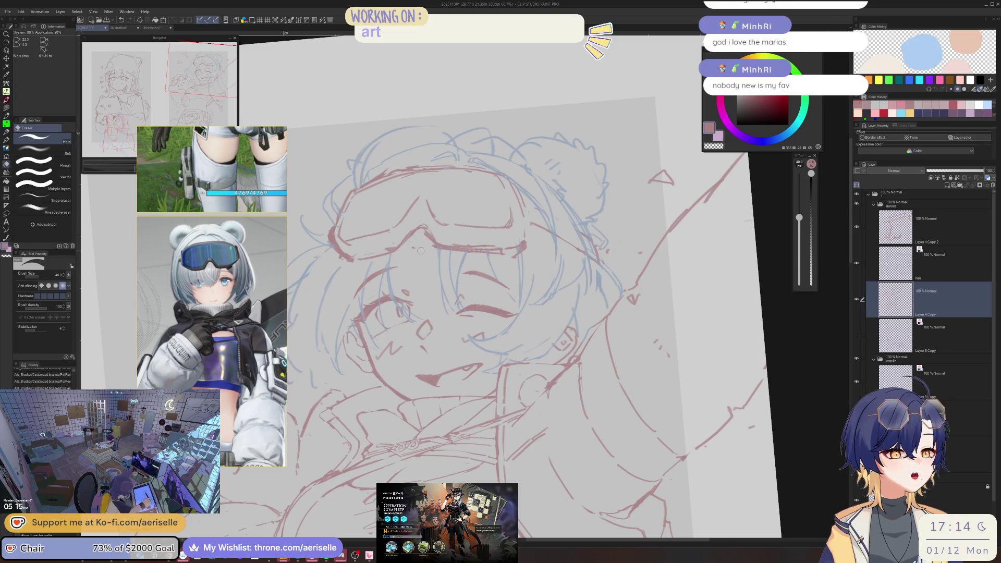
key(p)
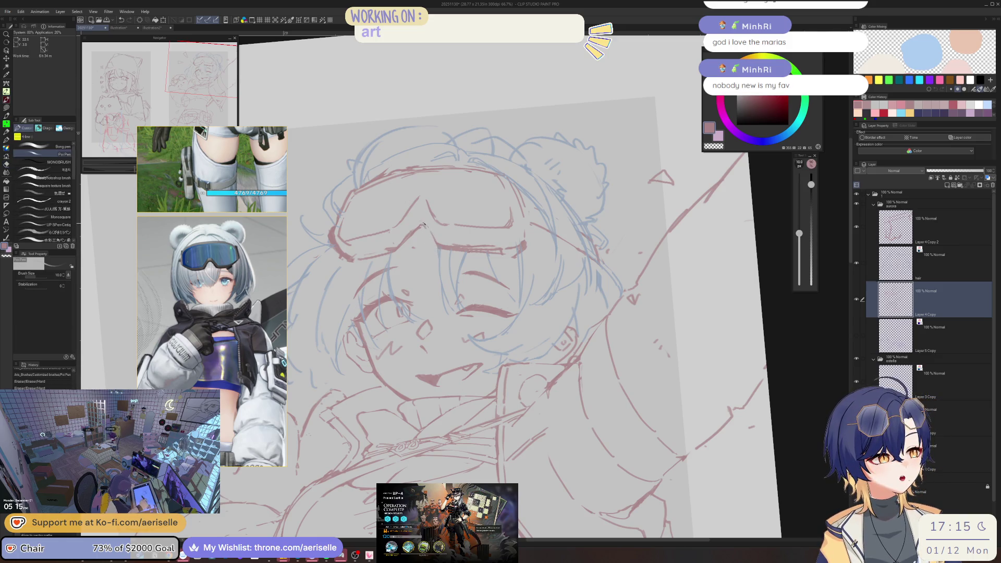
drag(422, 198, 426, 203)
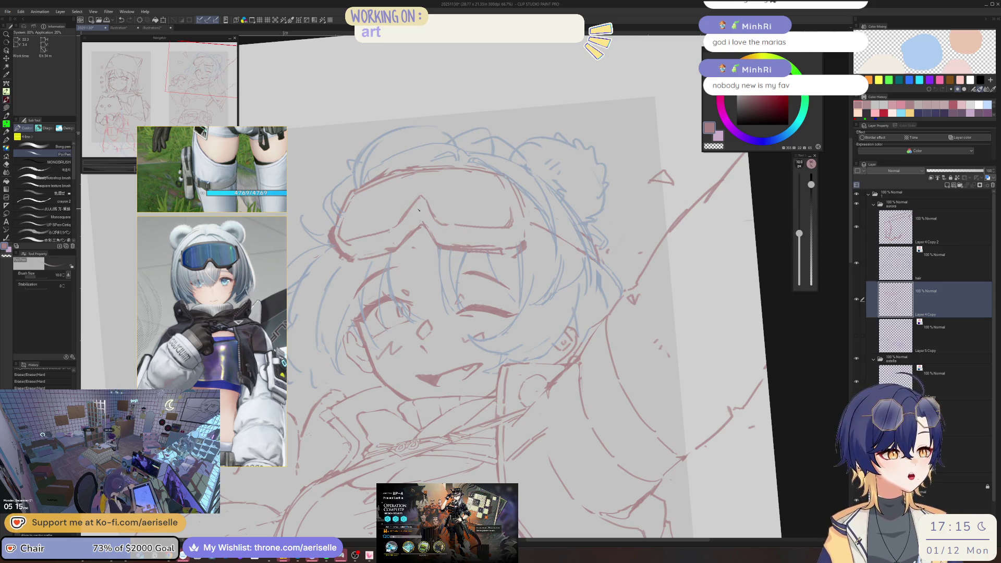
drag(420, 211, 427, 225)
key(e)
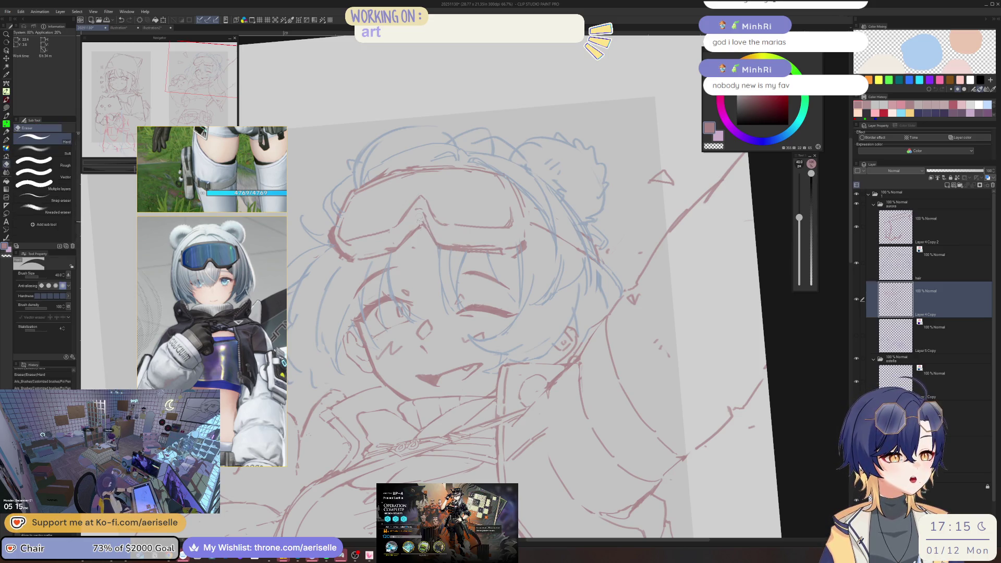
key(p)
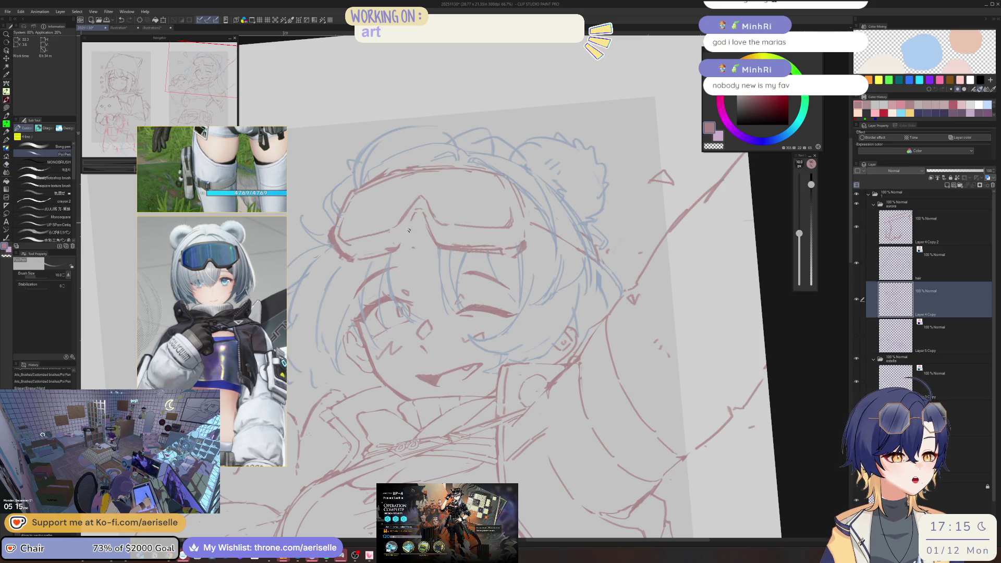
scroll(523, 184, down, 5)
scroll(492, 201, up, 3)
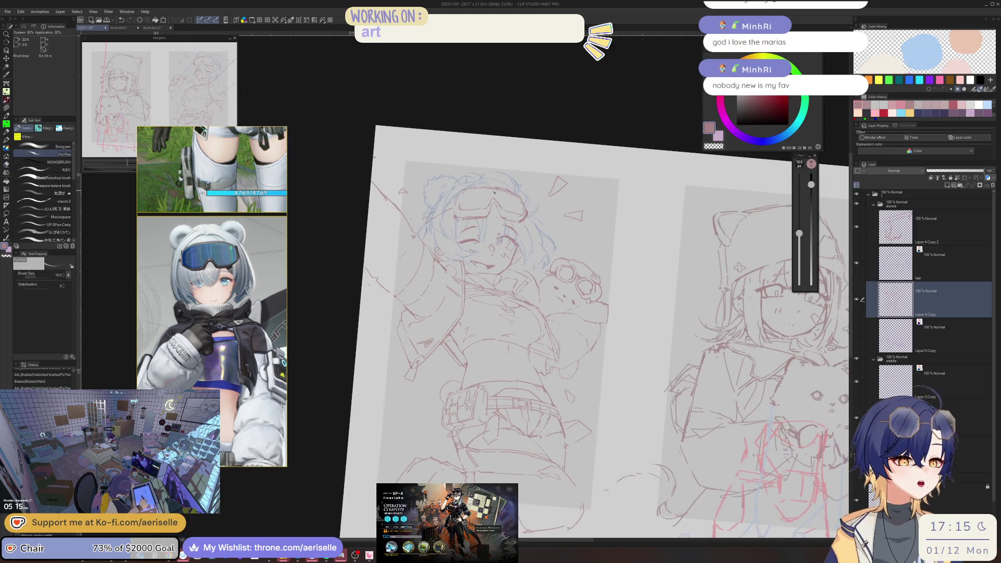
Lasso part of the goggles, stretch it taller and tilt it, then confirm and deselect
key(m)
mouse_move(475, 219)
mouse_down()
mouse_move(476, 236)
mouse_move(512, 237)
mouse_up()
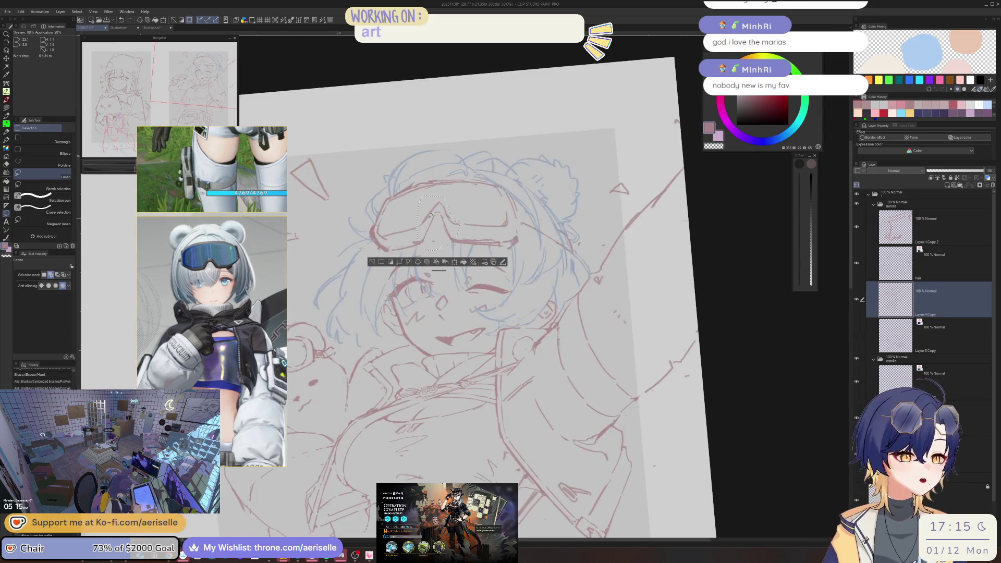
click(447, 263)
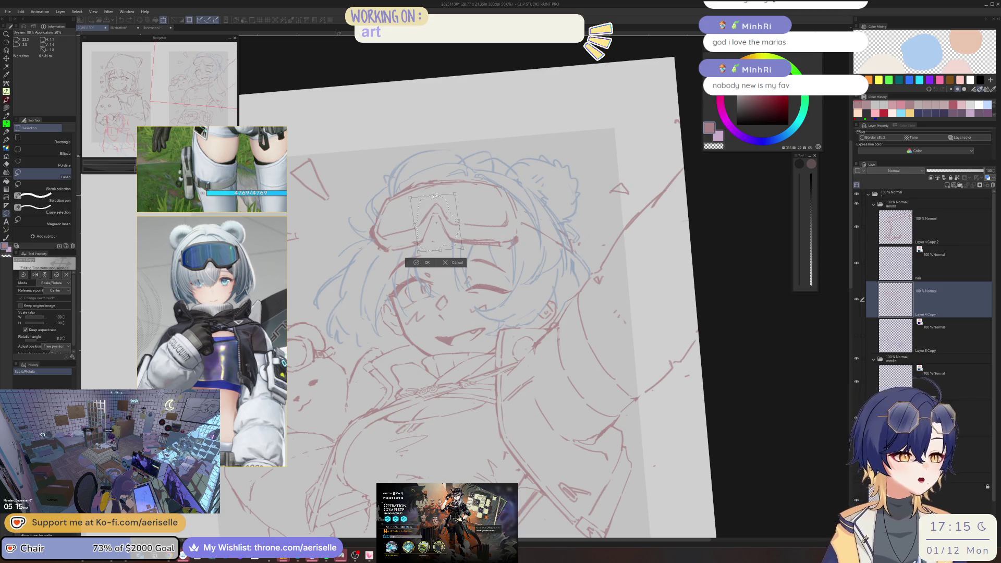
drag(432, 196, 431, 194)
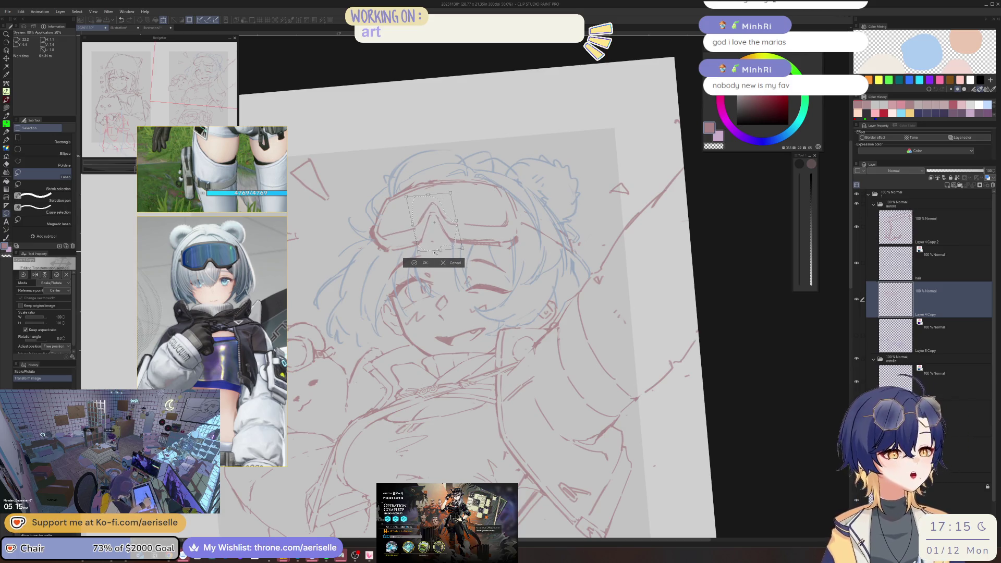
drag(456, 249, 461, 251)
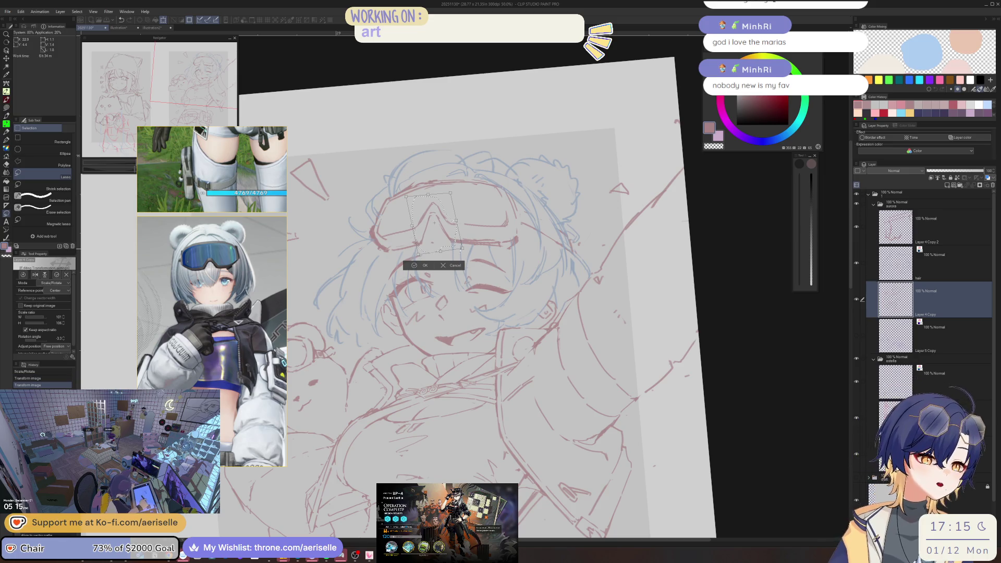
key(ctrl+z)
drag(462, 250, 460, 252)
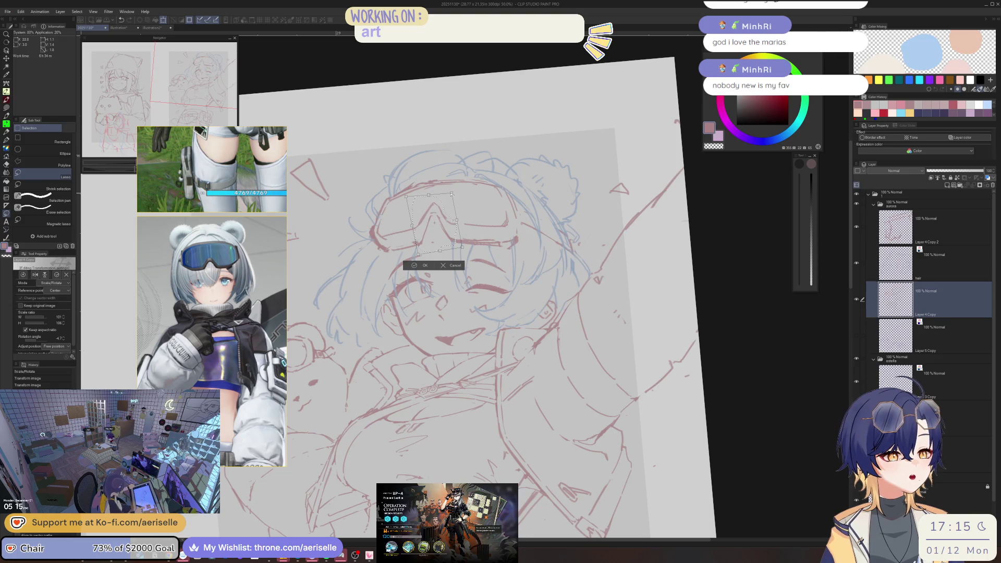
click(412, 265)
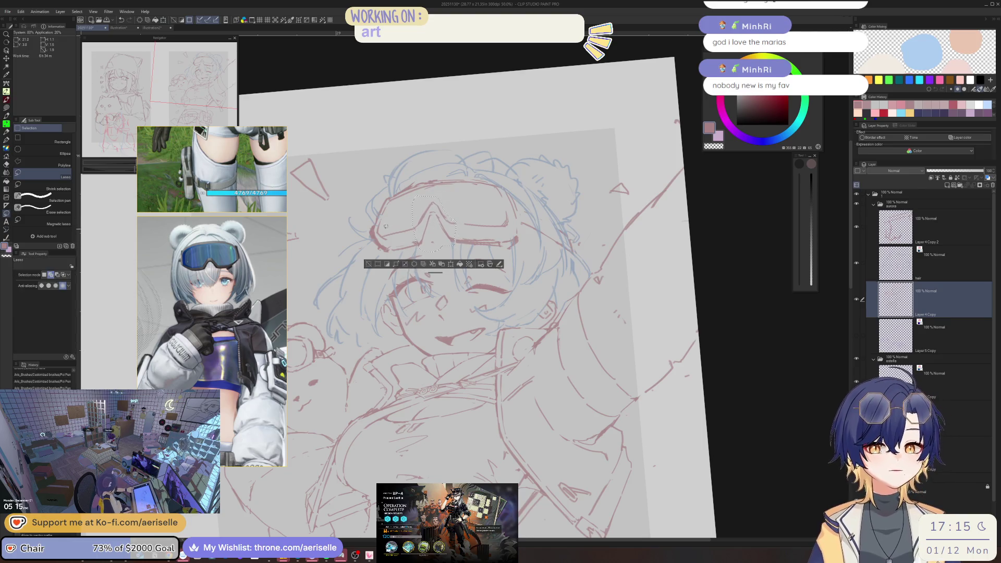
key(ctrl+d)
Lasso the right goggle lens area, narrow and tilt it slightly, and confirm the transform
key(p)
key(m)
mouse_move(383, 224)
mouse_down()
mouse_move(397, 273)
mouse_move(442, 254)
mouse_up()
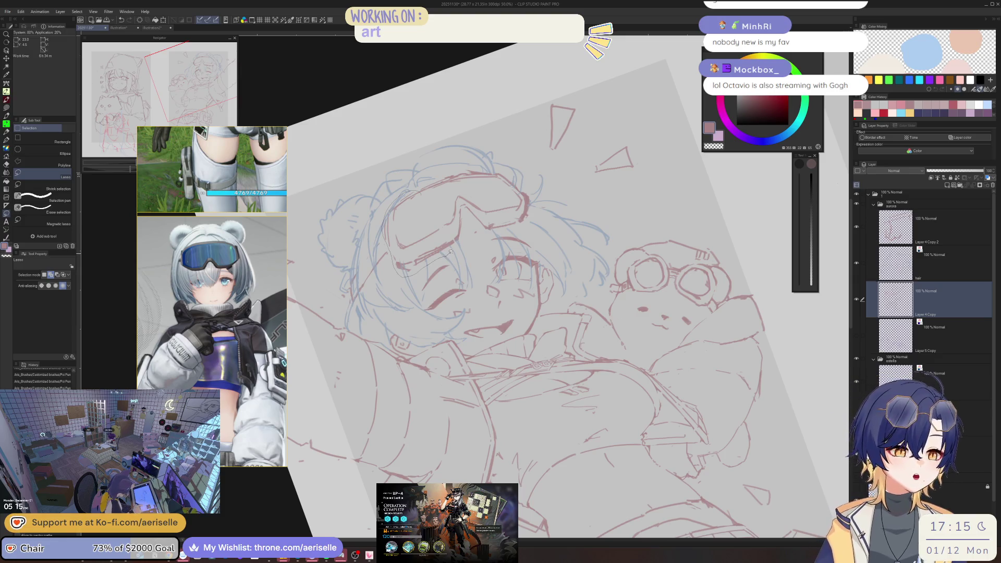
drag(444, 226, 423, 207)
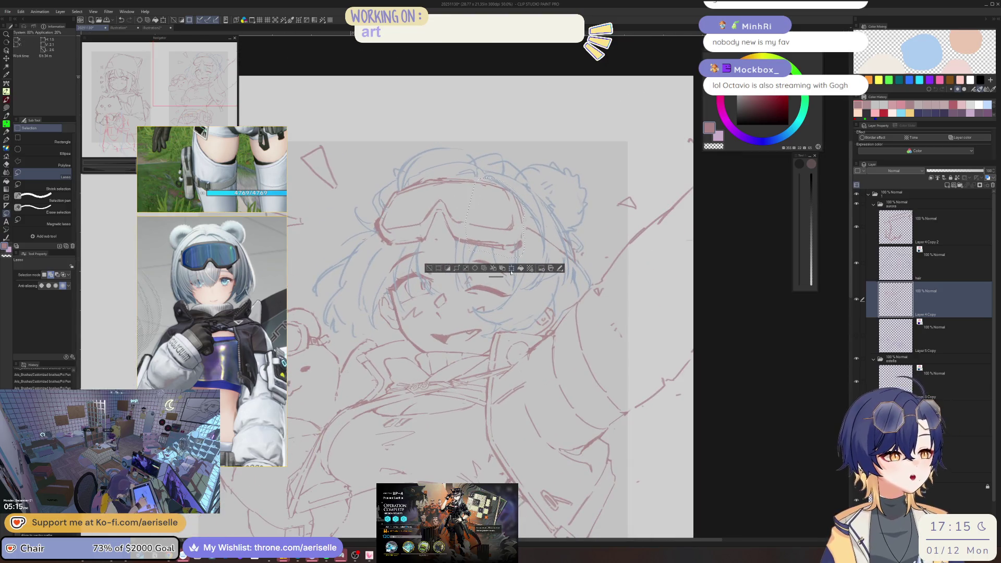
key(ctrl+t)
drag(528, 215, 521, 217)
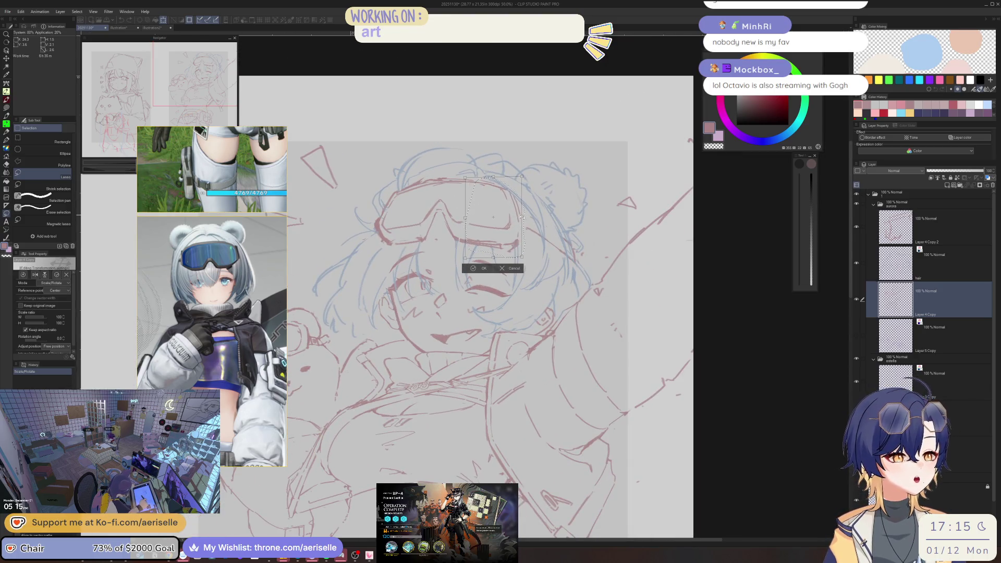
drag(519, 259, 523, 255)
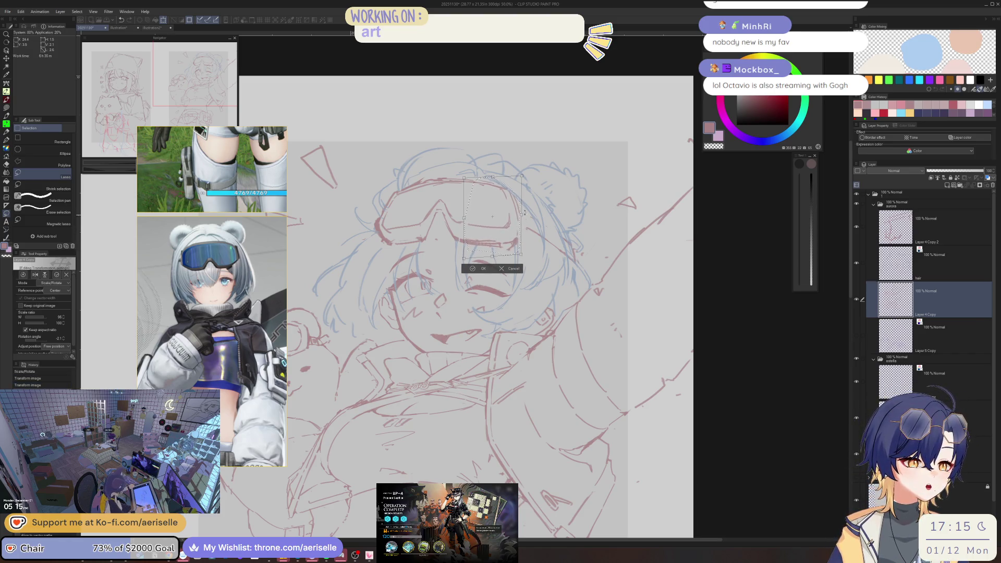
click(473, 268)
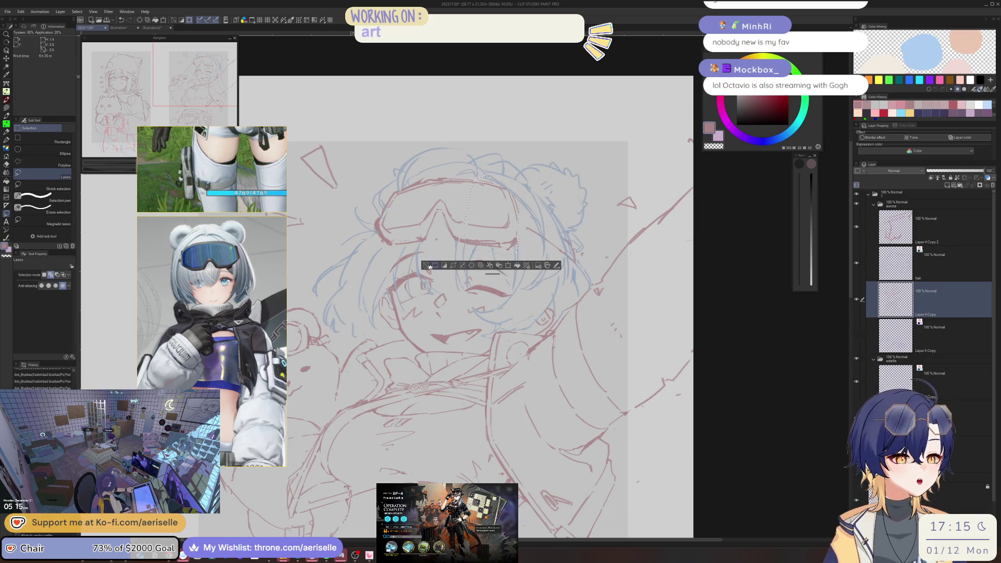
key(ctrl+@)
key(p)
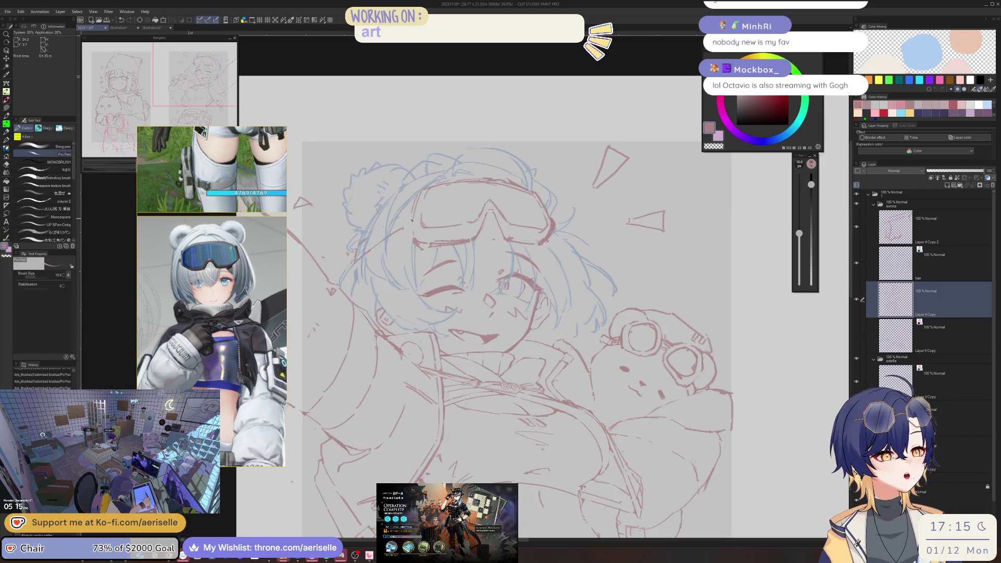
key(ctrl+z)
key(ctrl+z)
key(ctrl+z)
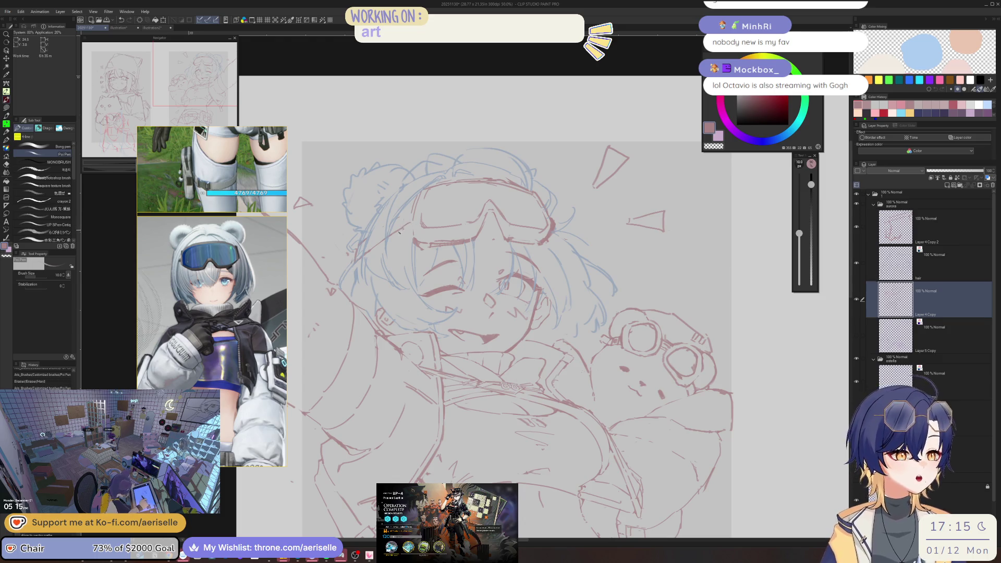
key(ctrl+y)
key(ctrl+y)
key(ctrl+y)
Save the goggle sketch with Ctrl+S
key(ctrl+s)
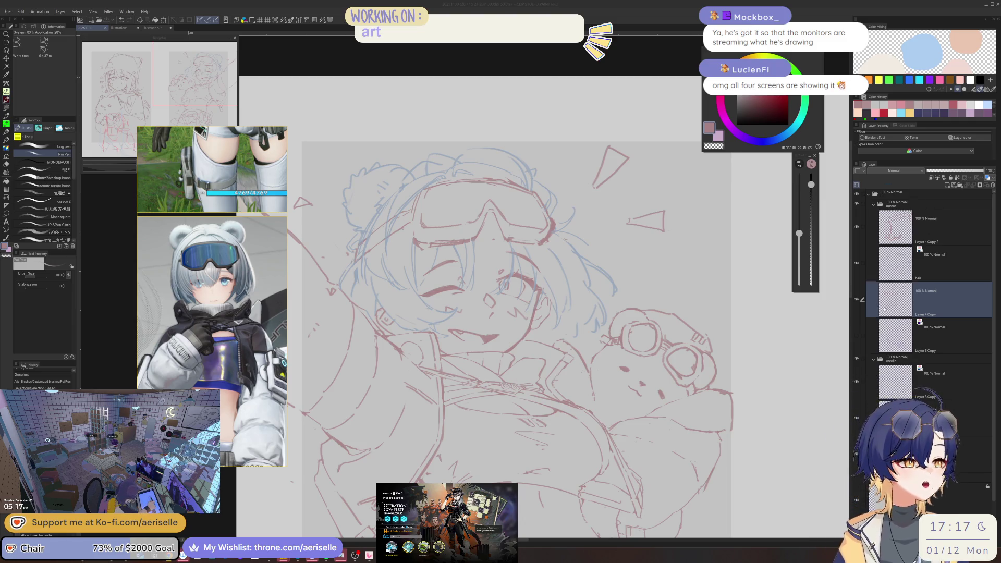
Mirror the view to check, then erase stray red marks on the goggles' left side
key(h)
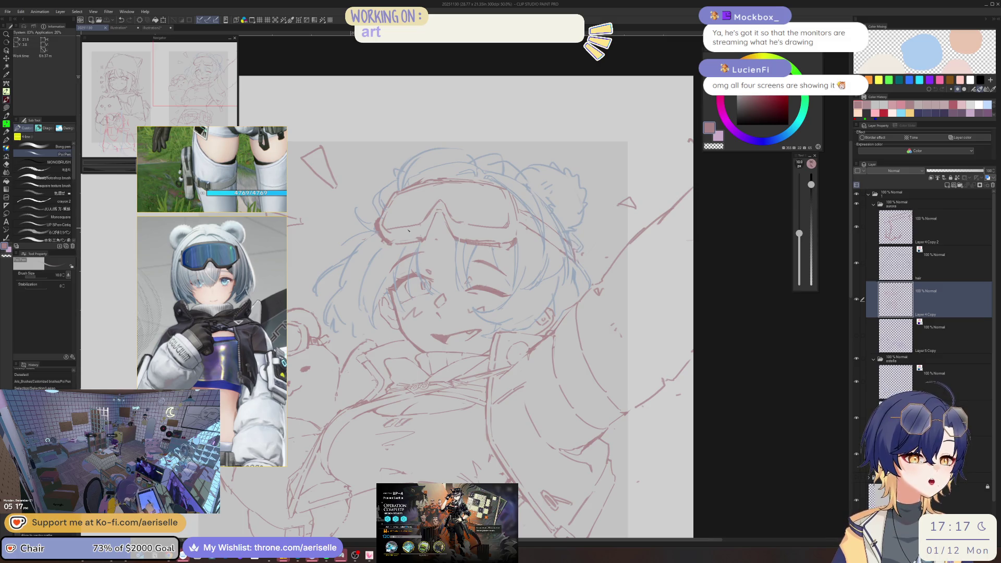
scroll(374, 216, up, 4)
key(e)
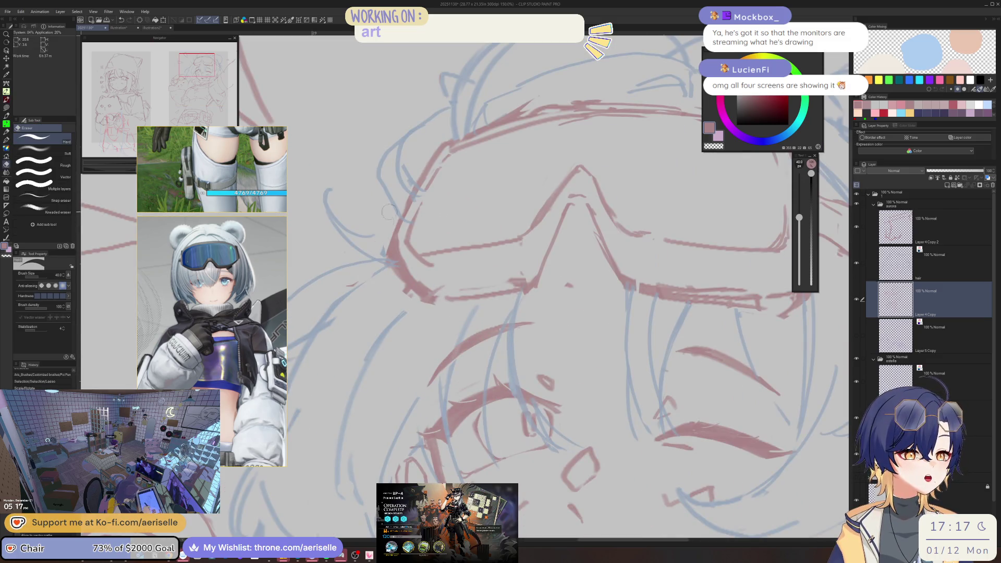
key(ctrl+d)
drag(388, 250, 500, 245)
Redraw the goggles' lower rim line in red and erase the leftover line beneath it
key(p)
drag(440, 245, 500, 240)
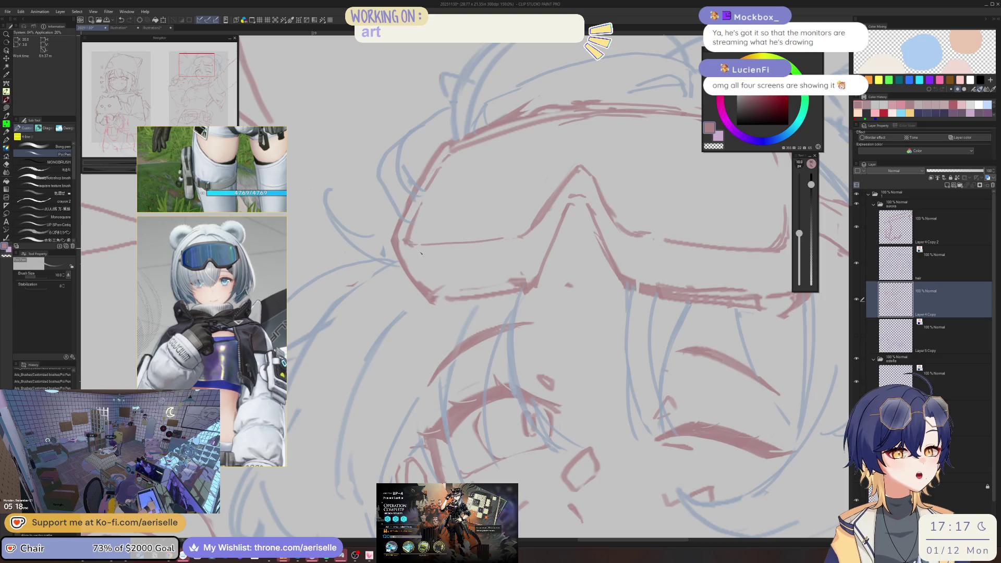
drag(440, 255, 516, 246)
key(ctrl+z)
key(e)
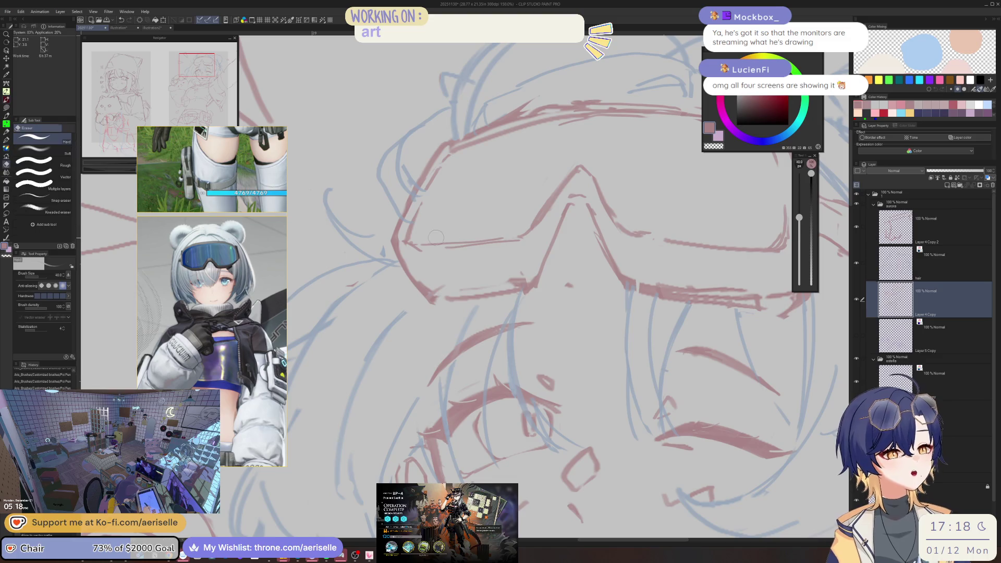
mouse_move(518, 242)
mouse_down()
mouse_move(443, 245)
mouse_move(404, 232)
mouse_move(417, 245)
mouse_move(526, 241)
mouse_up()
key(p)
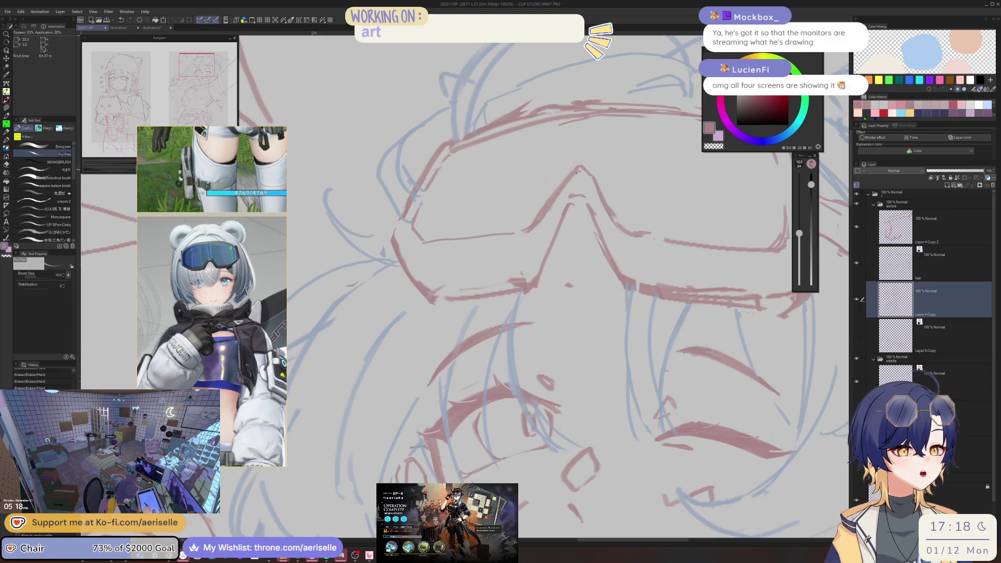
Add and adjust small red strokes near the goggles
drag(572, 174, 589, 178)
key(e)
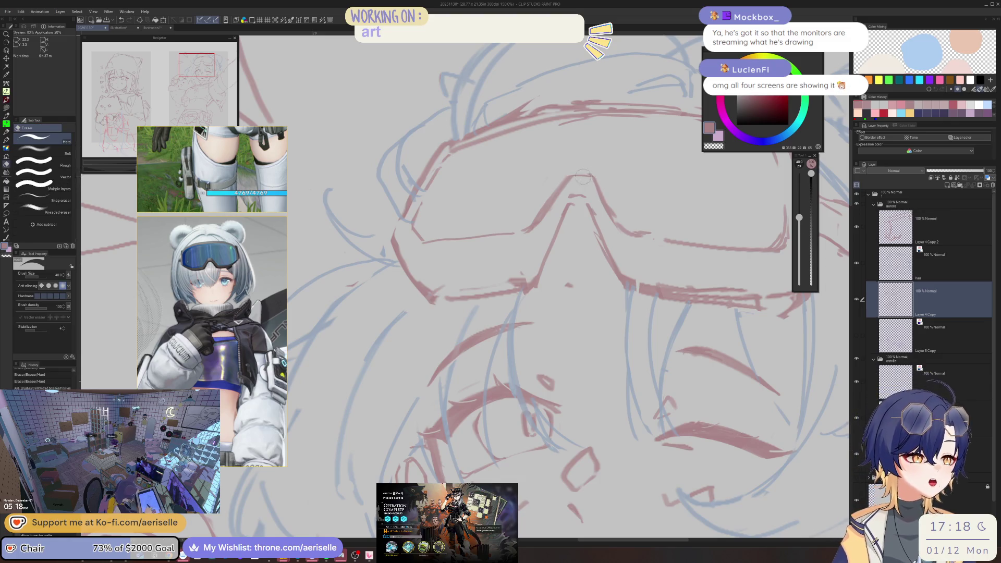
key(p)
drag(571, 176, 528, 286)
scroll(588, 197, down, 5)
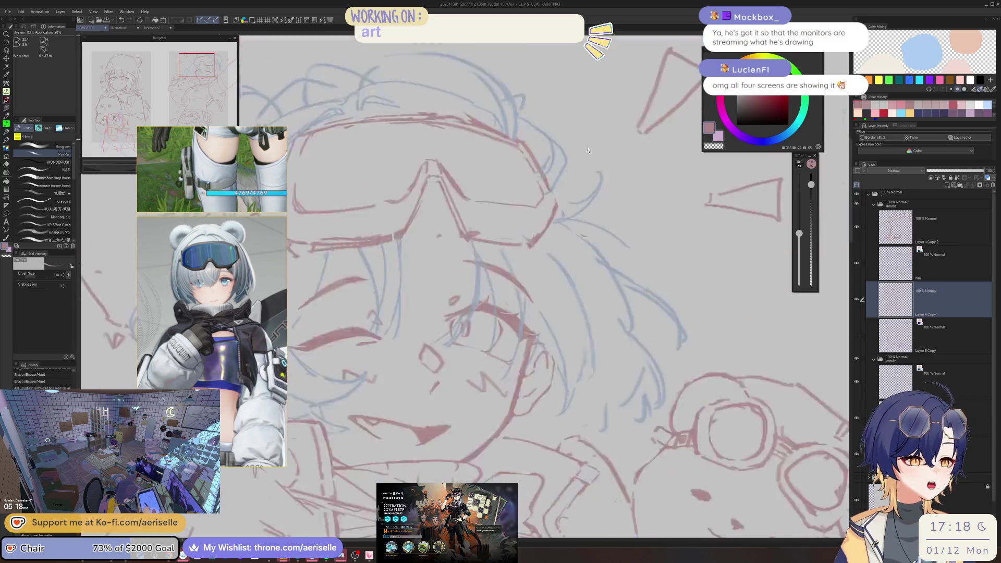
scroll(592, 203, up, 2)
key(m)
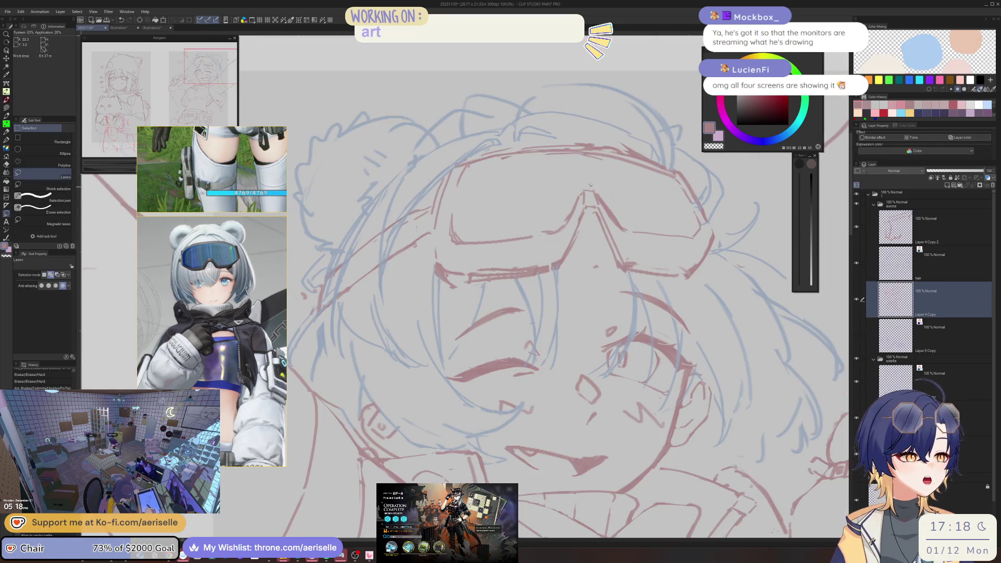
key(p)
Rework the goggle bridge with a short line, a partial erase, and a new right edge
drag(574, 202, 558, 232)
key(e)
drag(599, 193, 627, 232)
key(p)
mouse_move(597, 203)
mouse_down()
mouse_move(621, 233)
mouse_move(691, 236)
mouse_up()
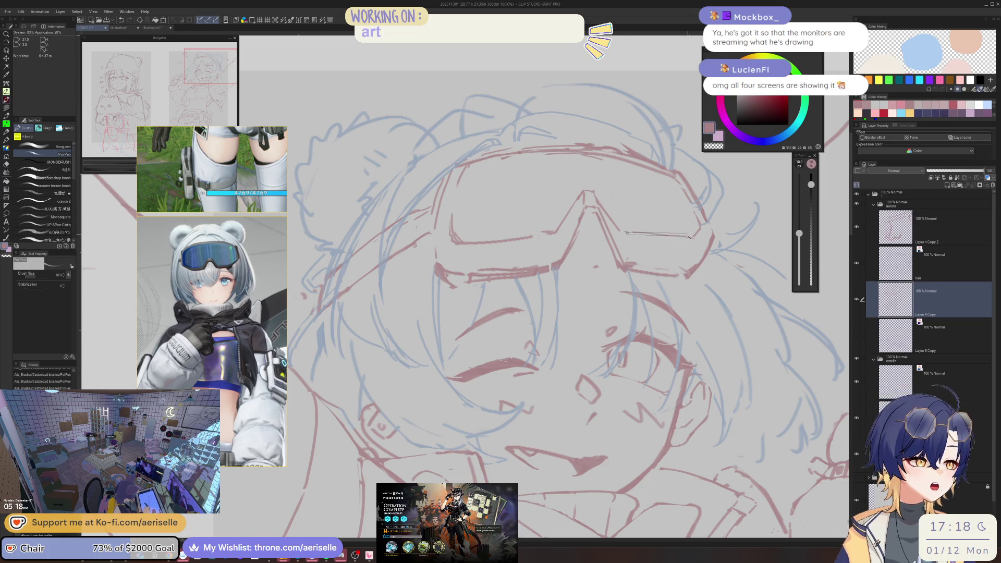
key(ctrl+minus)
key(ctrl+minus)
key(ctrl+minus)
scroll(418, 229, up, 3)
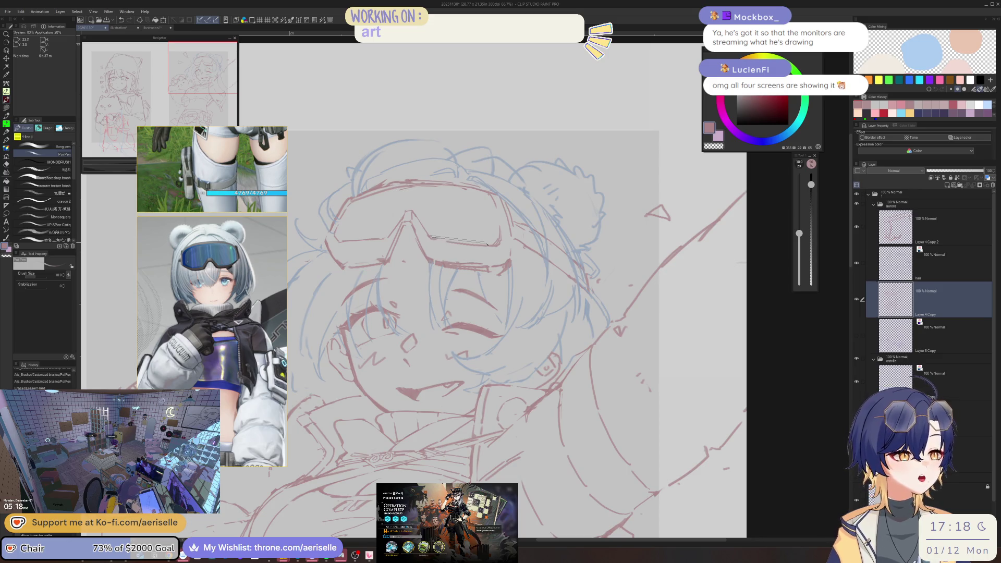
Erase stray marks near the goggles with the hard eraser
key(e)
drag(443, 242, 498, 242)
key(p)
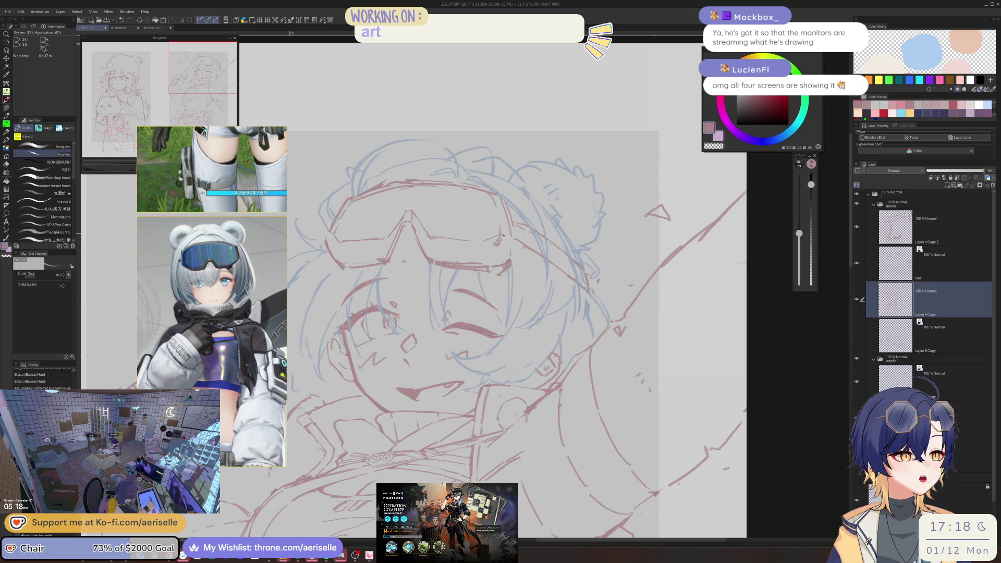
key(e)
scroll(490, 292, down, 2)
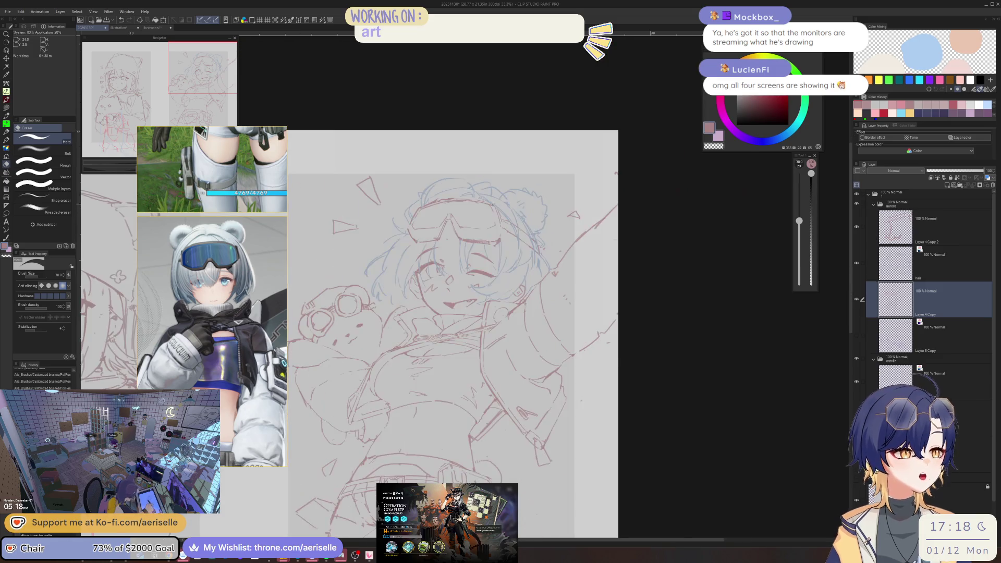
scroll(490, 292, up, 1)
key(p)
Shrink the eraser to size 25, rotate the canvas level, and start a lasso on the goggles
drag(421, 200, 382, 244)
key(bracketleft)
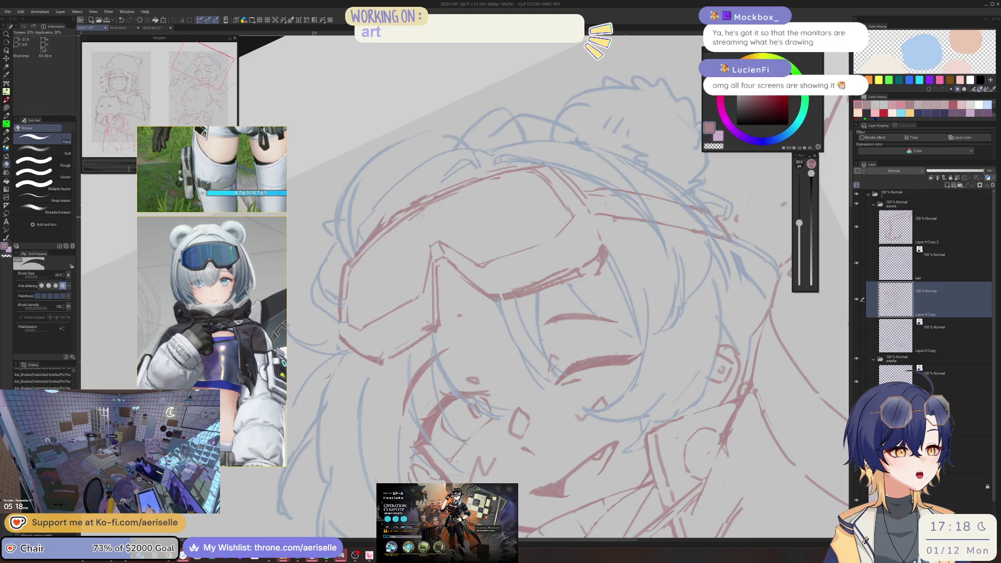
key(asciicircum)
key(asciicircum)
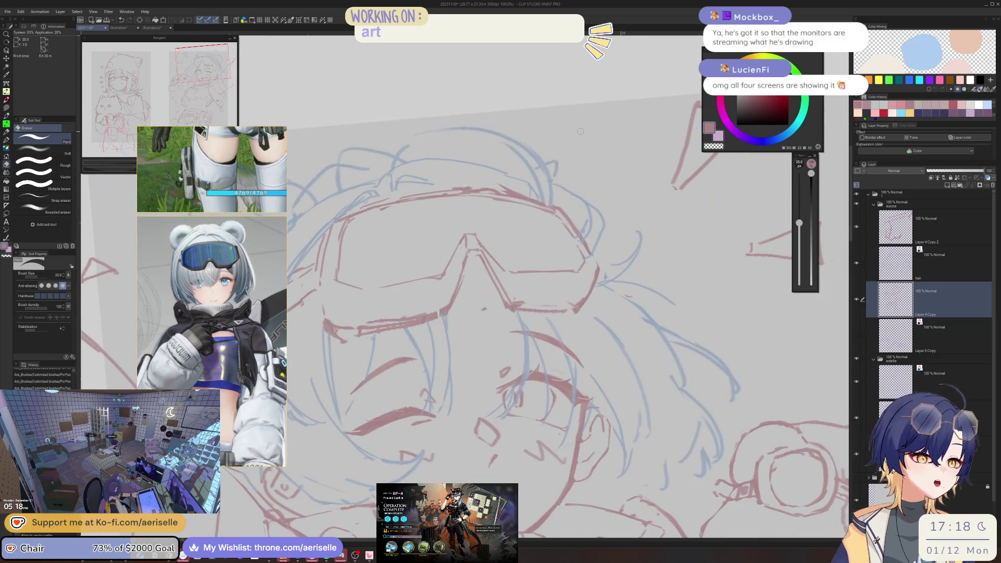
key(m)
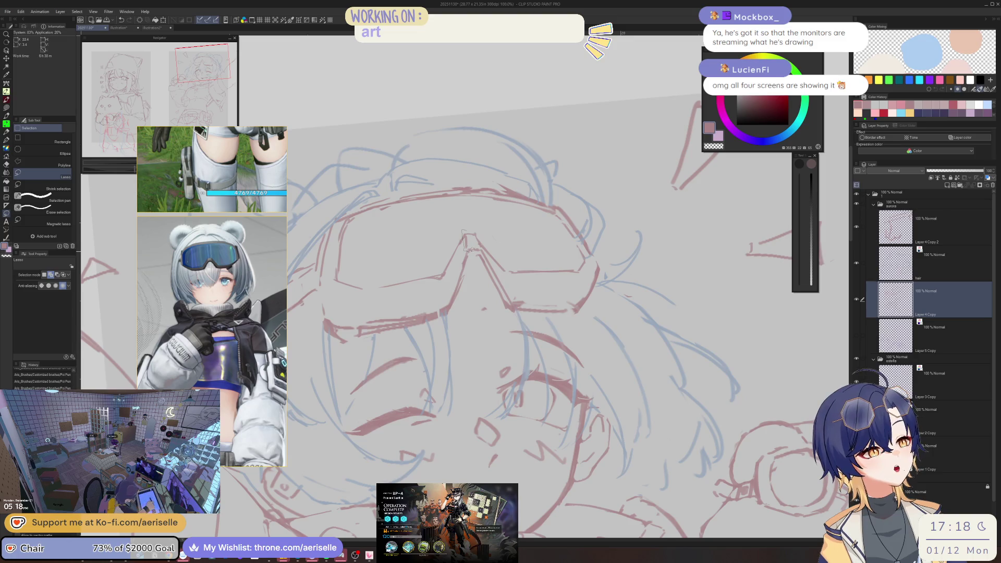
drag(484, 242, 482, 245)
Lasso the goggle lines right of the nose bridge, scale/rotate them to fit, then deselect
key(k)
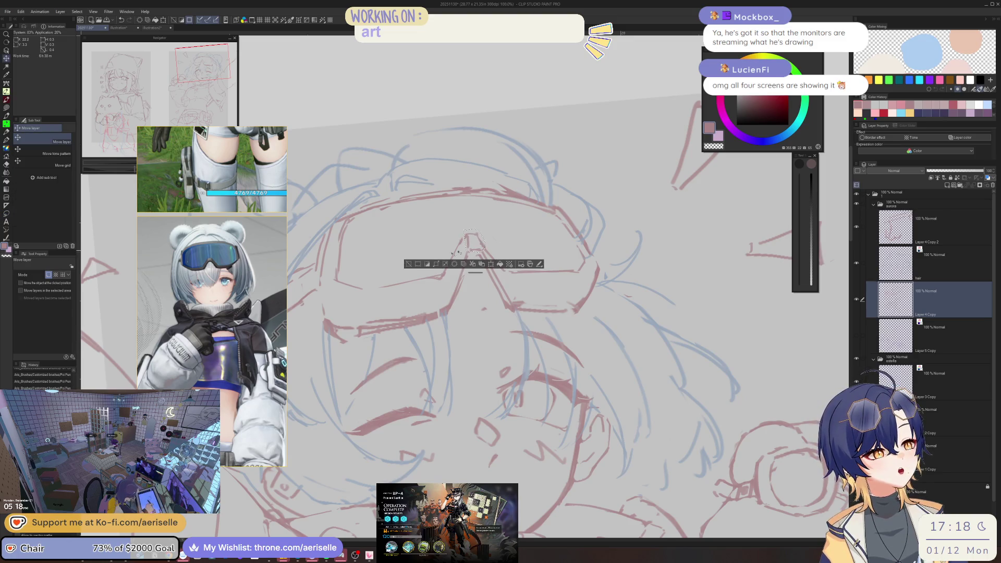
click(409, 264)
key(m)
drag(473, 248, 490, 289)
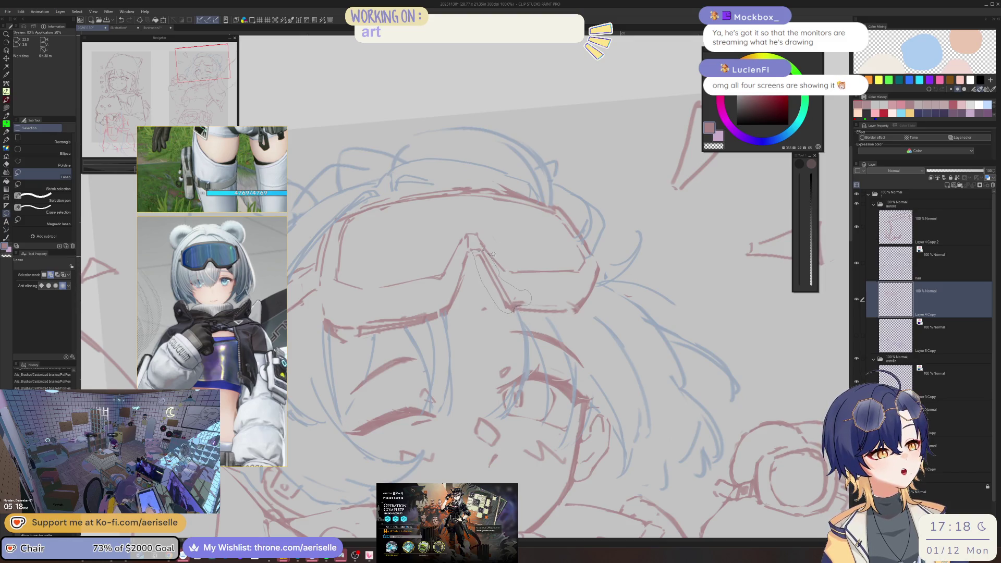
drag(492, 254, 493, 255)
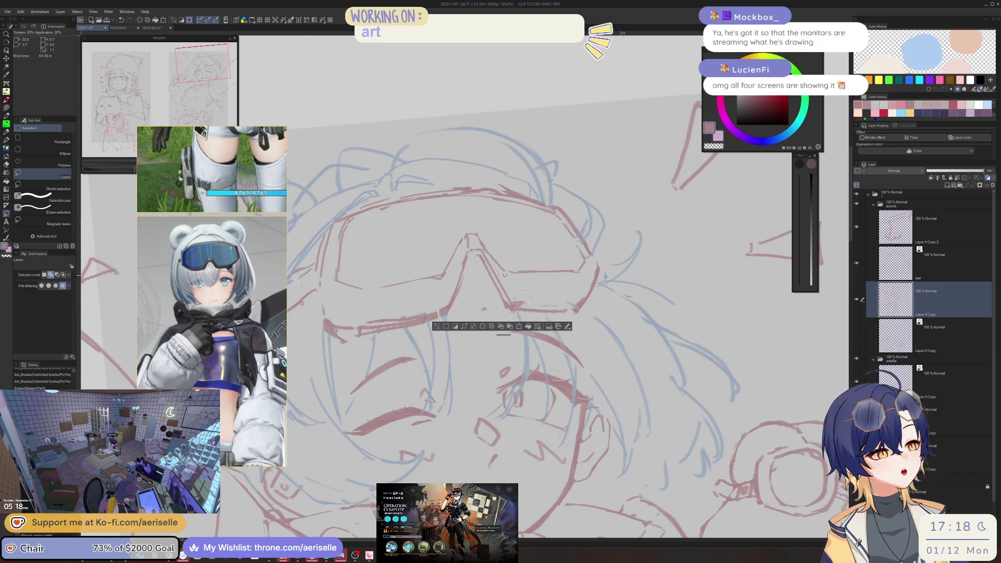
click(519, 326)
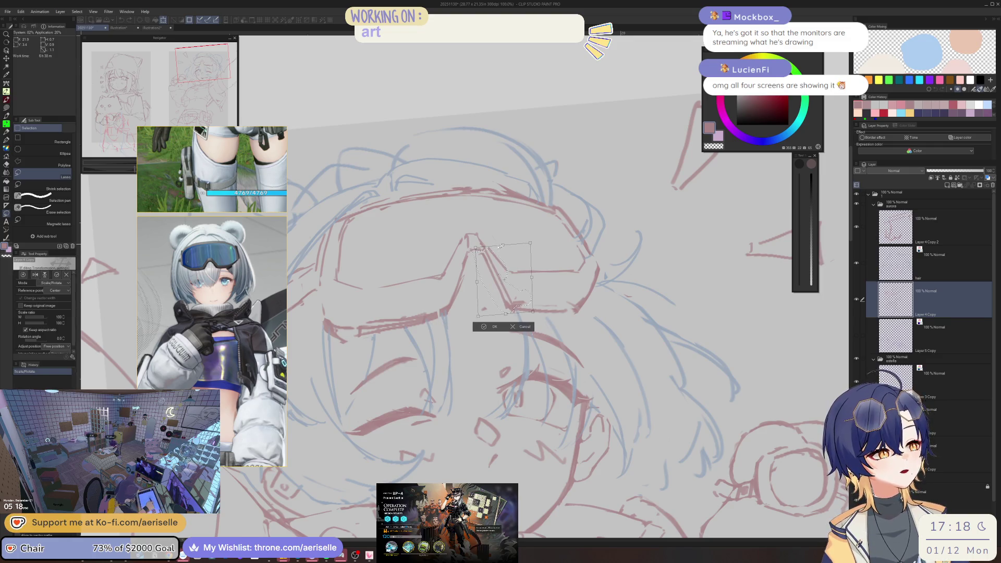
key(Return)
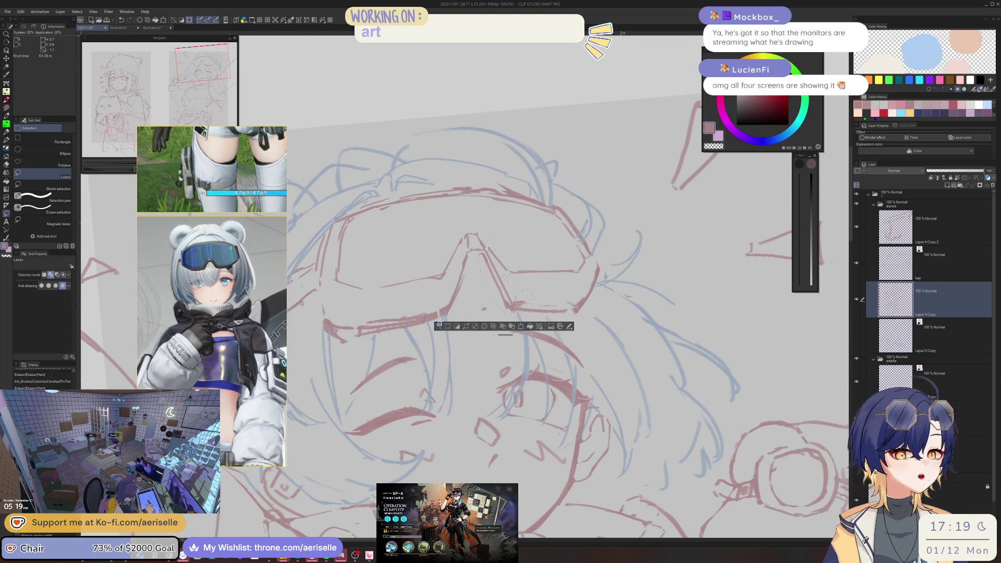
click(437, 328)
scroll(448, 312, down, 3)
drag(458, 292, 496, 225)
drag(521, 268, 511, 235)
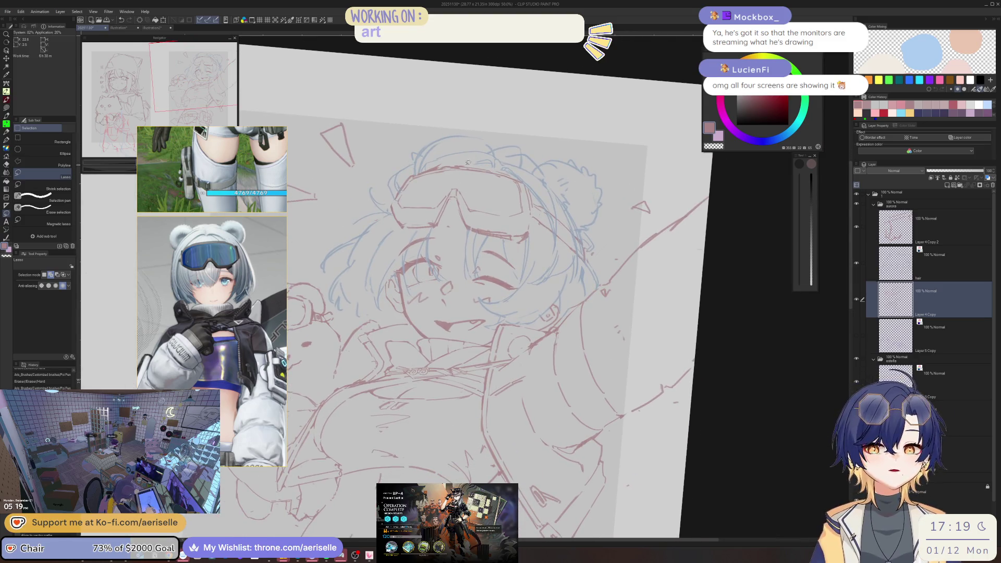
Lasso part of the goggle bridge lines and nudge them slightly left
key(ctrl+alt+0)
key(p)
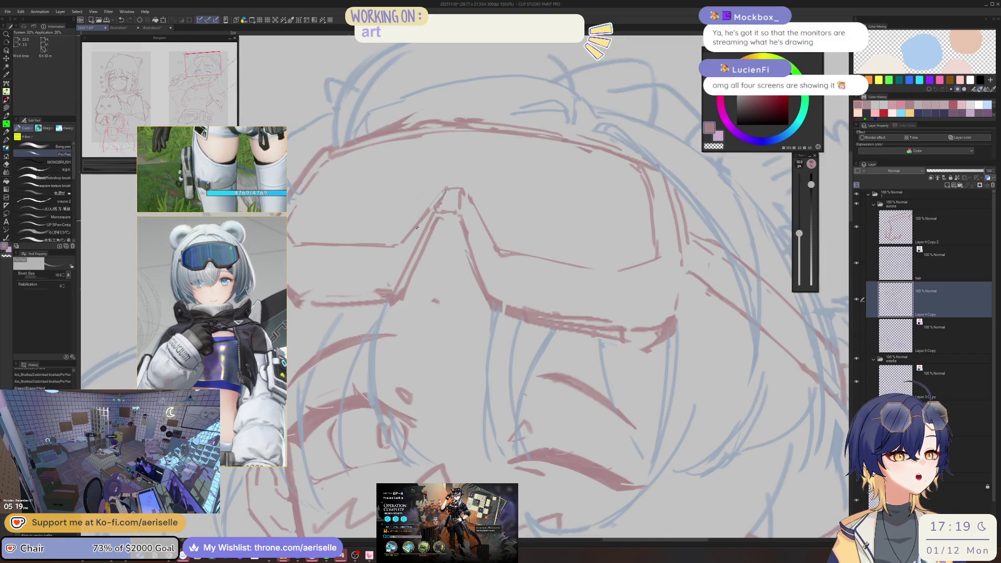
scroll(404, 207, down, 5)
drag(404, 207, 531, 138)
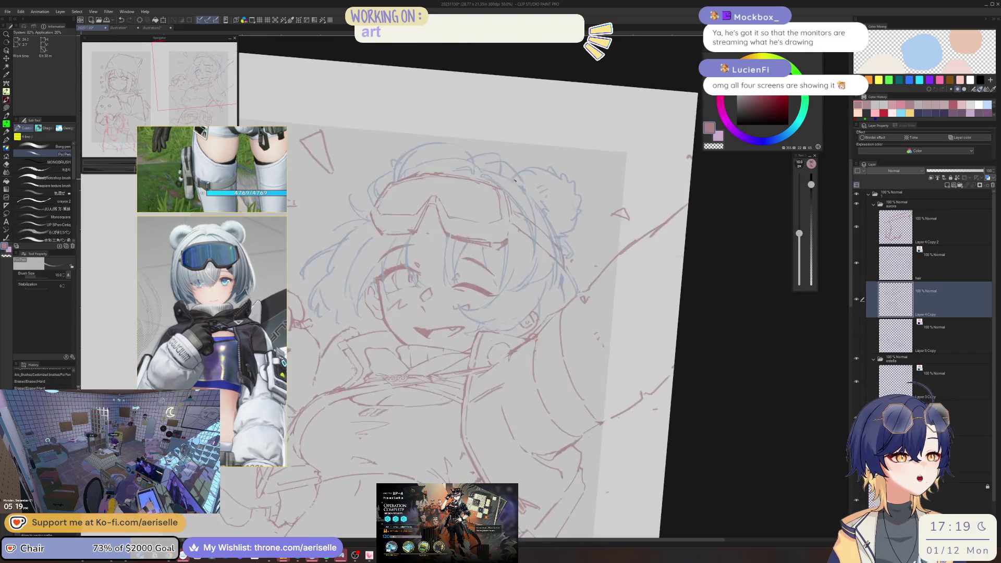
key(ctrl+alt+0)
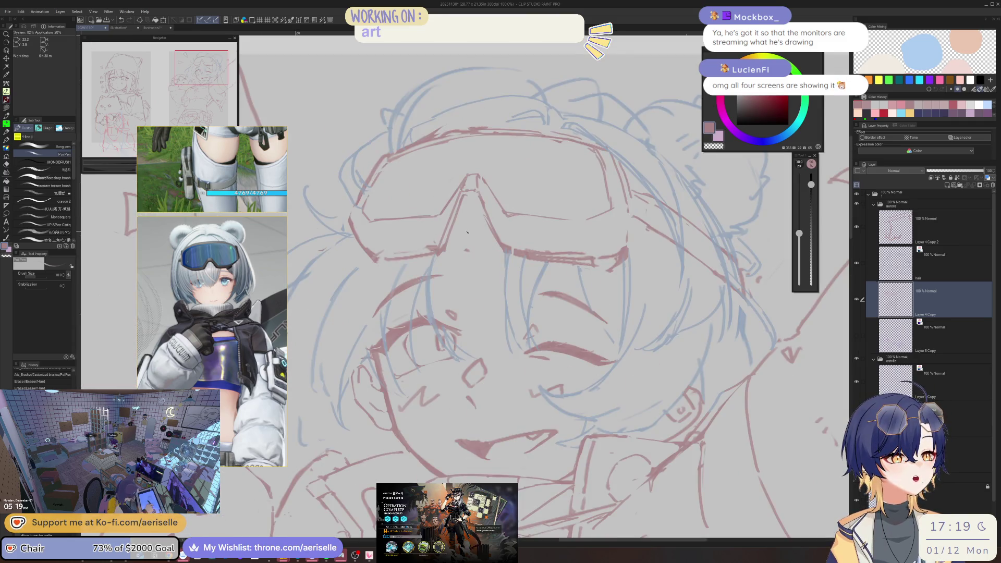
key(m)
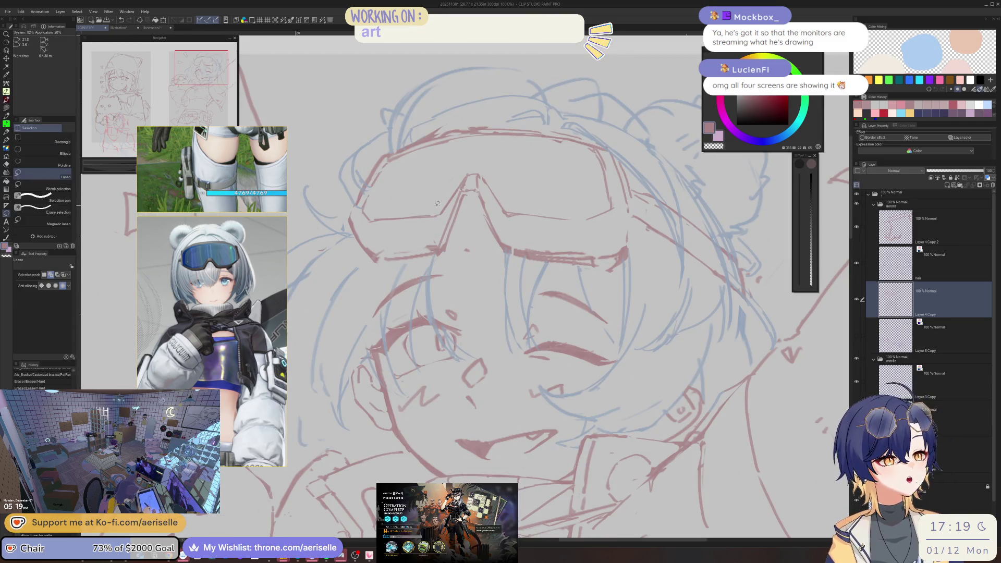
drag(438, 207, 441, 206)
scroll(443, 206, down, 5)
scroll(453, 203, up, 5)
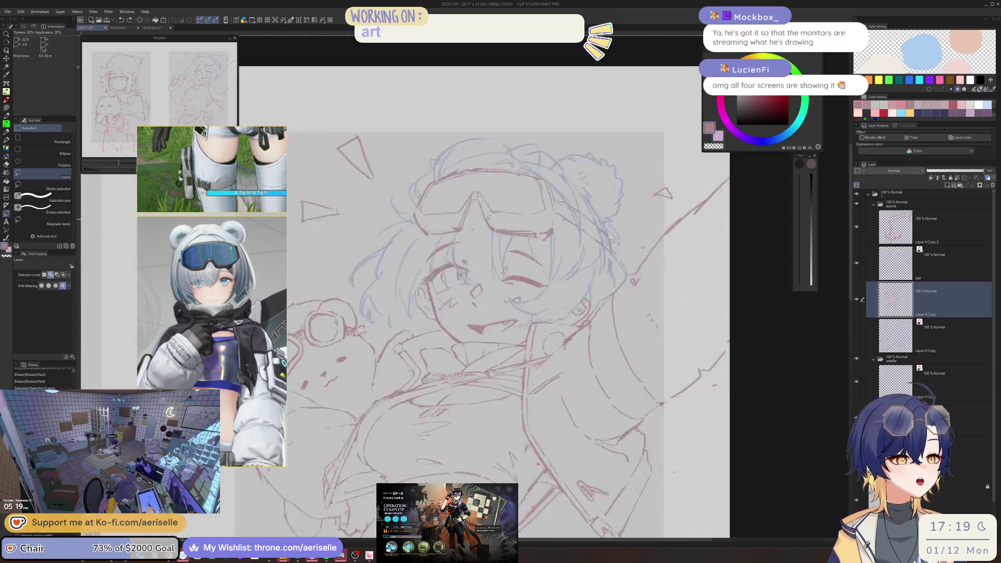
key(p)
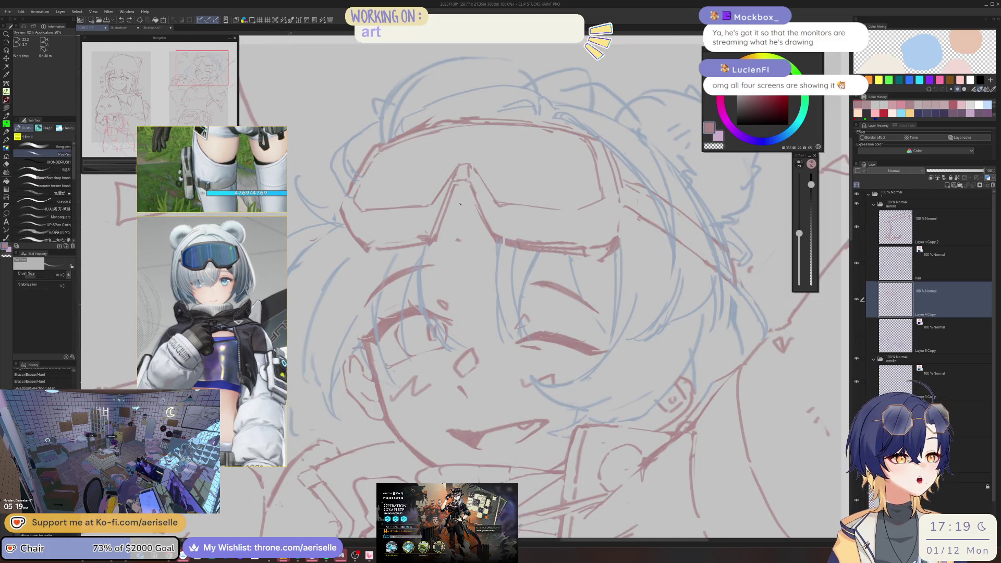
drag(475, 206, 455, 209)
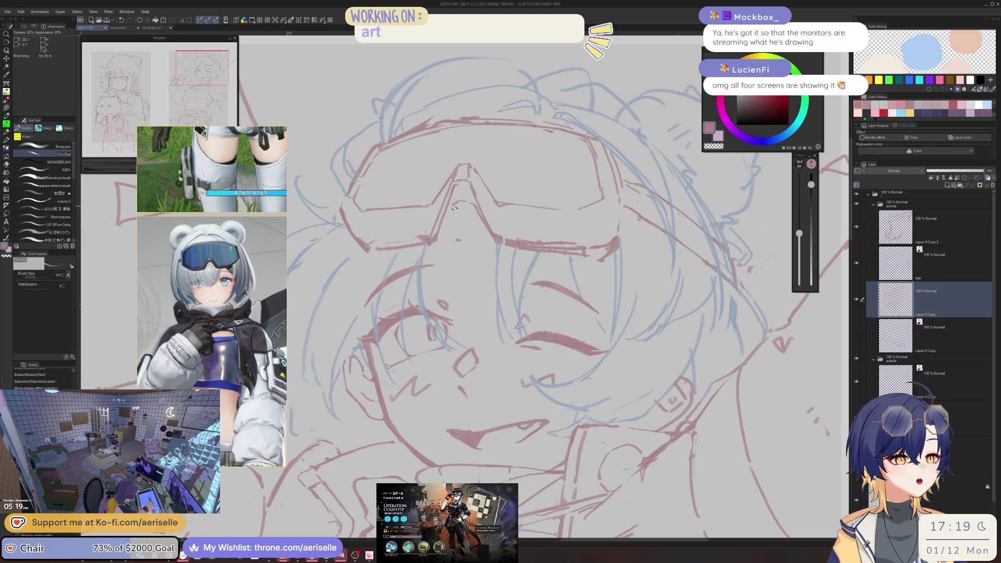
key(ctrl+d)
Mirror the canvas, add small strokes at the goggle nose bridge, and lighten nearby lines
key(e)
scroll(552, 93, down, 5)
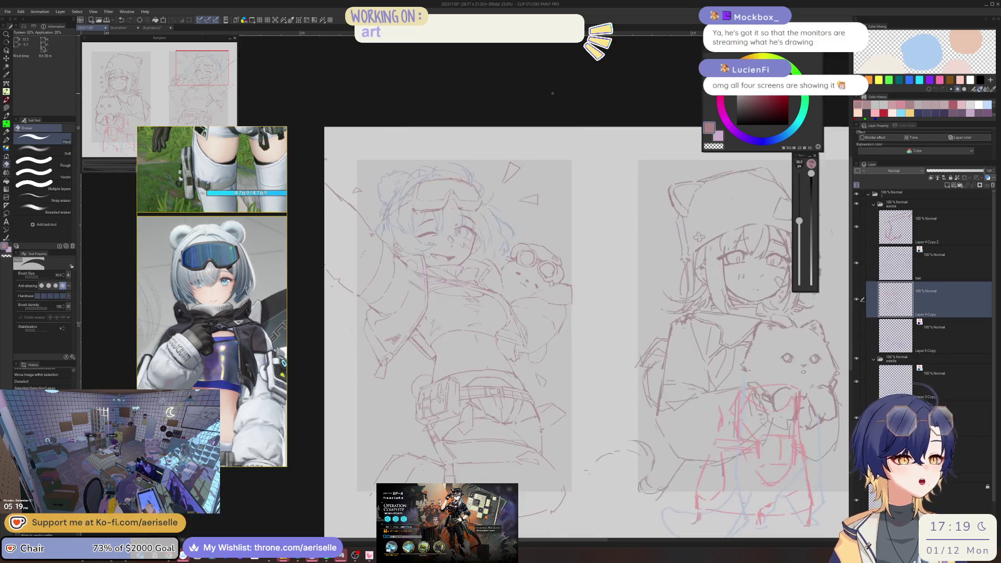
scroll(429, 177, up, 5)
key(p)
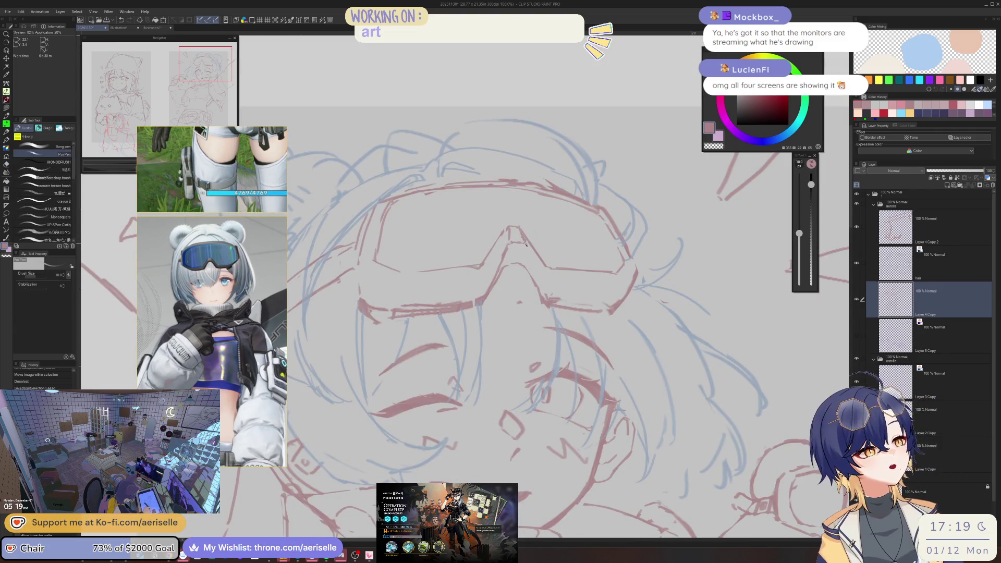
key(h)
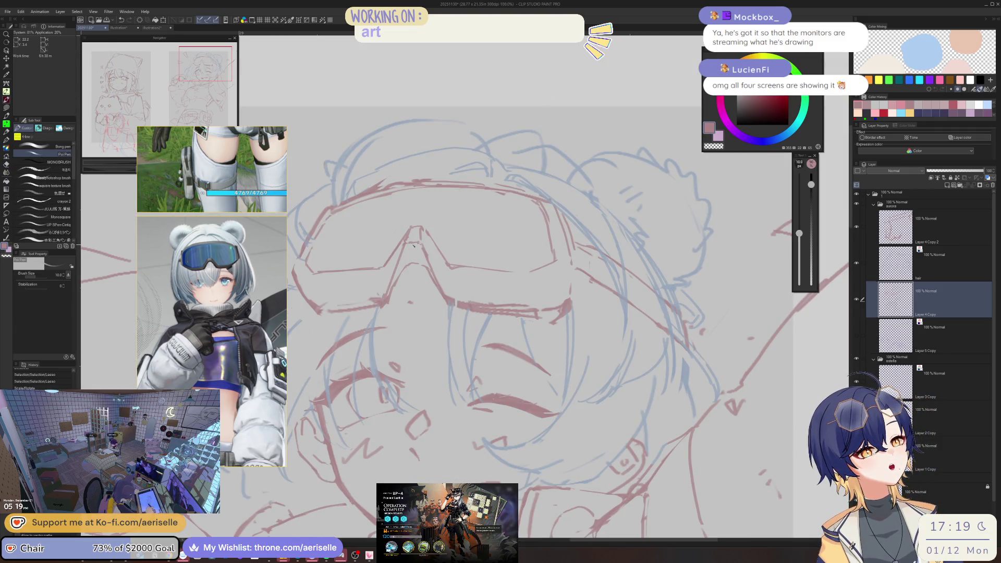
mouse_move(404, 270)
mouse_down()
mouse_move(423, 256)
mouse_move(401, 277)
mouse_up()
key(e)
mouse_move(417, 243)
mouse_down()
mouse_move(434, 276)
mouse_move(529, 245)
mouse_move(544, 295)
mouse_up()
key(p)
Erase stray lines around the goggle bridge, discarding an unwanted short stroke
key(e)
drag(558, 208, 493, 203)
key(p)
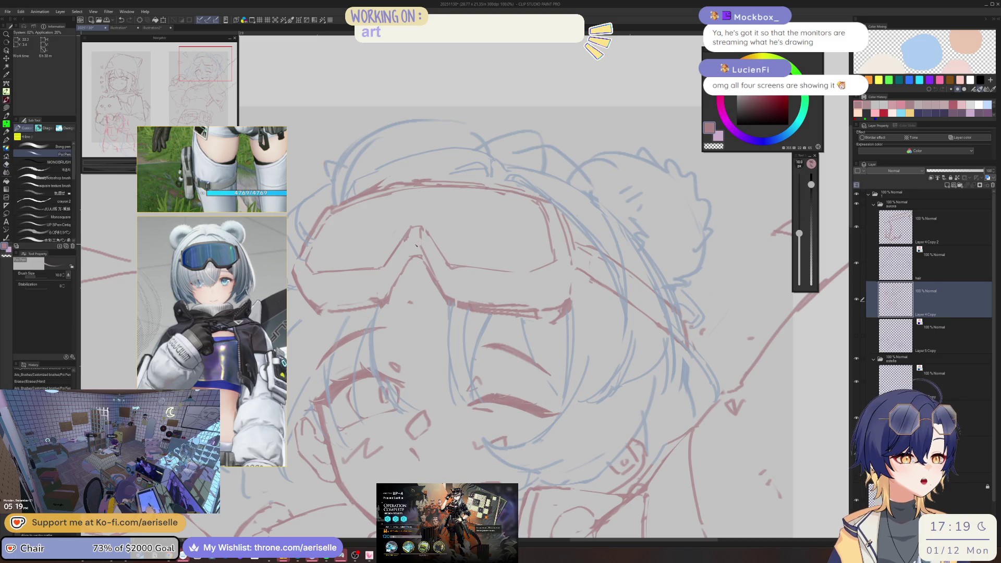
drag(406, 250, 388, 296)
key(ctrl+z)
key(e)
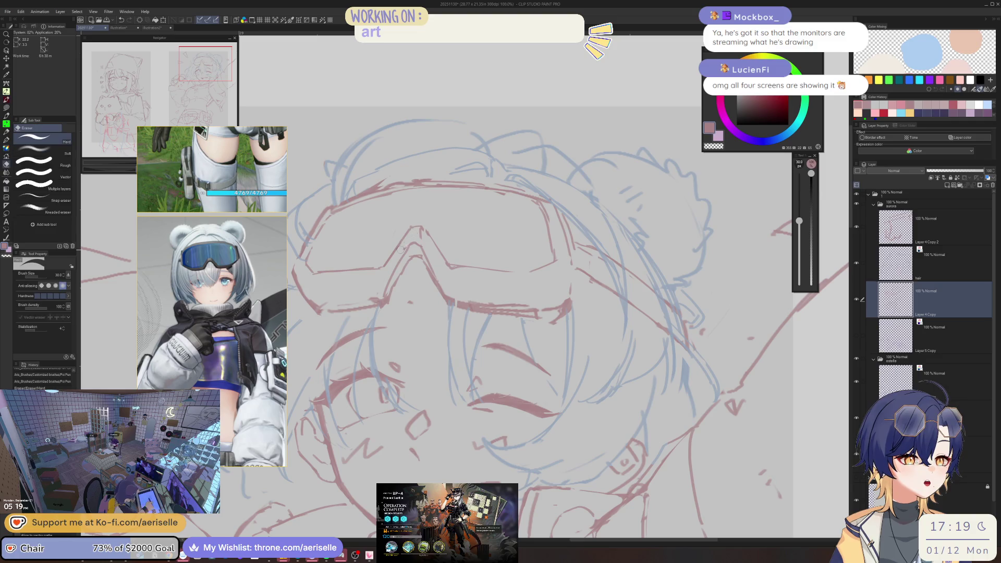
mouse_move(409, 246)
mouse_down()
mouse_move(392, 290)
mouse_move(514, 330)
mouse_up()
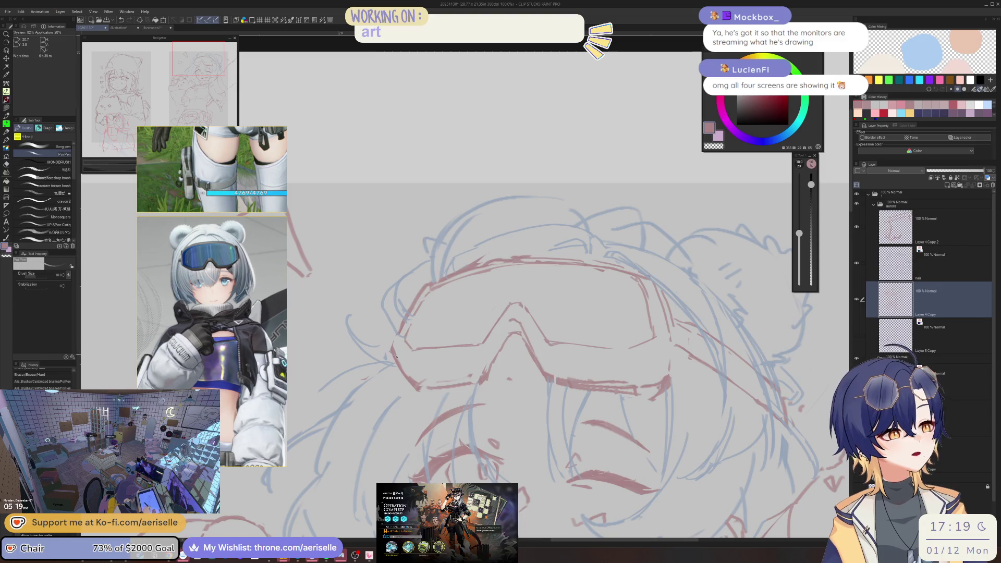
Clean up and redraw the left edge of the goggles in red
drag(392, 365, 417, 386)
key(p)
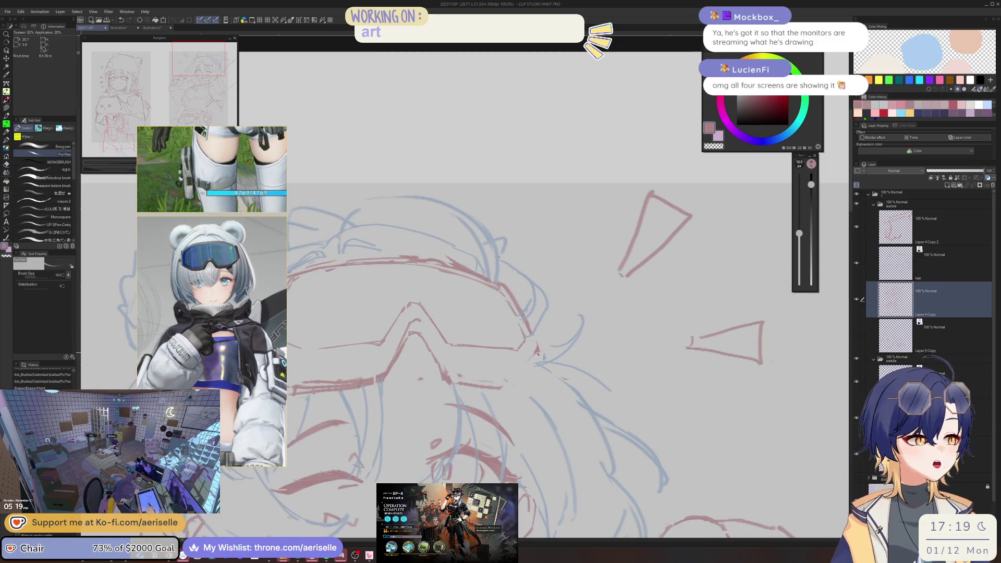
drag(425, 294, 411, 331)
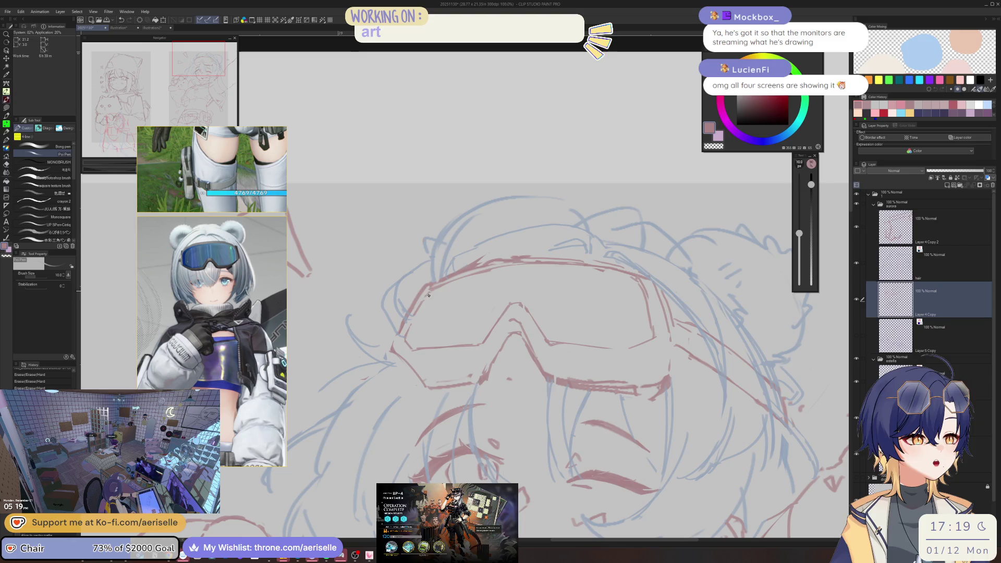
drag(423, 293, 412, 346)
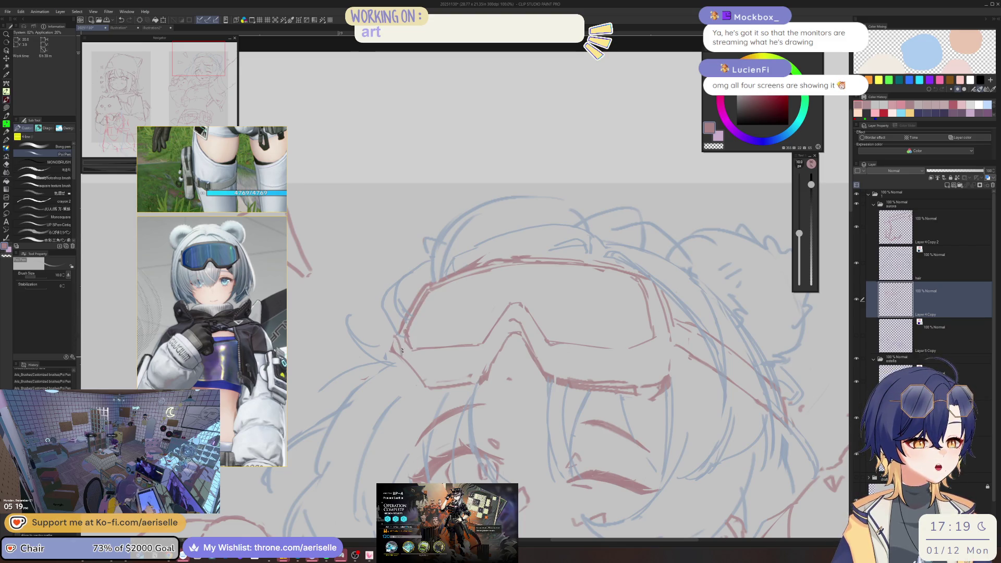
key(e)
scroll(397, 350, down, 2)
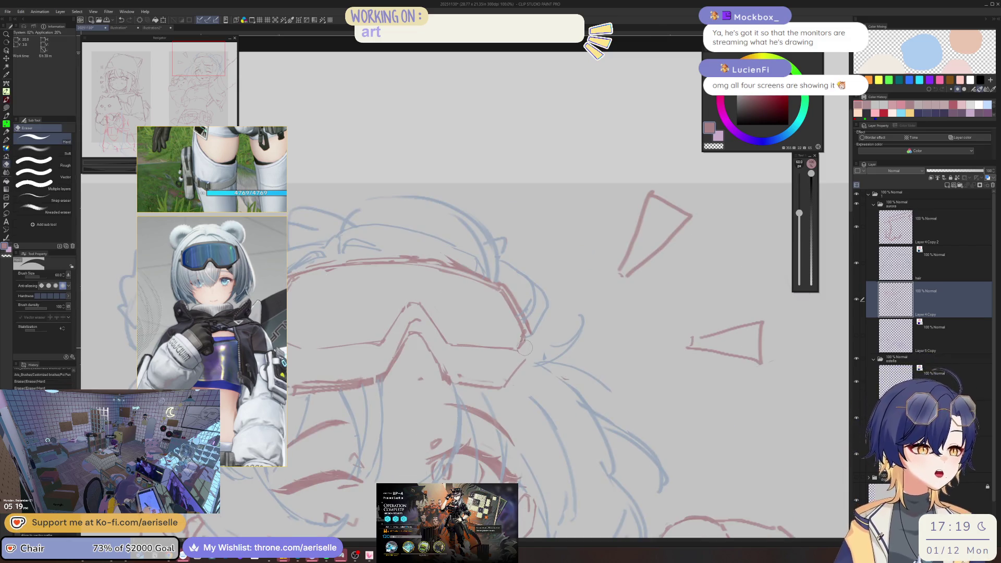
key(p)
scroll(524, 347, down, 3)
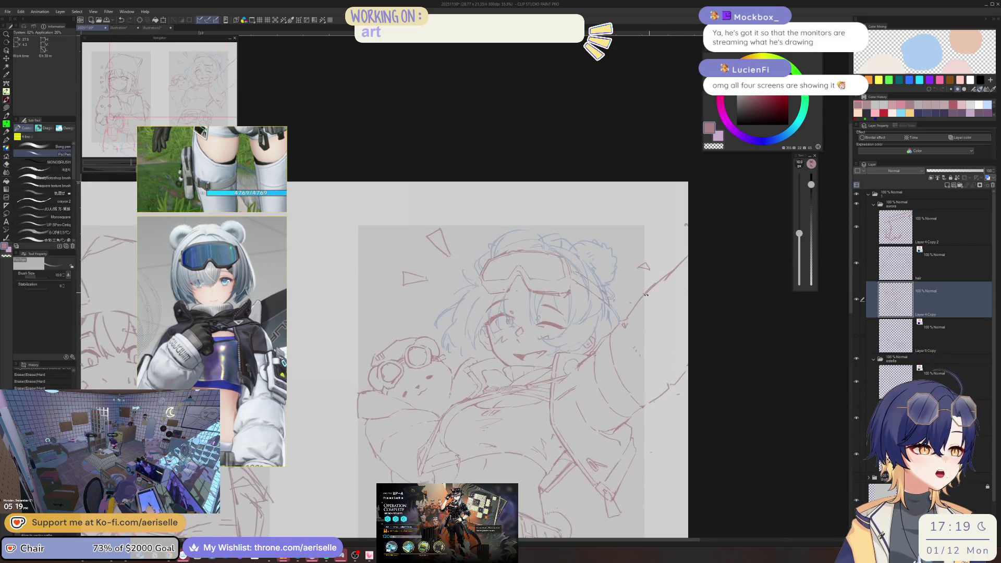
scroll(650, 293, up, 3)
Erase a short stretch of goggle line and add small red strokes near the face
key(e)
drag(542, 284, 624, 281)
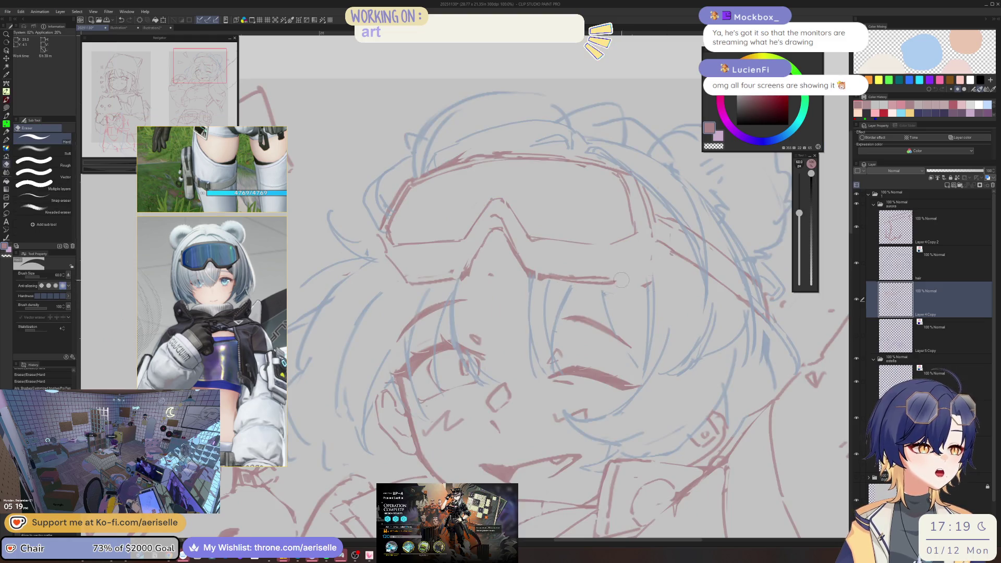
scroll(631, 275, down, 2)
key(p)
mouse_move(563, 328)
mouse_down()
mouse_move(591, 317)
mouse_move(609, 293)
mouse_move(588, 314)
mouse_move(585, 289)
mouse_move(619, 307)
mouse_move(620, 288)
mouse_up()
scroll(734, 237, down, 2)
scroll(734, 237, down, 2)
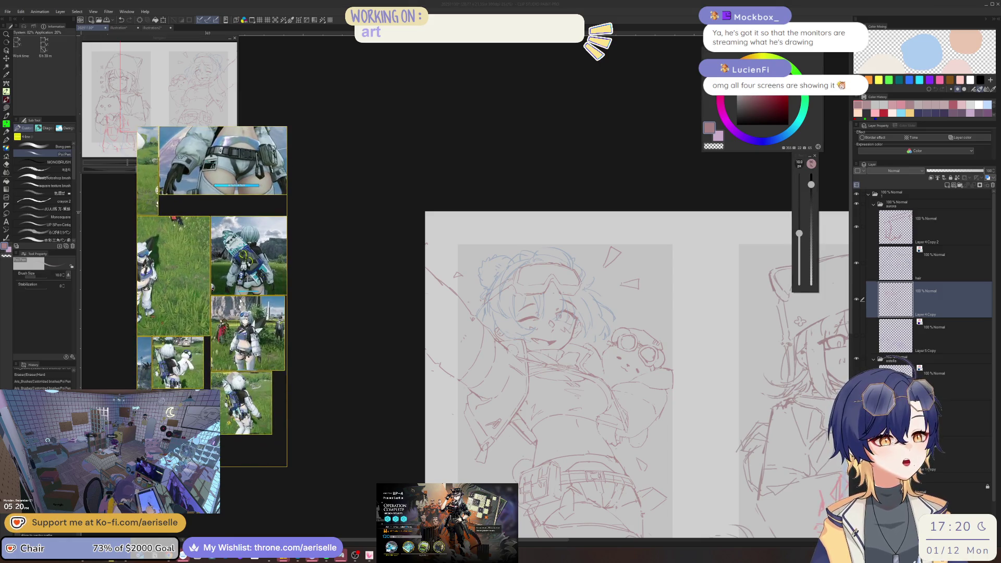
Draw a red line along the goggles and lighten part of the lower goggle line
scroll(550, 261, up, 2)
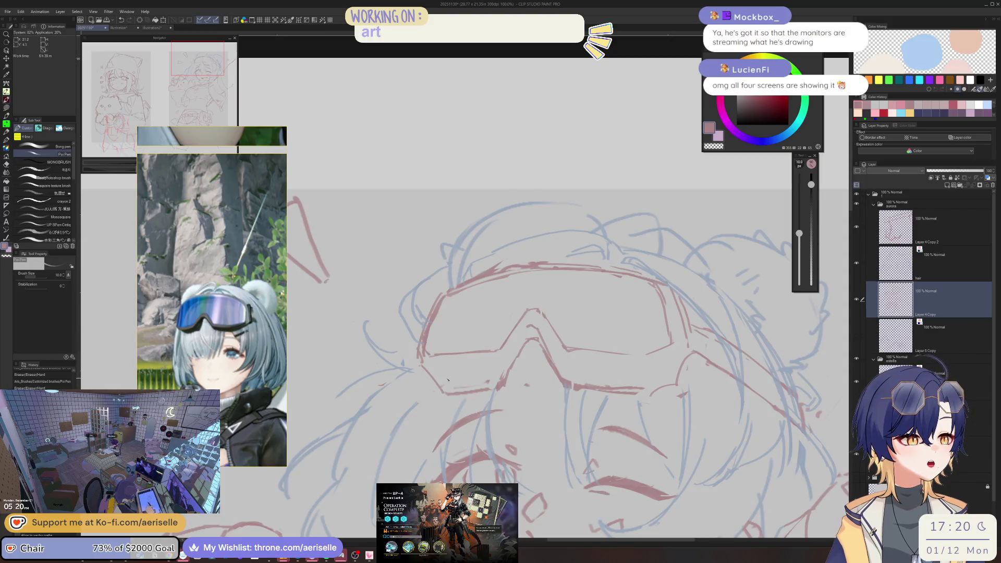
scroll(438, 366, down, 2)
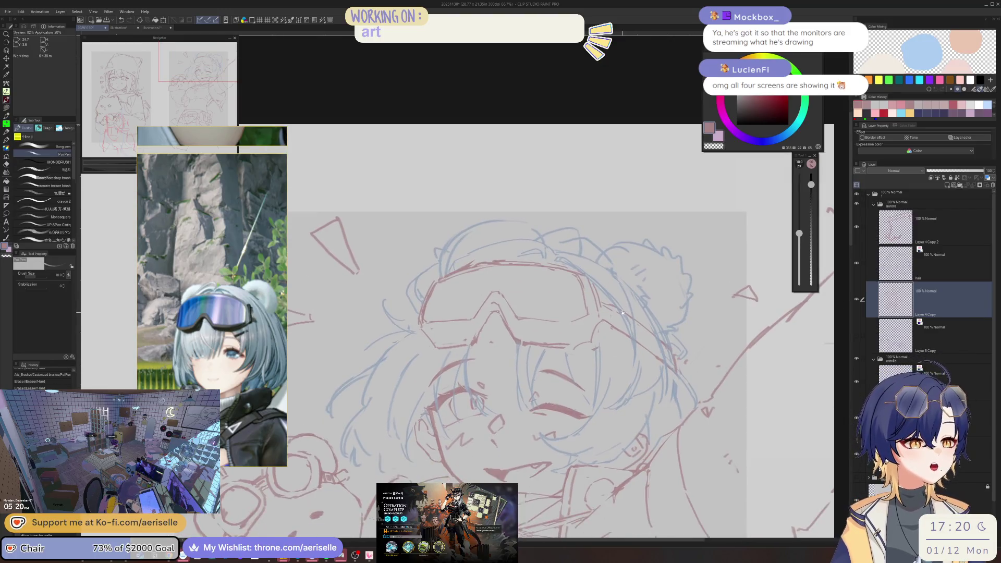
scroll(459, 333, up, 2)
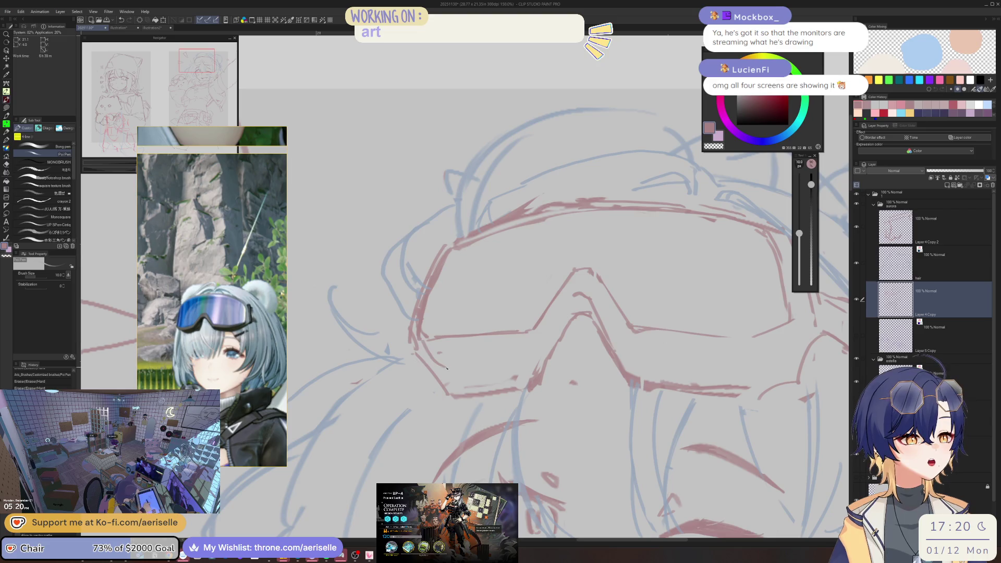
mouse_move(421, 342)
mouse_down()
mouse_move(450, 371)
mouse_move(498, 367)
mouse_up()
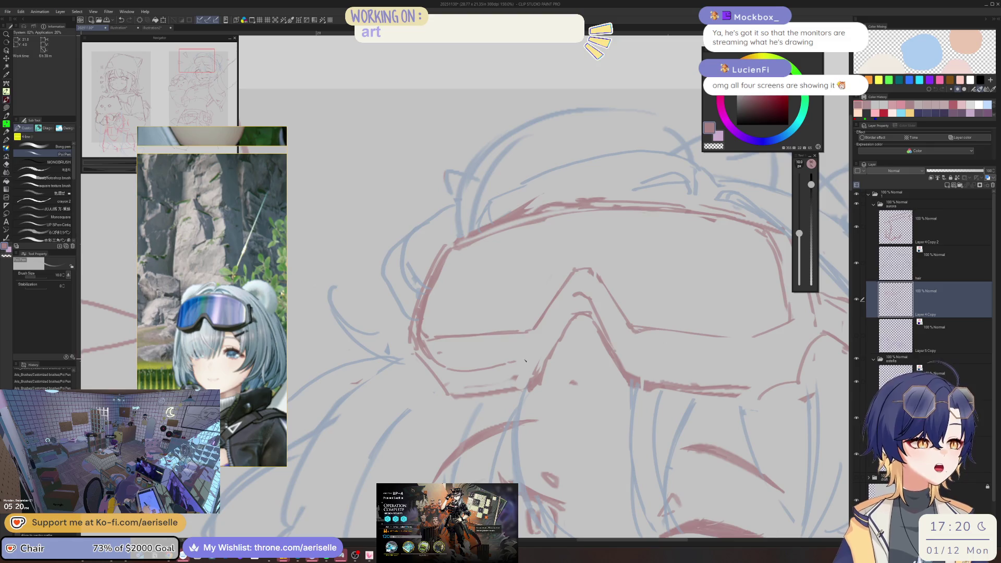
key(e)
drag(425, 339, 529, 332)
mouse_move(577, 301)
mouse_down()
mouse_move(530, 307)
mouse_move(562, 315)
mouse_move(551, 301)
mouse_move(573, 349)
mouse_move(620, 357)
mouse_move(654, 388)
mouse_up()
key(p)
Draw the right lens edge, then erase red strokes along the bridge and lower lens with a larger eraser
key(e)
key(p)
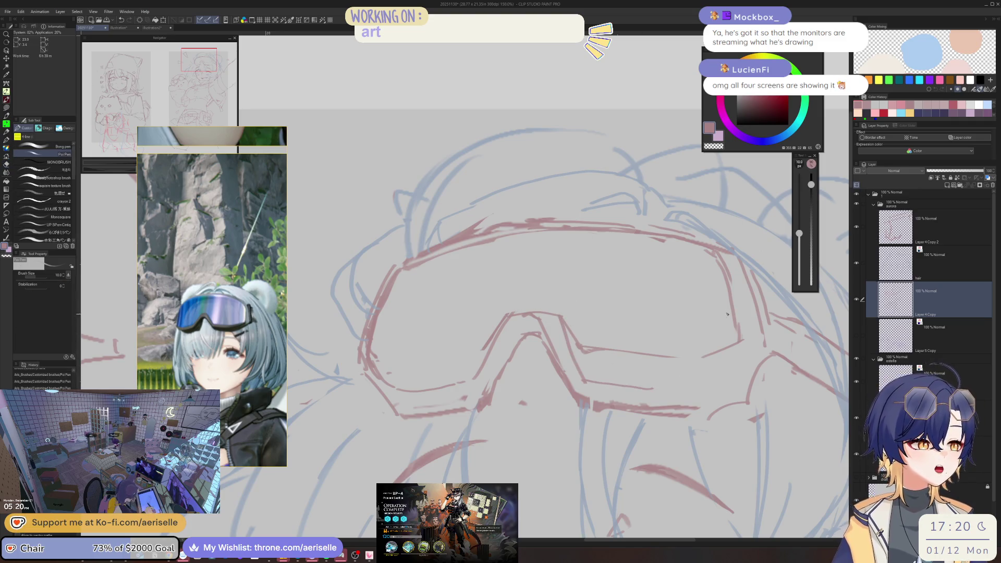
drag(739, 287, 745, 380)
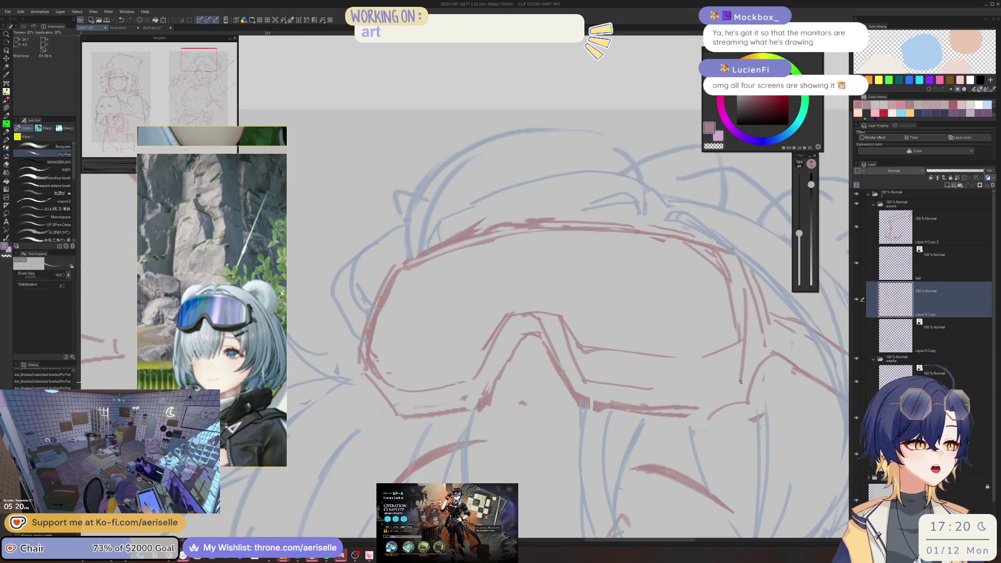
key(e)
key(bracketright)
key(bracketright)
mouse_move(566, 307)
mouse_down()
mouse_move(578, 343)
mouse_move(730, 352)
mouse_move(746, 298)
mouse_up()
key(p)
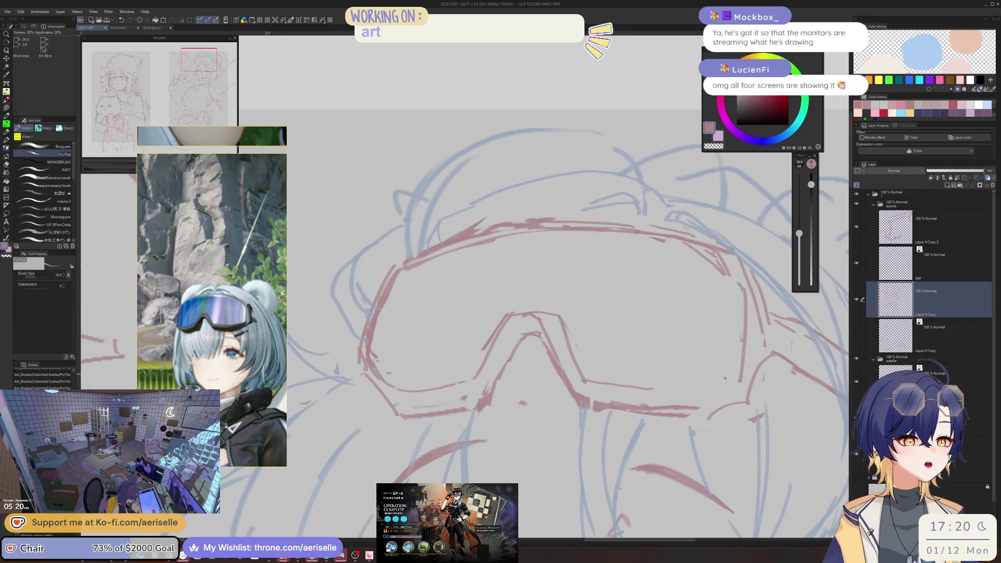
Erase sketch marks near the goggle bridge and redraw it with a short stroke
key(e)
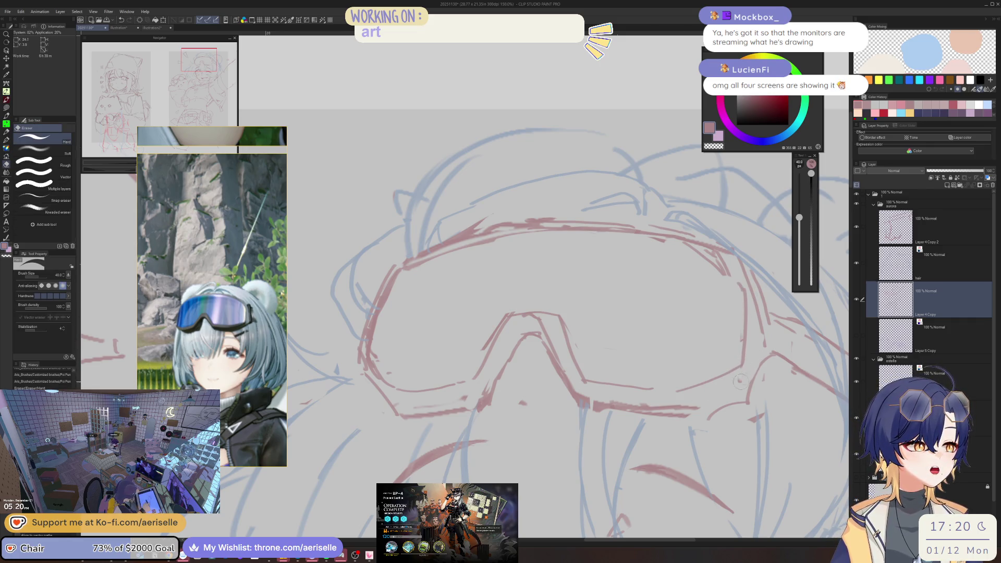
drag(578, 384, 540, 361)
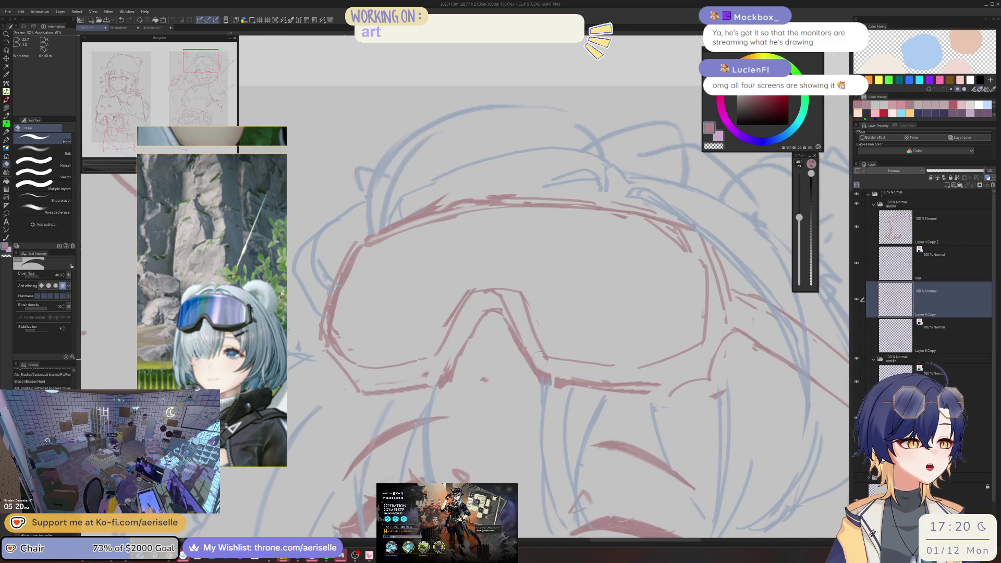
mouse_move(491, 303)
mouse_down()
mouse_move(503, 284)
mouse_move(545, 355)
mouse_up()
key(p)
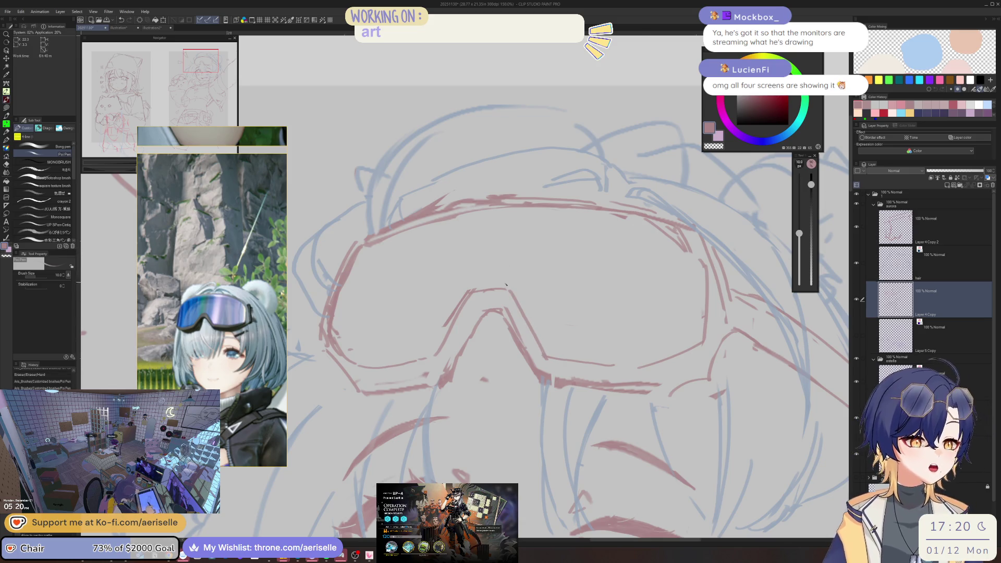
mouse_move(472, 309)
mouse_down()
mouse_move(501, 307)
mouse_move(442, 388)
mouse_up()
key(e)
key(p)
drag(467, 315, 464, 328)
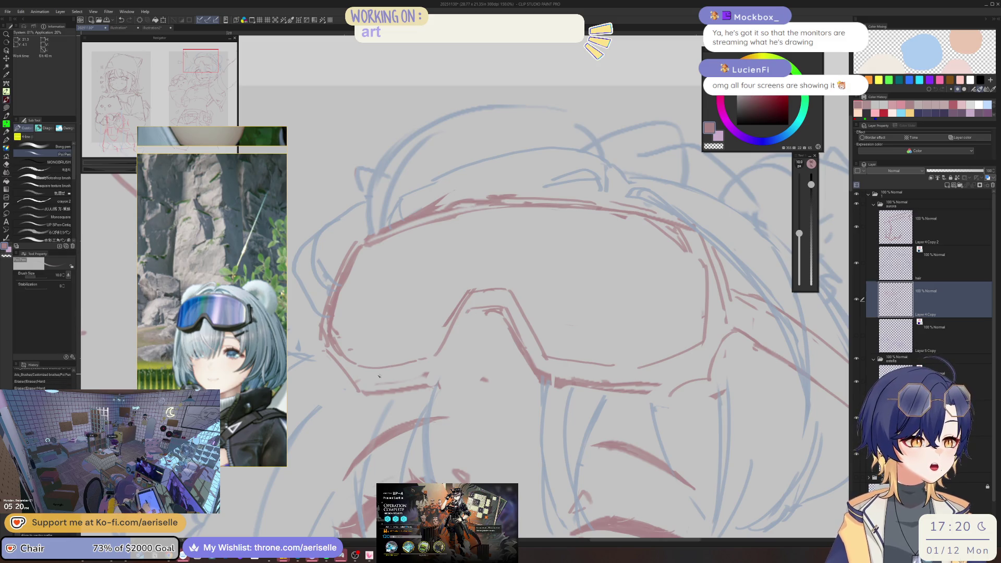
Redraw the bridge's left side and lower edge, adding strokes below and beside the goggles
drag(365, 379, 422, 373)
drag(472, 310, 439, 368)
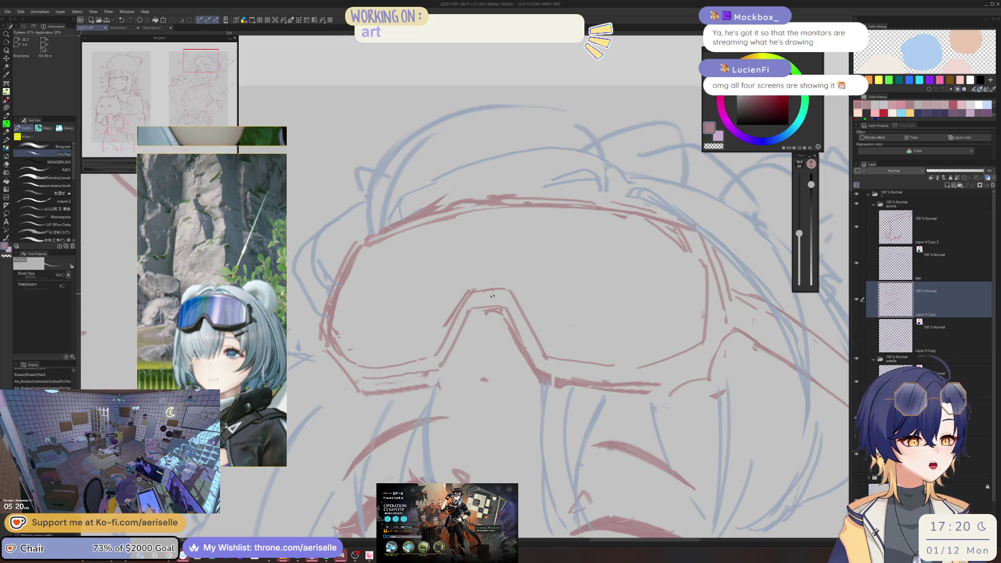
drag(322, 341, 357, 381)
key(e)
key(p)
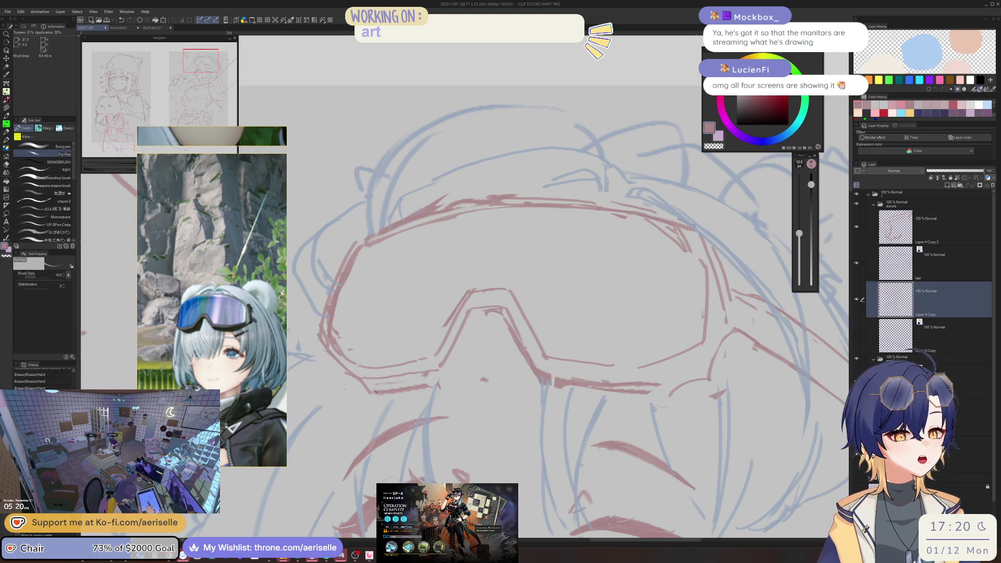
drag(490, 312, 520, 312)
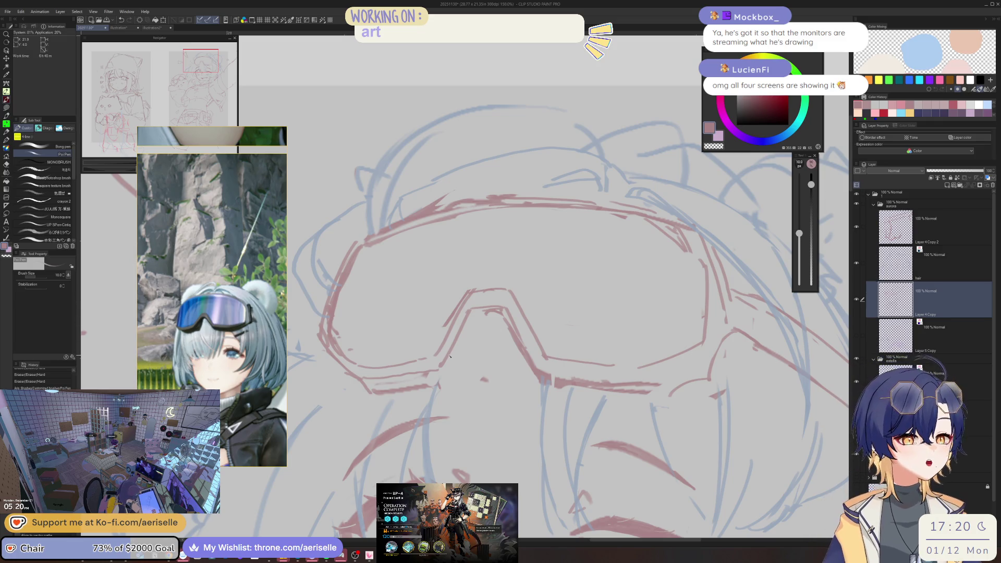
mouse_move(468, 319)
mouse_down()
mouse_move(461, 369)
mouse_move(384, 389)
mouse_move(464, 369)
mouse_up()
Erase small bits near the goggle bridge with a smaller eraser
key(e)
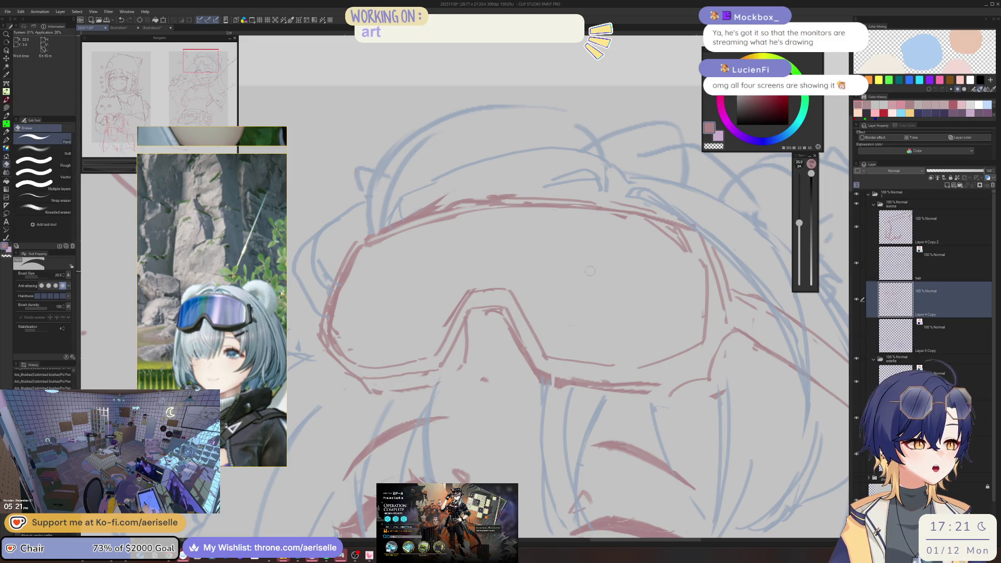
mouse_move(470, 319)
mouse_down()
mouse_move(501, 312)
mouse_move(480, 279)
mouse_move(514, 329)
mouse_move(589, 327)
mouse_move(569, 286)
mouse_up()
key(p)
key(m)
key(k)
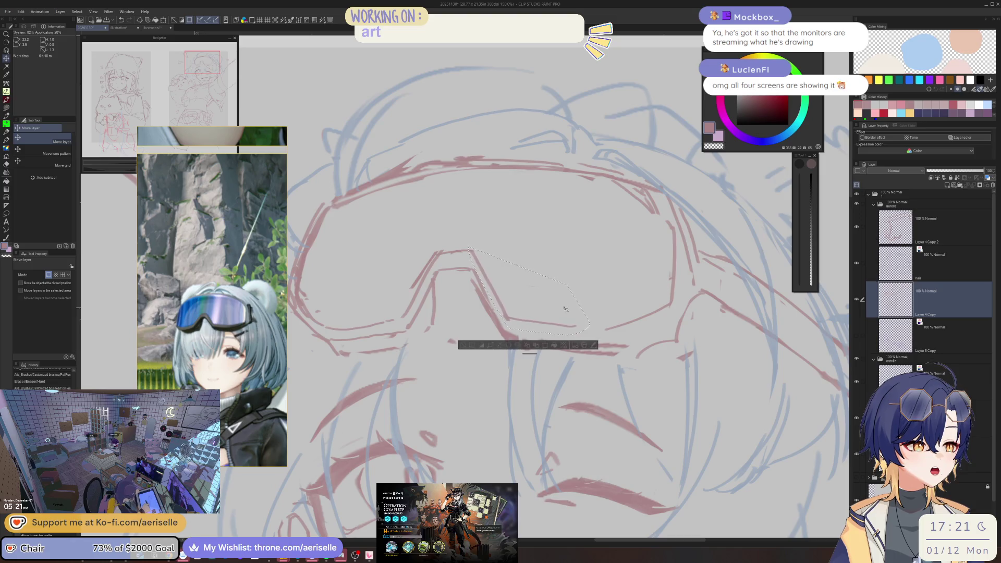
key(ctrl+d)
Trim lines at the goggle bridge and flip the canvas horizontally to check the result
key(e)
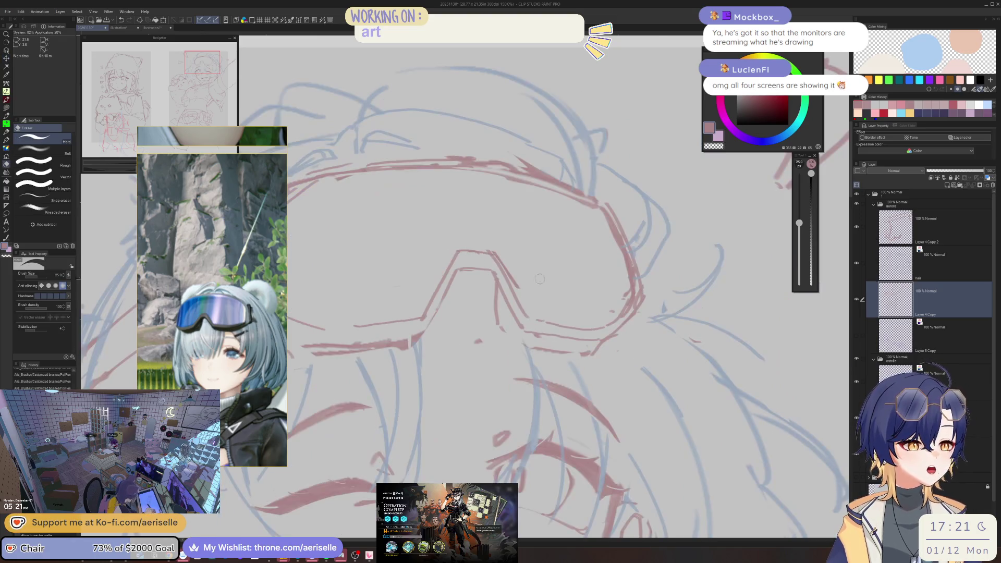
key(p)
mouse_move(508, 288)
mouse_down()
mouse_move(508, 359)
mouse_move(435, 308)
mouse_up()
key(h)
key(e)
scroll(451, 323, down, 5)
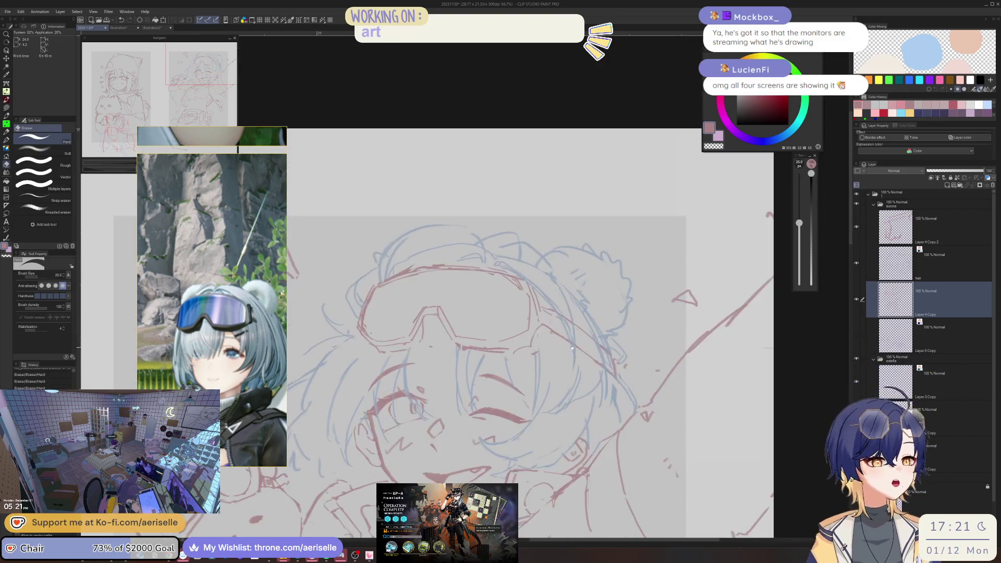
Shift the lassoed red goggle lines onto the girl's forehead and zoom back in to 150%
scroll(599, 227, up, 2)
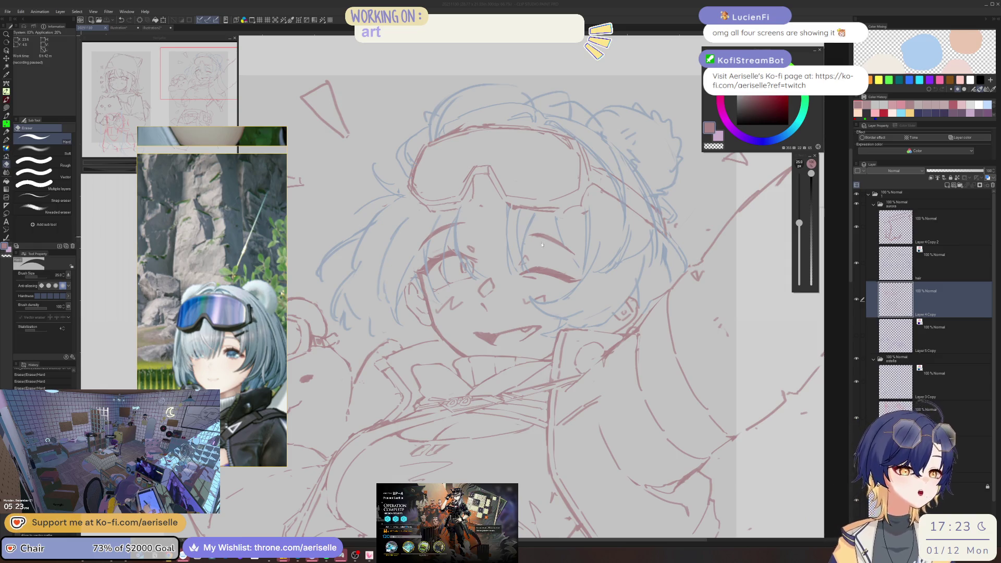
click(579, 280)
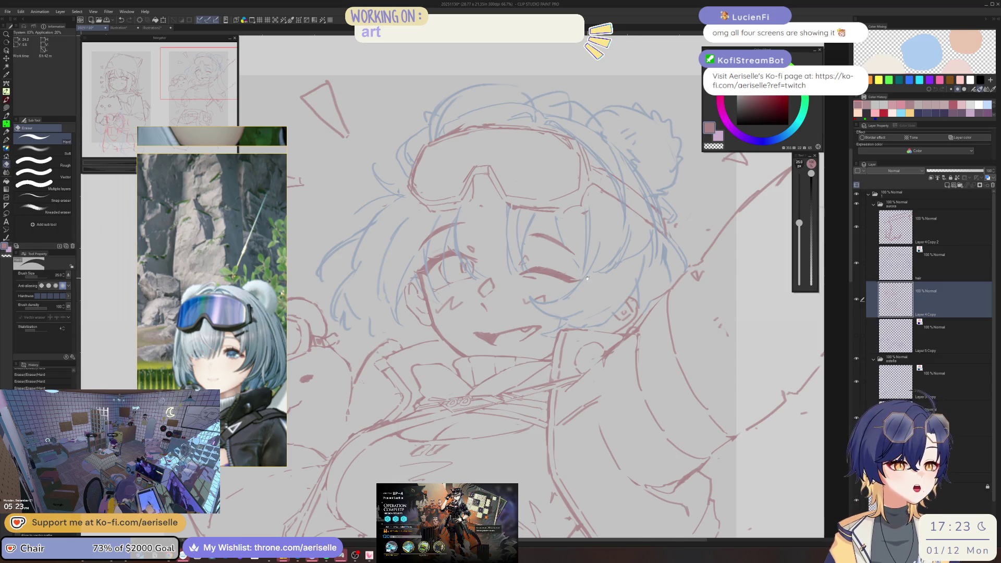
scroll(521, 302, up, 1)
key(p)
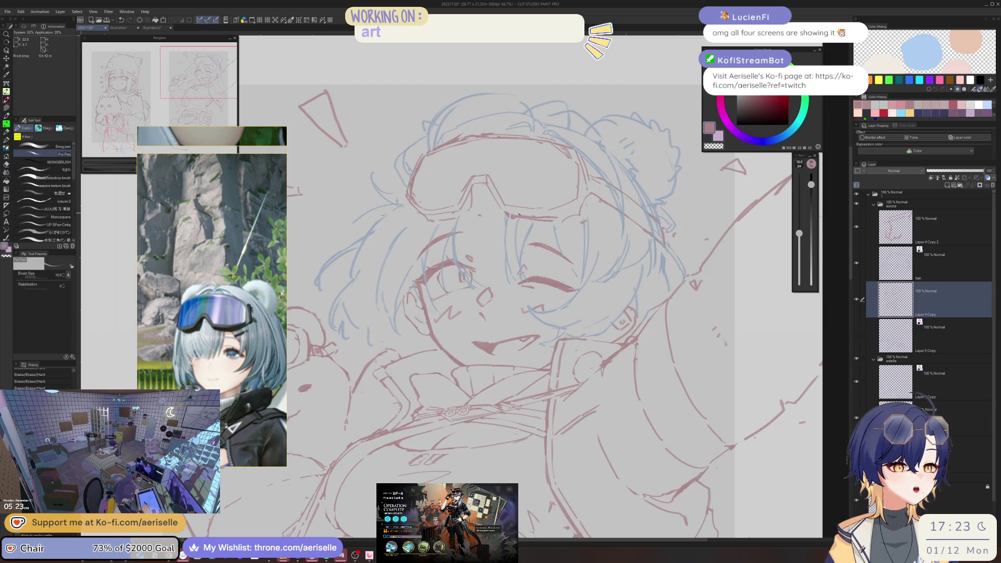
key(ctrl+y)
key(ctrl+y)
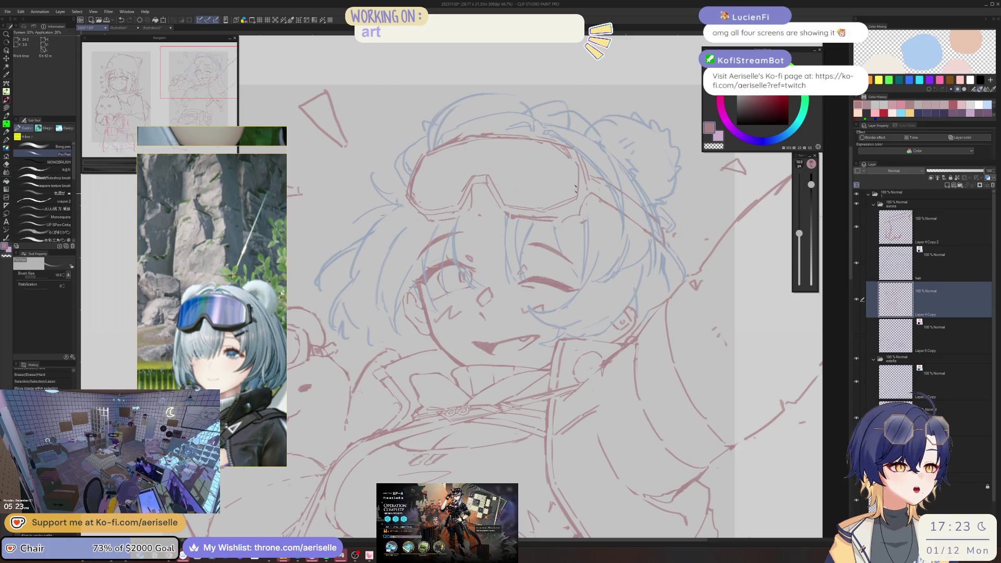
drag(550, 139, 451, 251)
scroll(451, 252, up, 3)
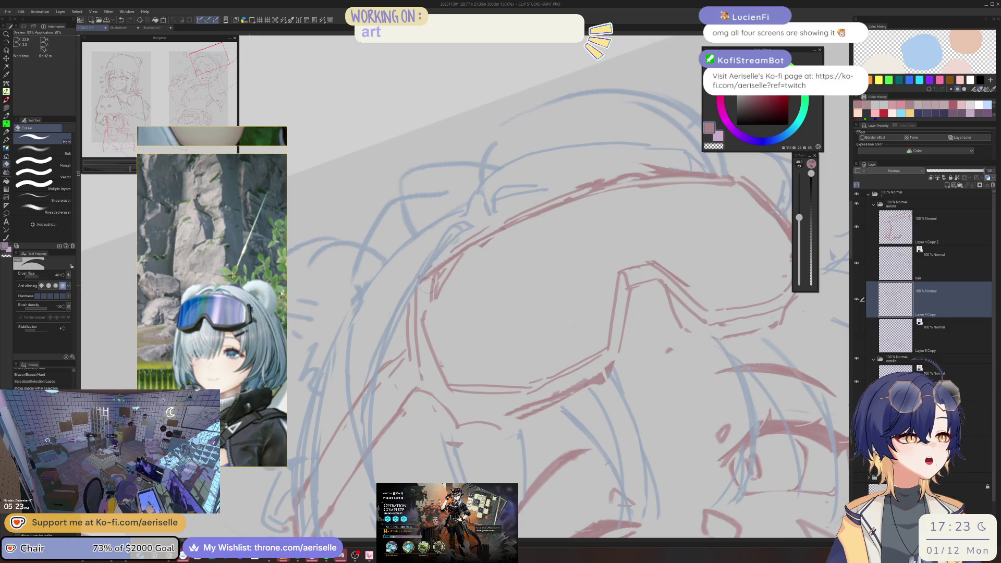
Deselect, then erase rough bits of the red goggle lines and add short cleaner strokes
key(ctrl+d)
mouse_move(435, 290)
mouse_down()
mouse_move(537, 211)
mouse_move(428, 310)
mouse_move(646, 208)
mouse_up()
mouse_move(610, 265)
mouse_down()
mouse_move(619, 248)
mouse_move(617, 353)
mouse_up()
drag(647, 252, 606, 319)
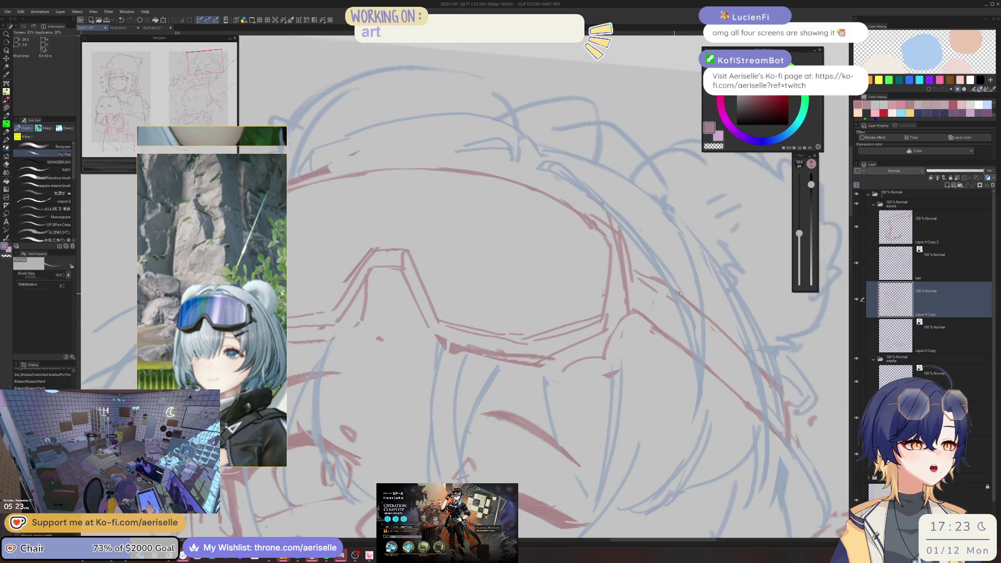
key(e)
drag(490, 339, 548, 307)
key(p)
key(ctrl+z)
key(ctrl+z)
Redraw the goggles' lower edge and lower-right rim, erasing stray lines beneath them
key(minus)
drag(544, 346, 573, 325)
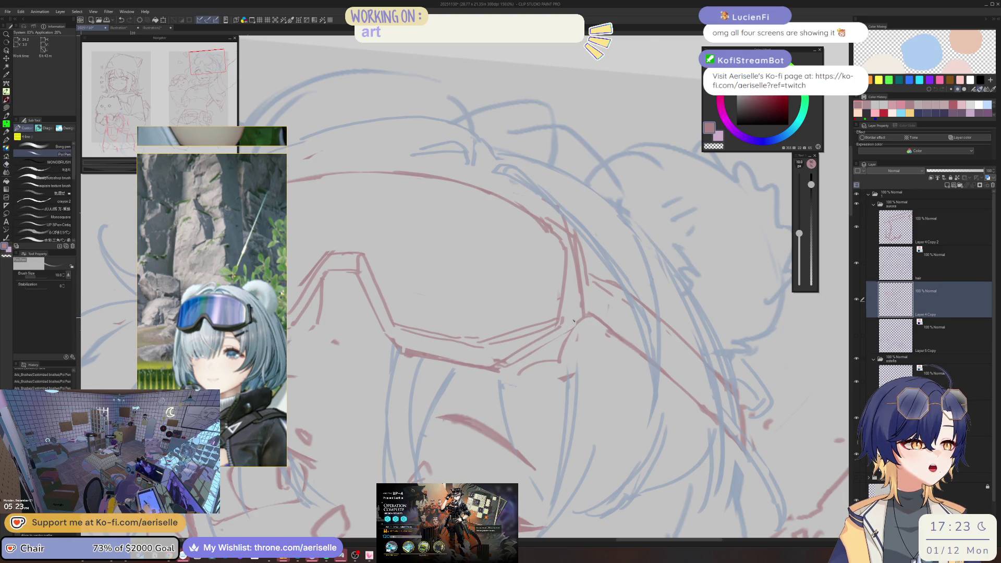
scroll(556, 386, up, 2)
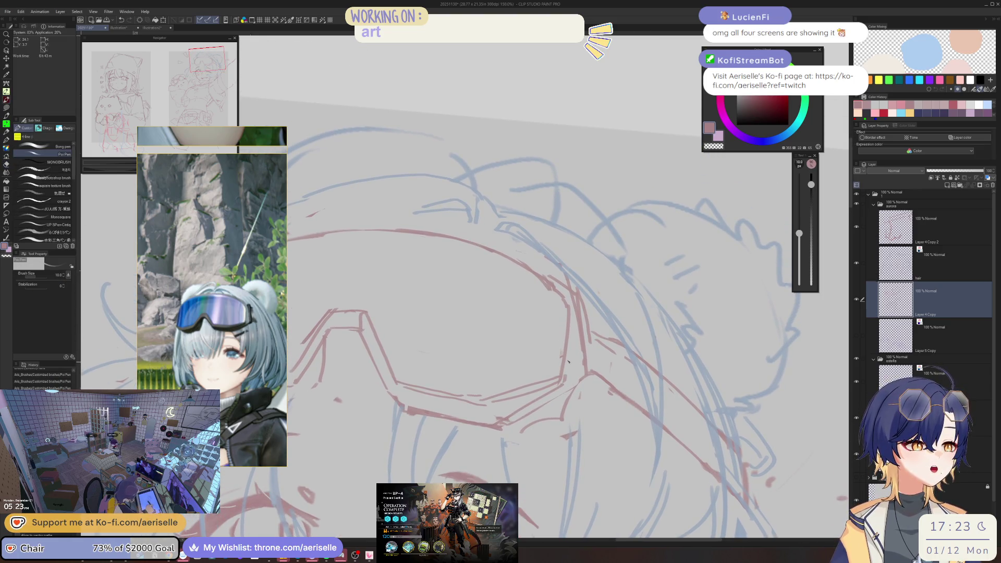
drag(575, 309, 567, 380)
scroll(571, 354, down, 2)
key(e)
drag(503, 358, 582, 326)
mouse_move(521, 365)
mouse_down()
mouse_move(516, 380)
mouse_move(527, 377)
mouse_up()
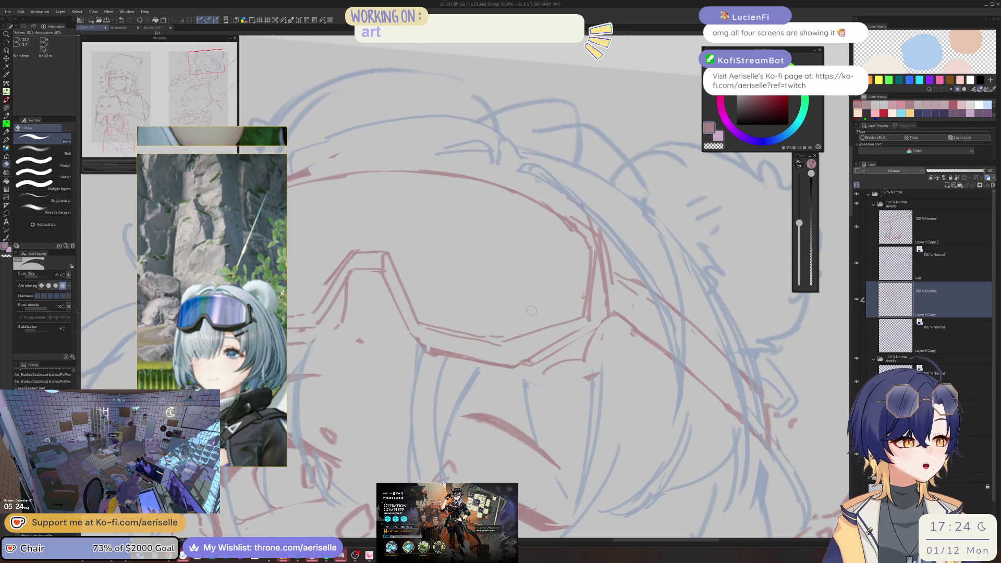
key(minus)
key(p)
mouse_move(473, 364)
mouse_down()
mouse_move(550, 340)
mouse_move(593, 283)
mouse_up()
Rotate the view, erase a patch under the goggles, and add a short rim stroke
key(asciicircum)
key(e)
drag(521, 366, 548, 353)
key(asciicircum)
key(asciicircum)
key(asciicircum)
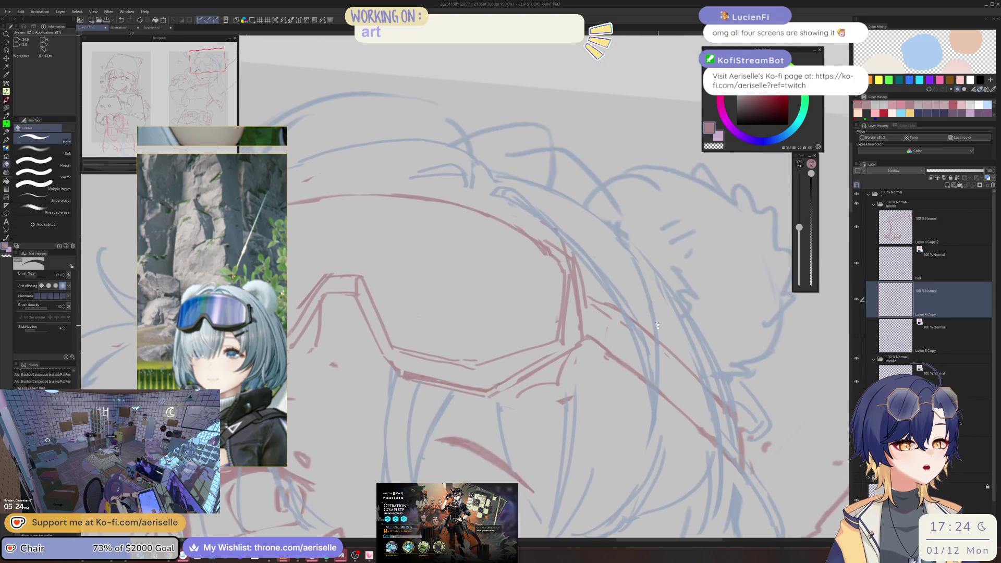
key(p)
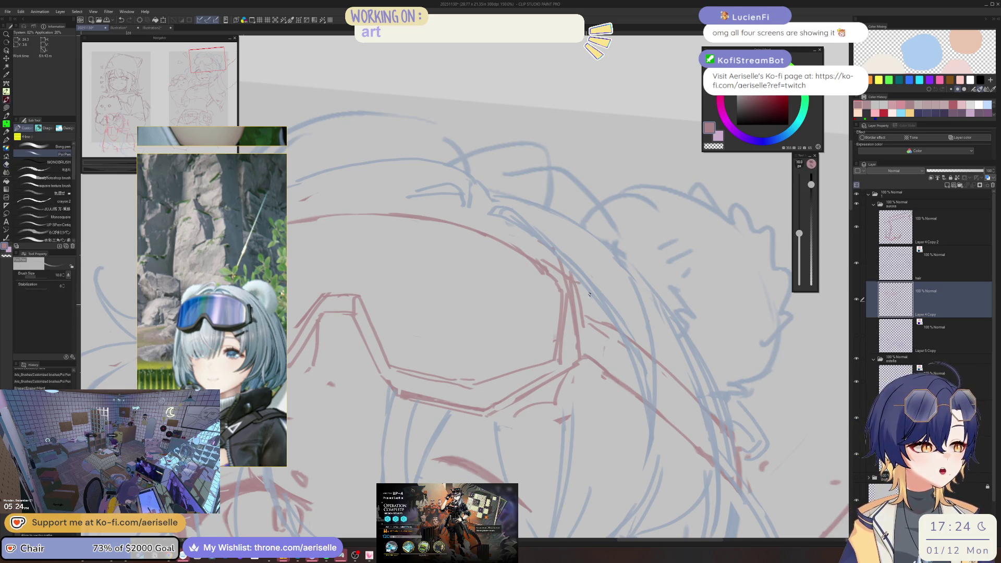
drag(585, 285, 582, 358)
key(ctrl+minus)
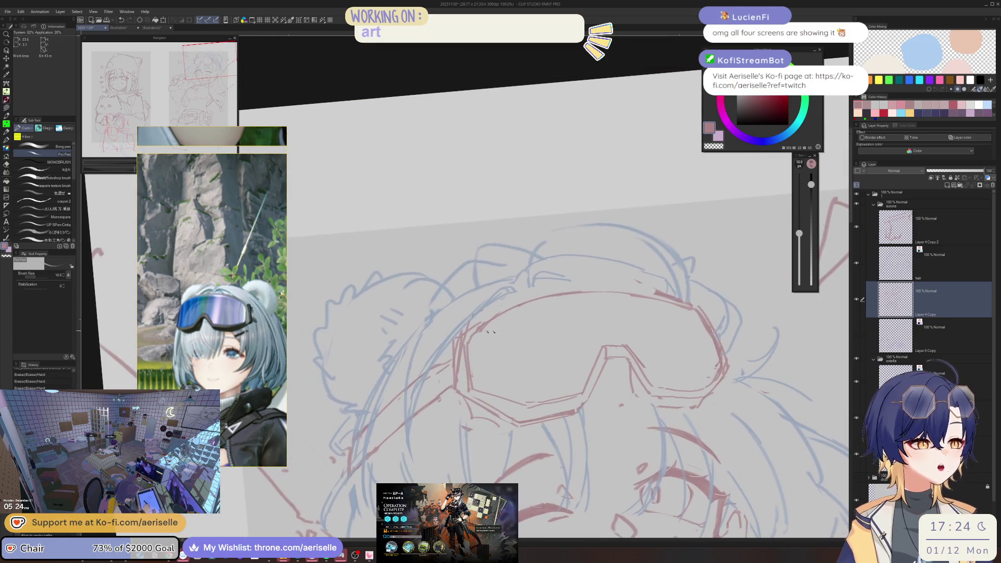
key(e)
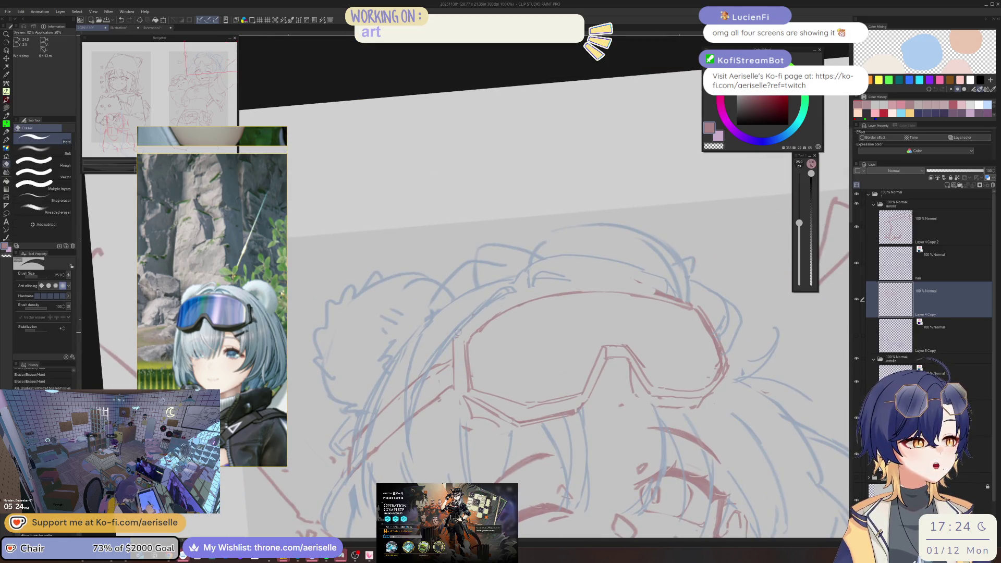
key(p)
Redraw the goggles' upper-left edge with a clean red Poi Pen stroke
mouse_move(464, 335)
mouse_down()
mouse_move(527, 301)
mouse_move(532, 309)
mouse_move(589, 285)
mouse_up()
key(minus)
key(minus)
key(asciicircum)
key(asciicircum)
key(e)
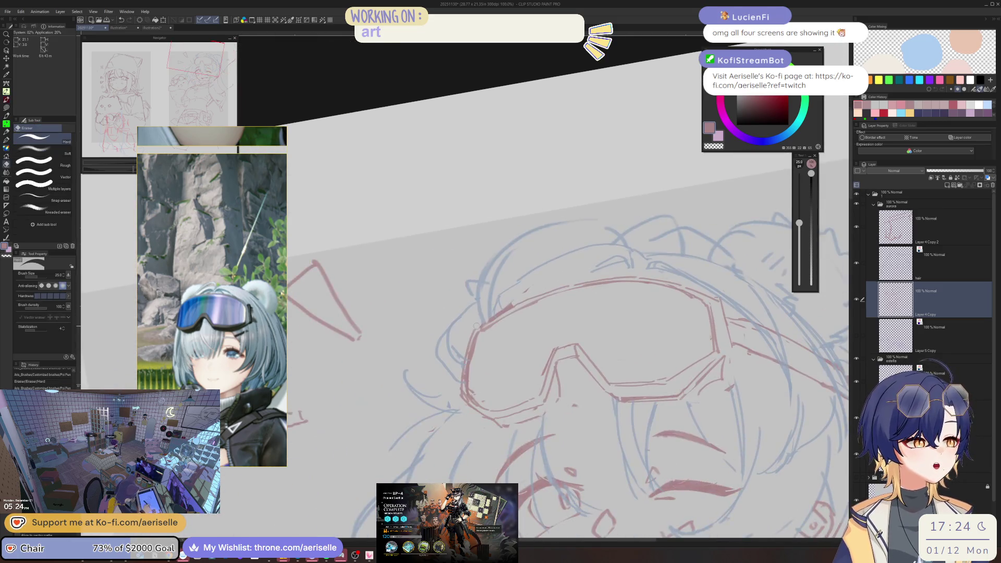
key(p)
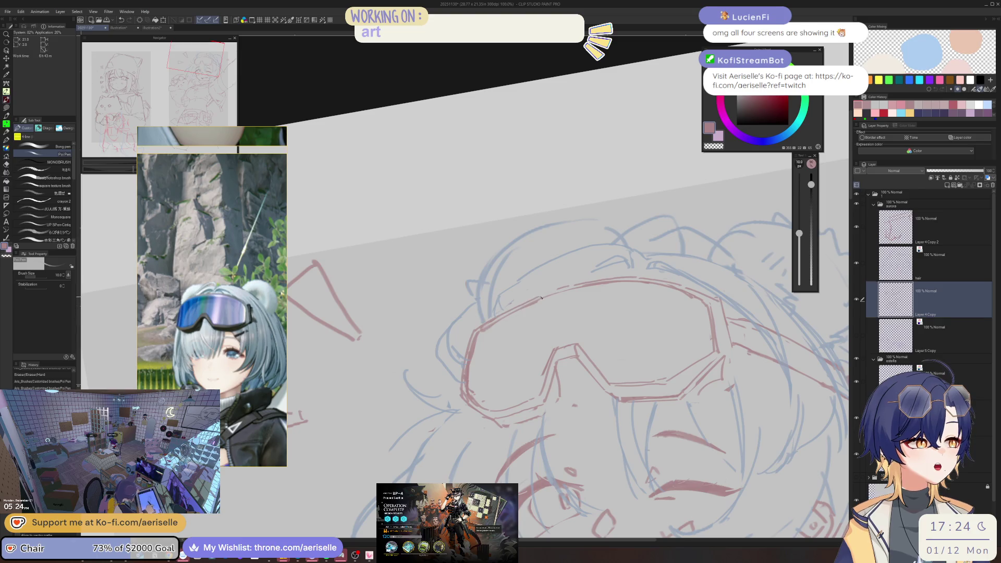
scroll(530, 302, down, 4)
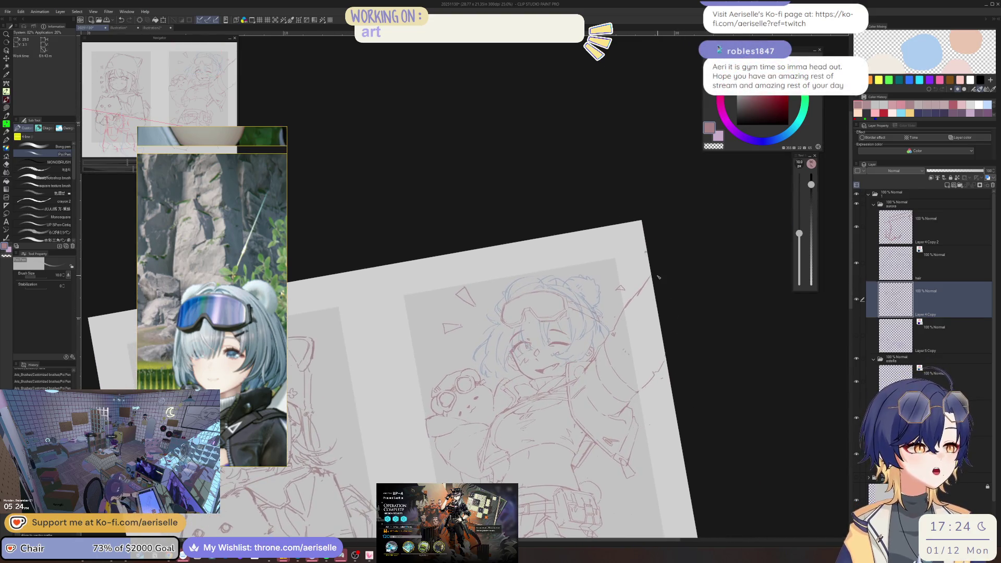
Lasso the goggles' left part, resize it with Scale/Rotate to fit the head, and commit
scroll(498, 301, up, 4)
key(m)
mouse_move(459, 328)
mouse_down()
mouse_move(523, 334)
mouse_move(521, 261)
mouse_up()
click(526, 378)
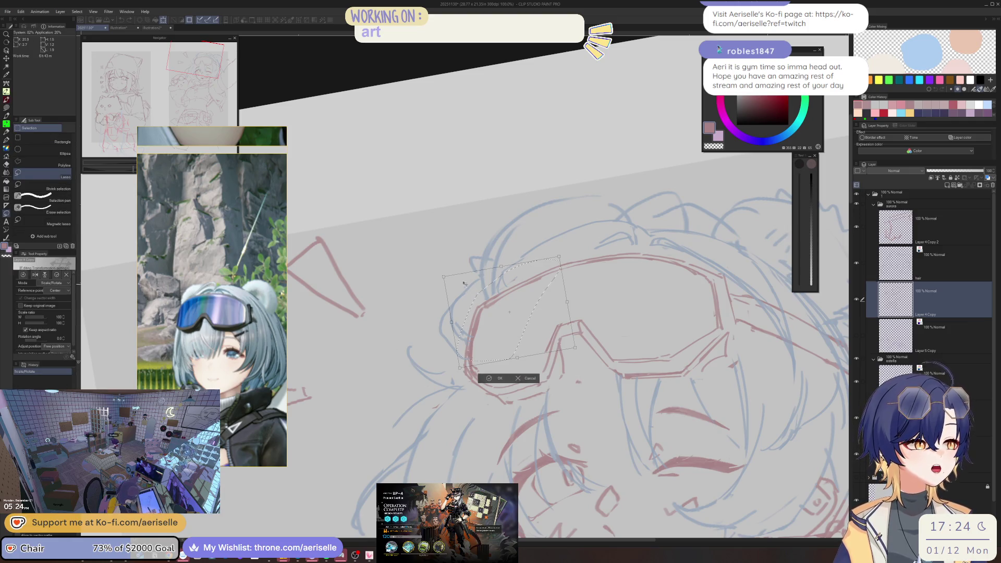
drag(442, 277, 451, 282)
scroll(600, 286, down, 4)
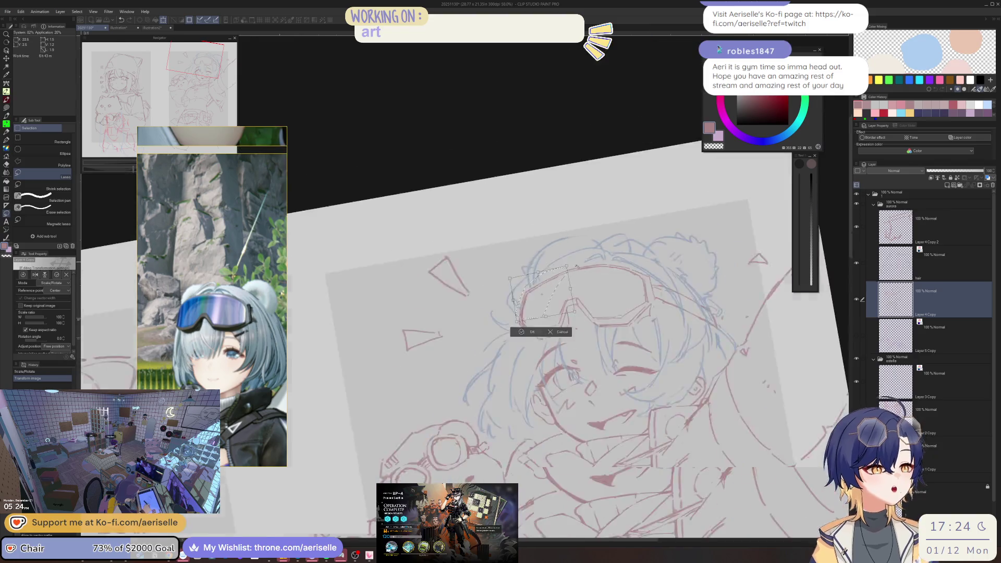
drag(600, 285, 549, 201)
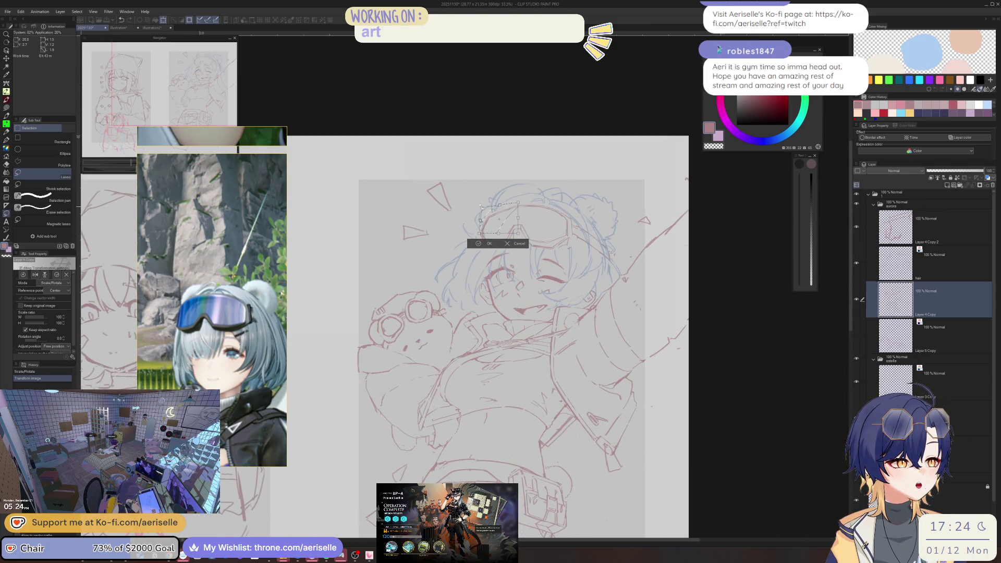
drag(479, 205, 483, 208)
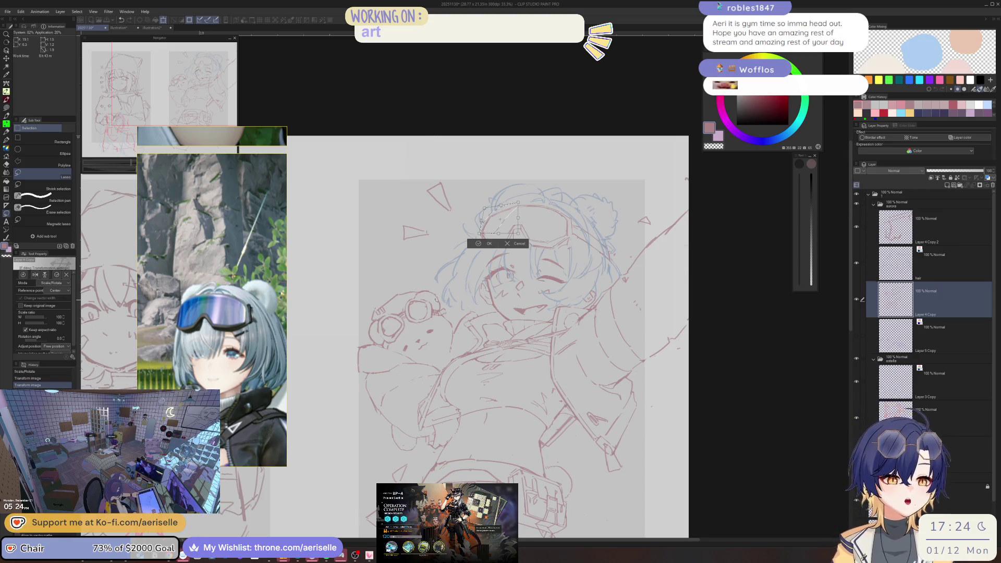
click(477, 245)
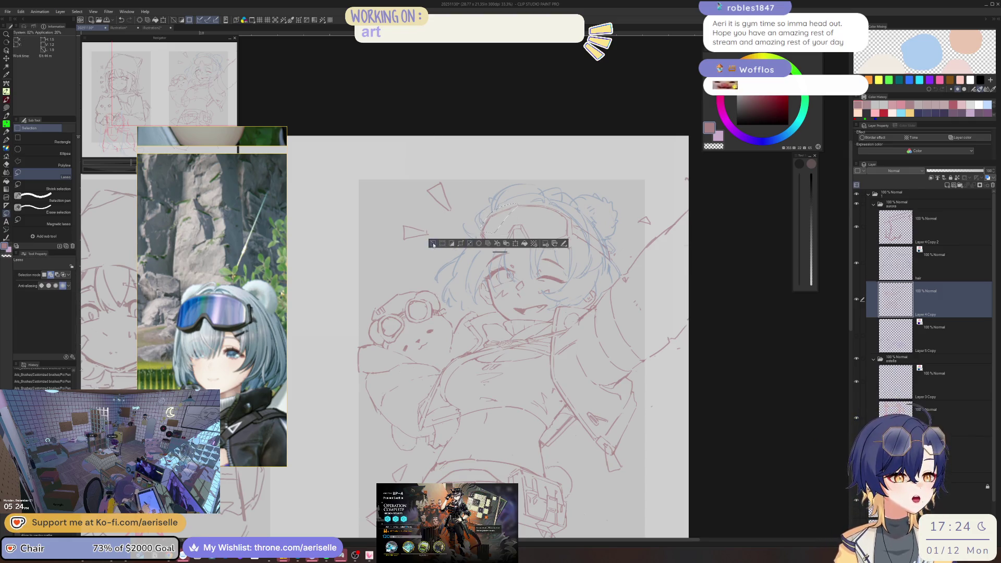
key(ctrl+d)
key(h)
scroll(482, 136, up, 6)
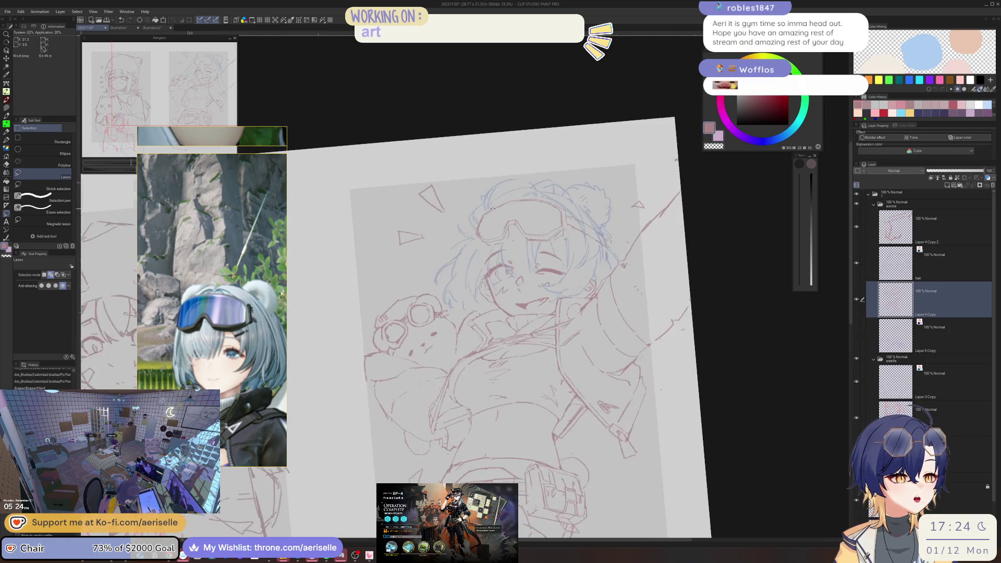
key(p)
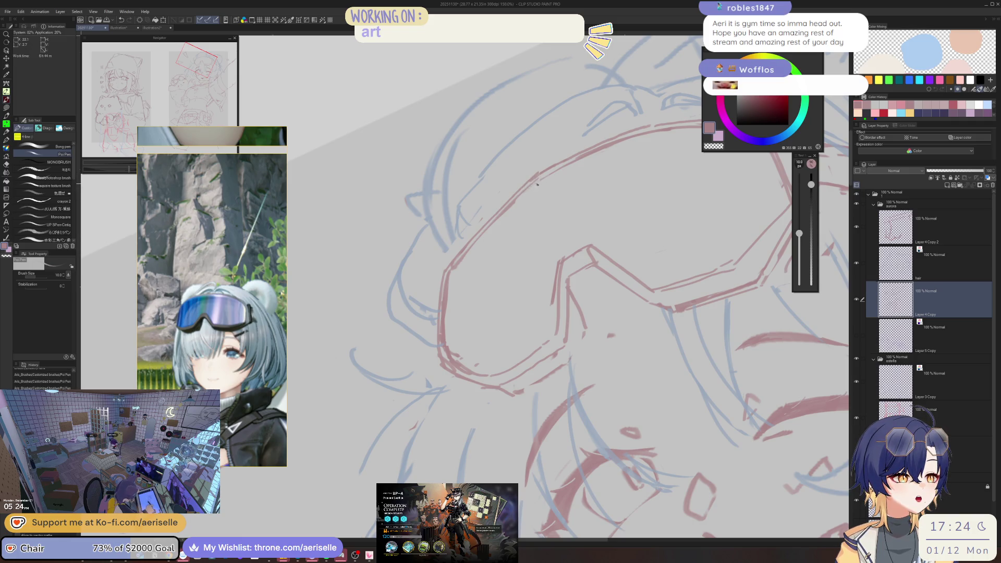
Switch to a smaller Eraser (Hard) and zoom out to view the whole goggles
key(e)
key(bracketleft)
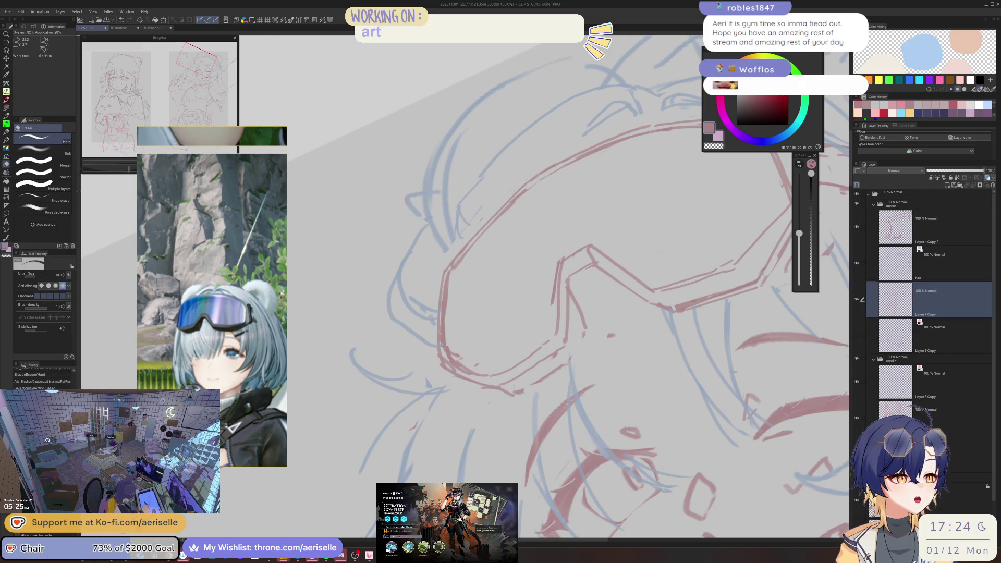
key(ctrl+minus)
key(ctrl+minus)
key(ctrl+minus)
key(ctrl+minus)
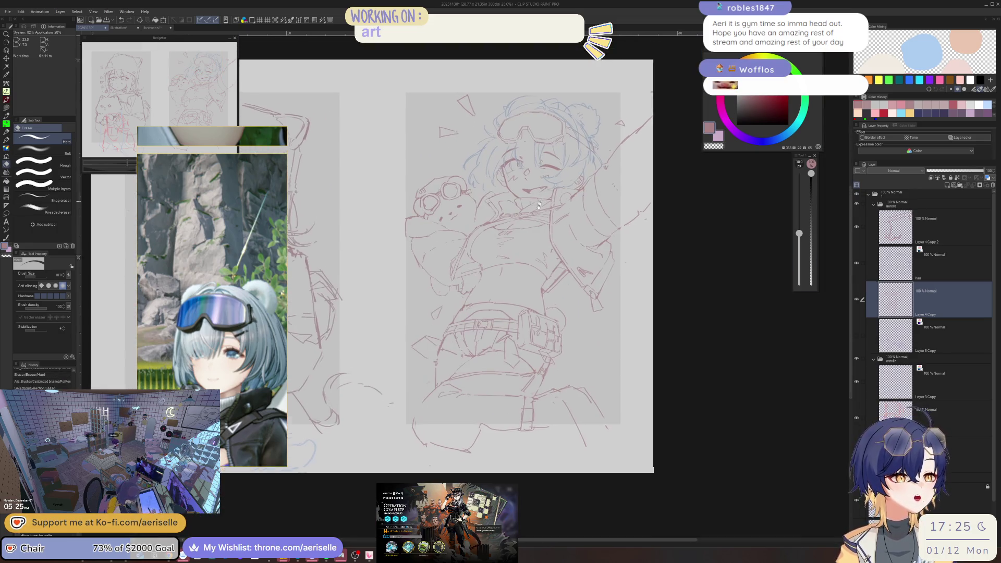
scroll(540, 231, up, 2)
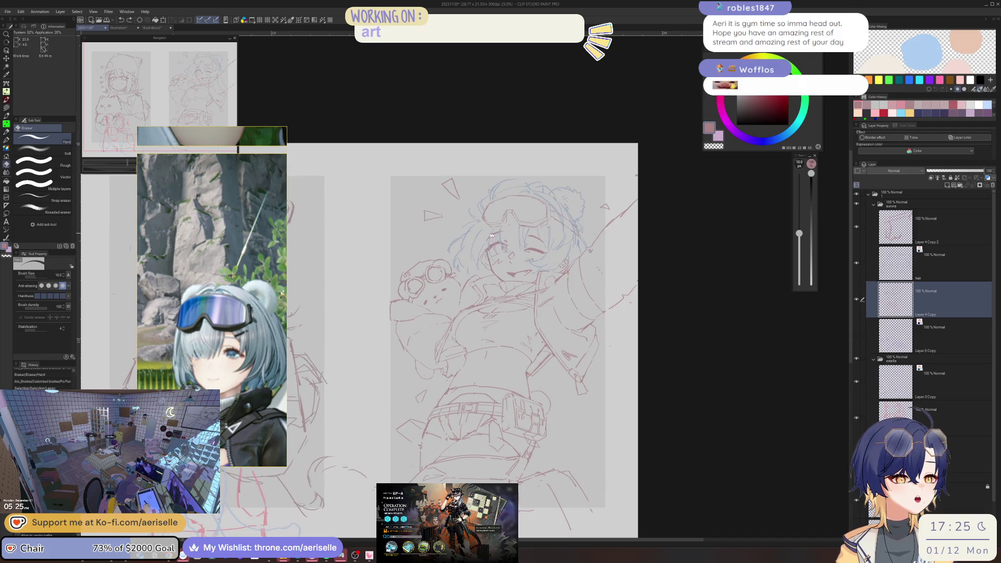
Lasso the left goggle lens and scale it down slightly to match the right lens
drag(511, 197, 510, 204)
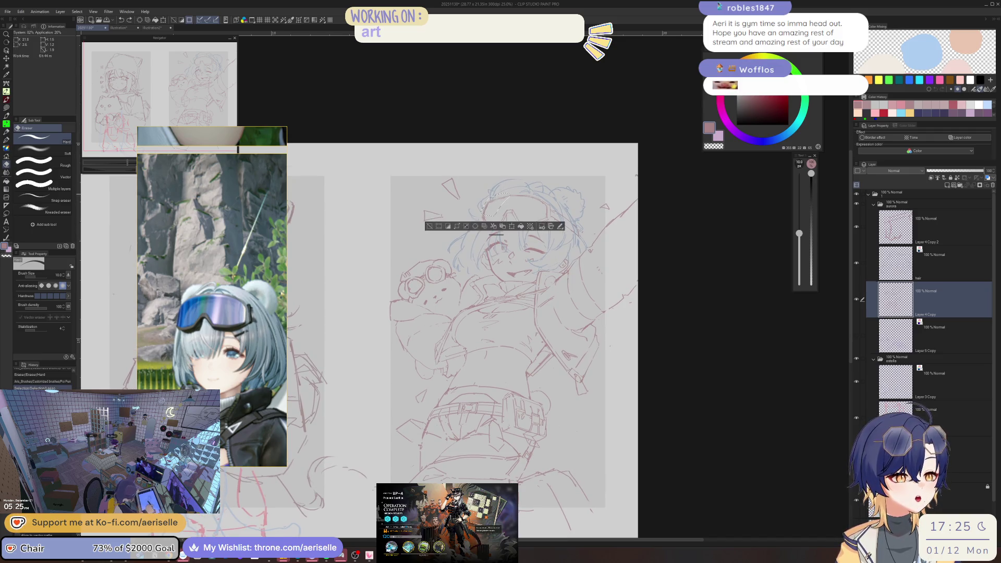
scroll(515, 228, up, 2)
click(508, 230)
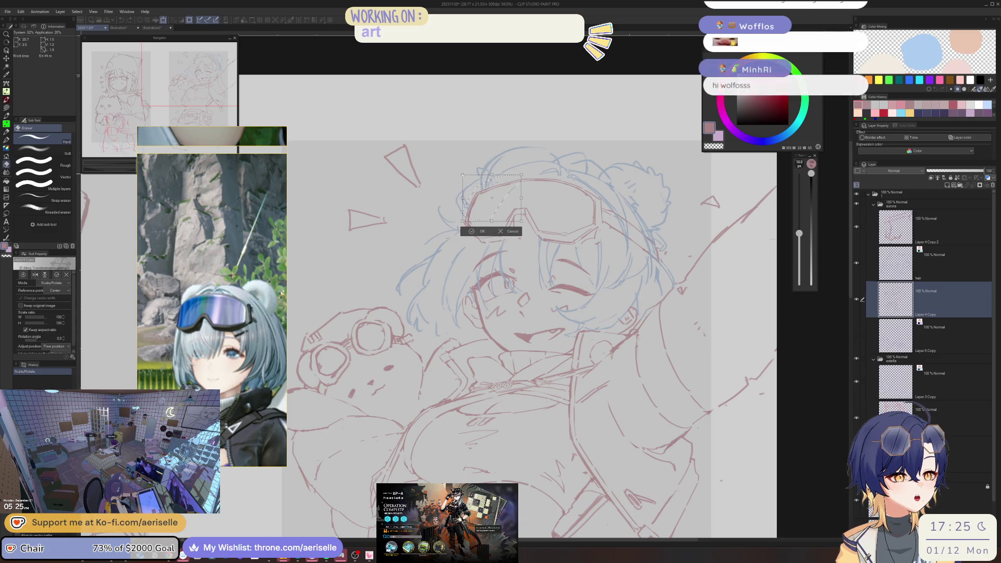
drag(463, 176, 464, 176)
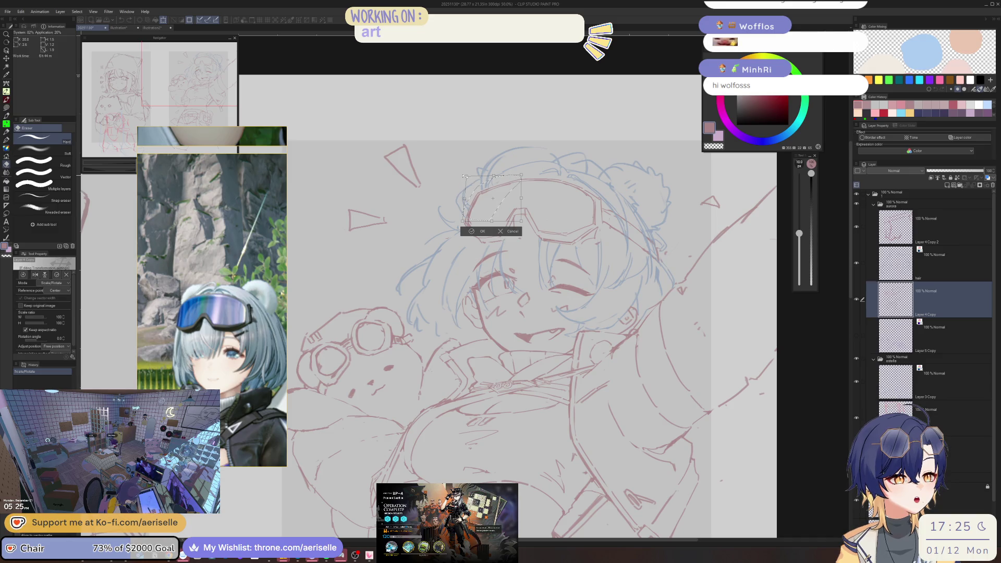
drag(464, 175, 467, 176)
click(482, 231)
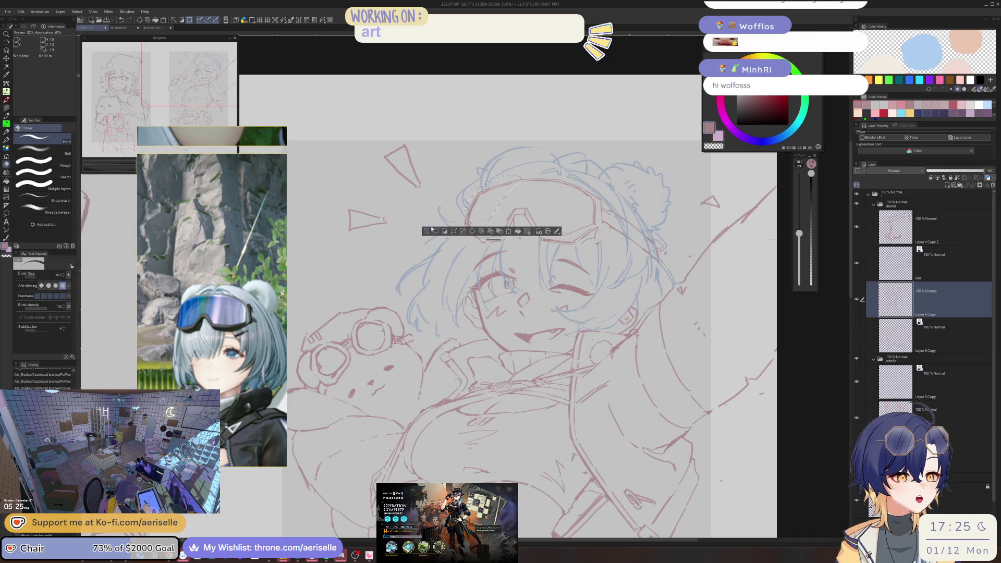
scroll(474, 230, up, 2)
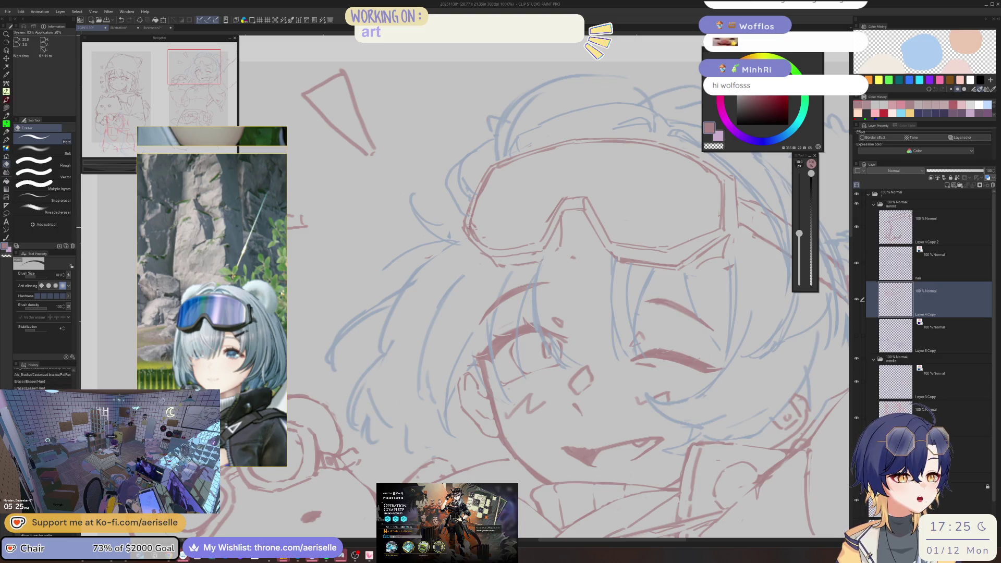
key(p)
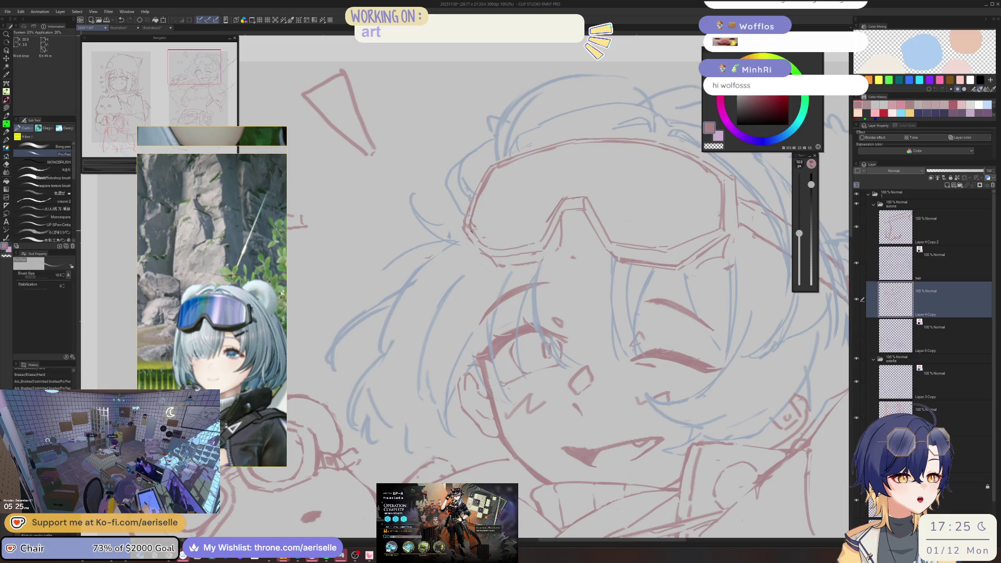
scroll(585, 187, down, 3)
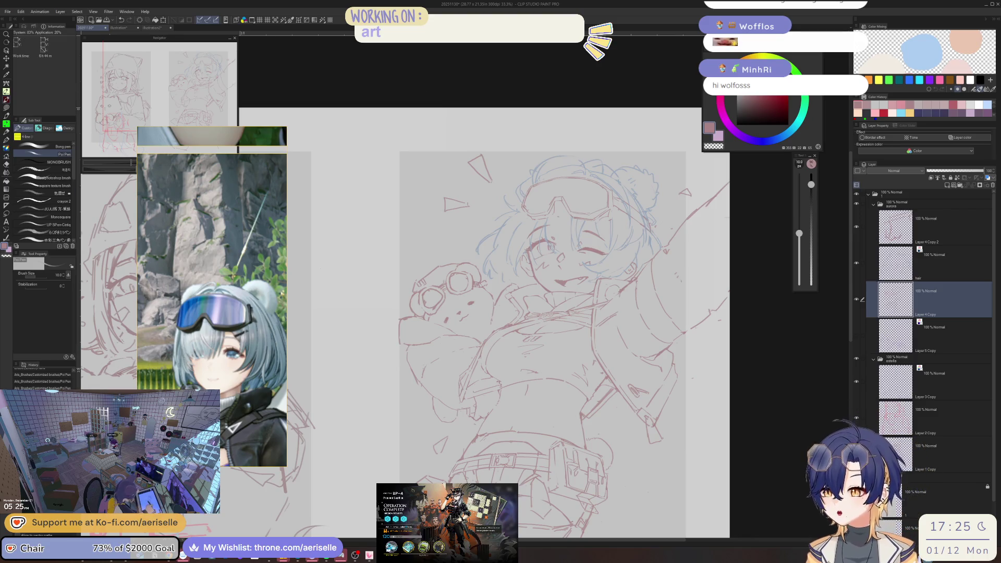
key(alt+Tab)
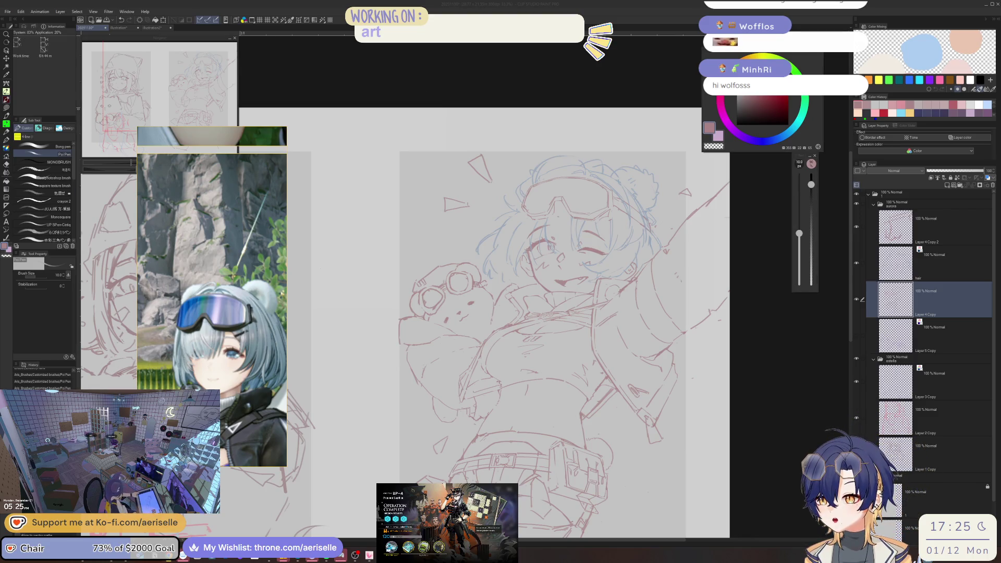
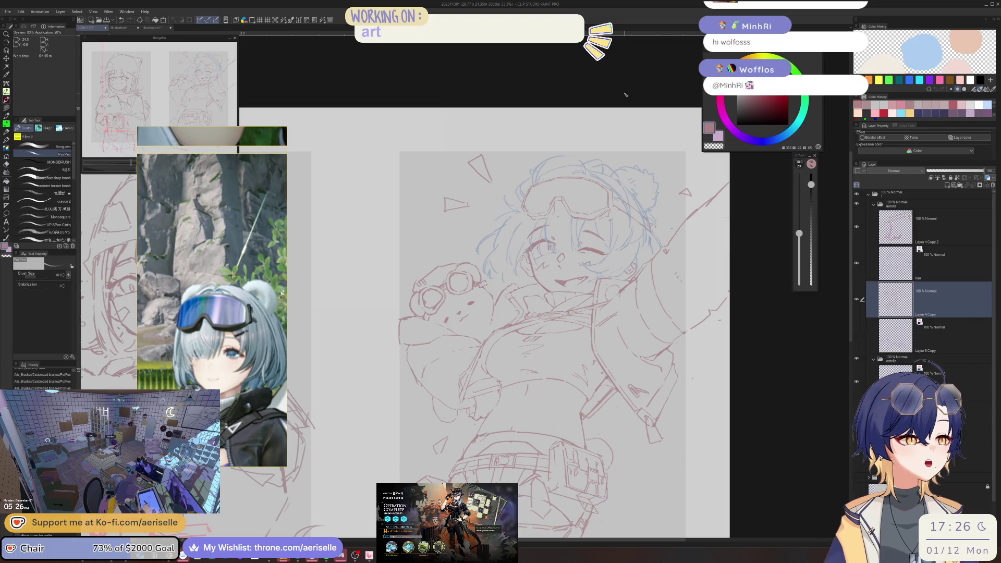
Alternate Eraser and Poi Pen to add a small red stroke near the goggles
scroll(514, 230, up, 3)
key(e)
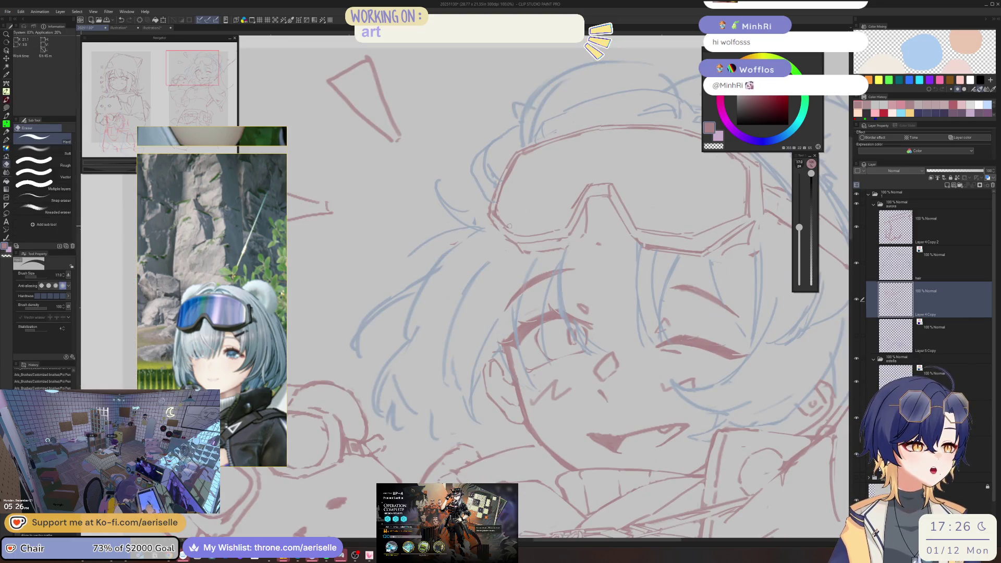
key(p)
scroll(521, 224, down, 3)
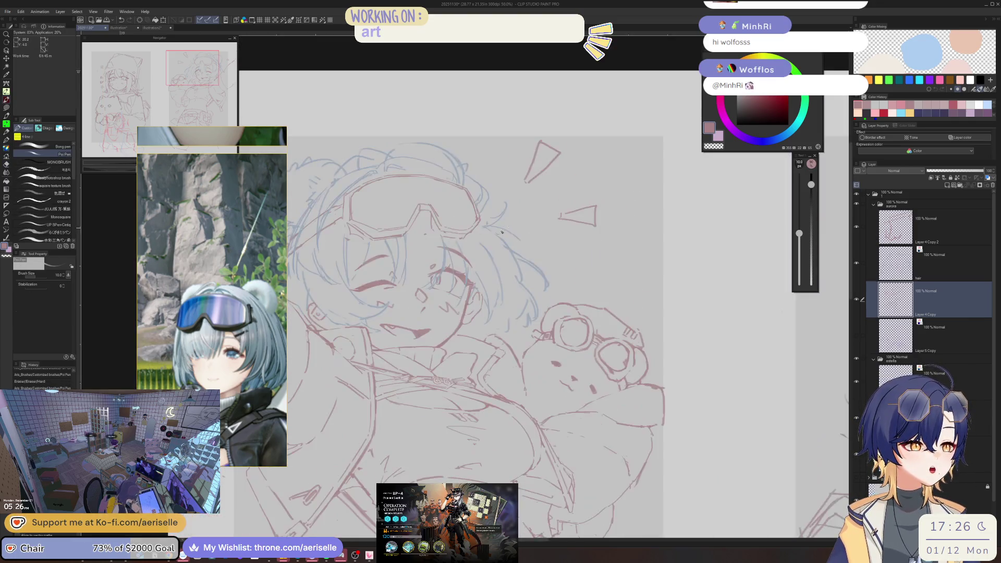
scroll(532, 230, up, 2)
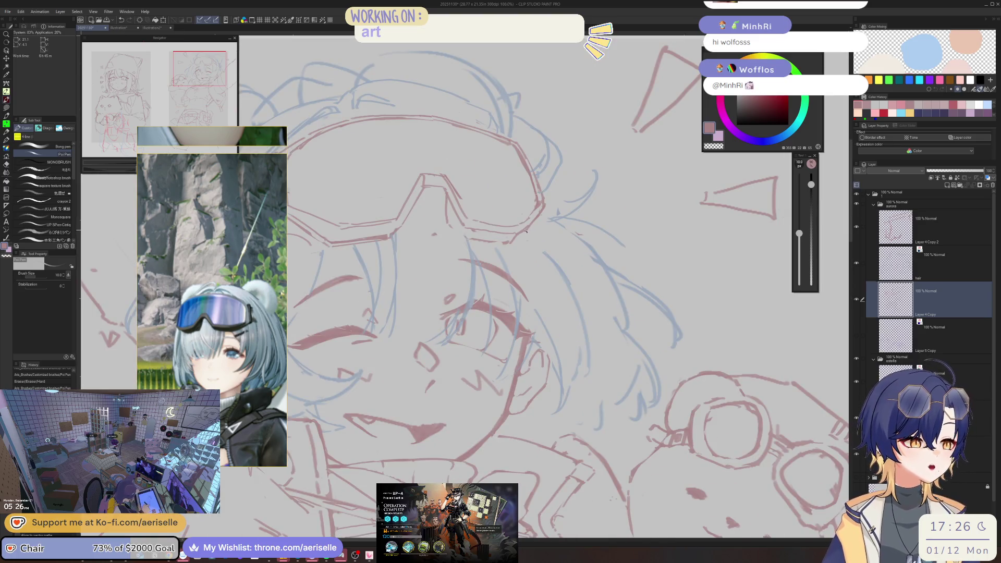
key(m)
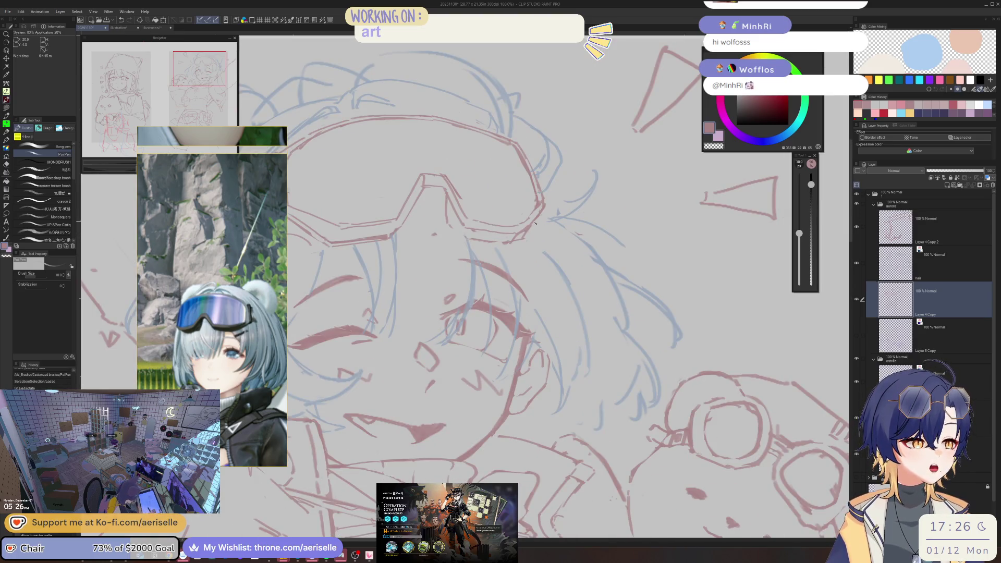
key(e)
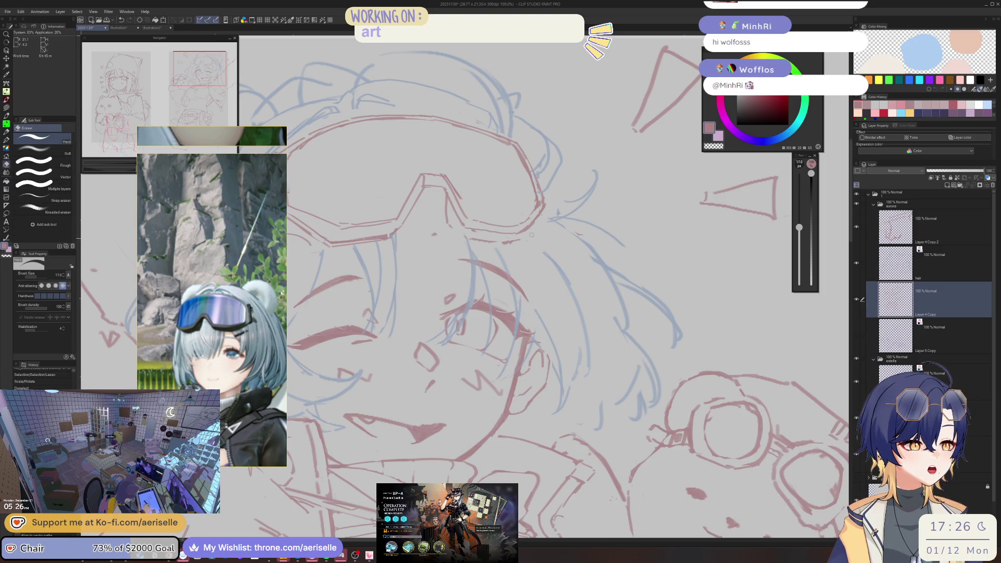
key(p)
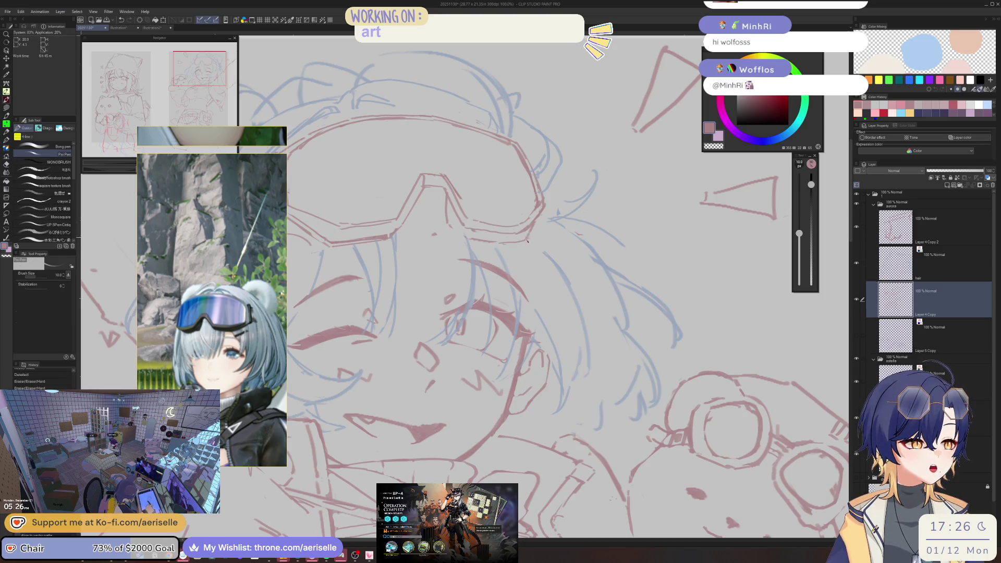
scroll(527, 239, down, 5)
scroll(516, 212, up, 5)
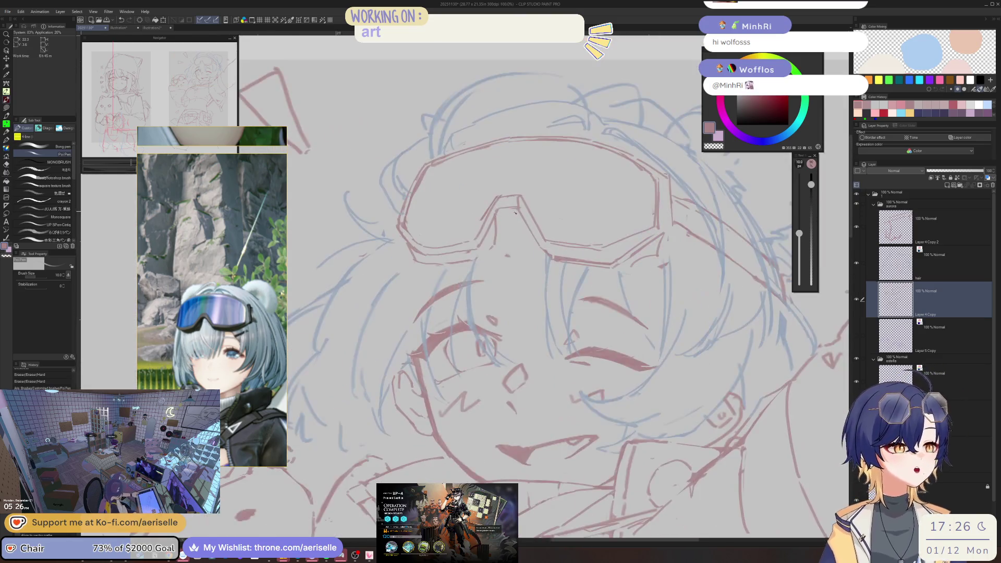
key(e)
mouse_move(494, 245)
mouse_down()
mouse_move(505, 214)
mouse_move(502, 229)
mouse_up()
Draw a short red stroke beside the goggles
key(p)
key(e)
key(p)
key(e)
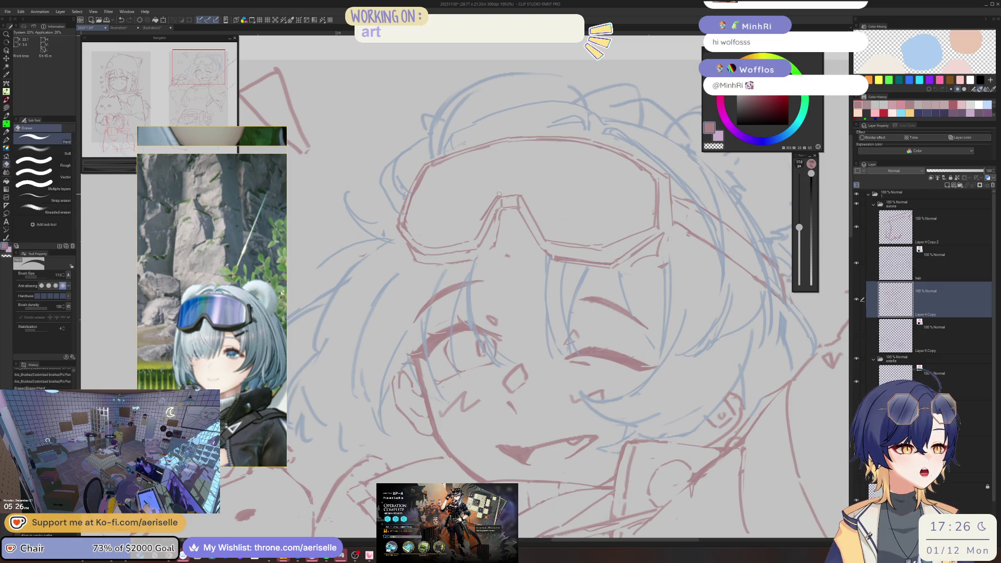
scroll(492, 197, down, 4)
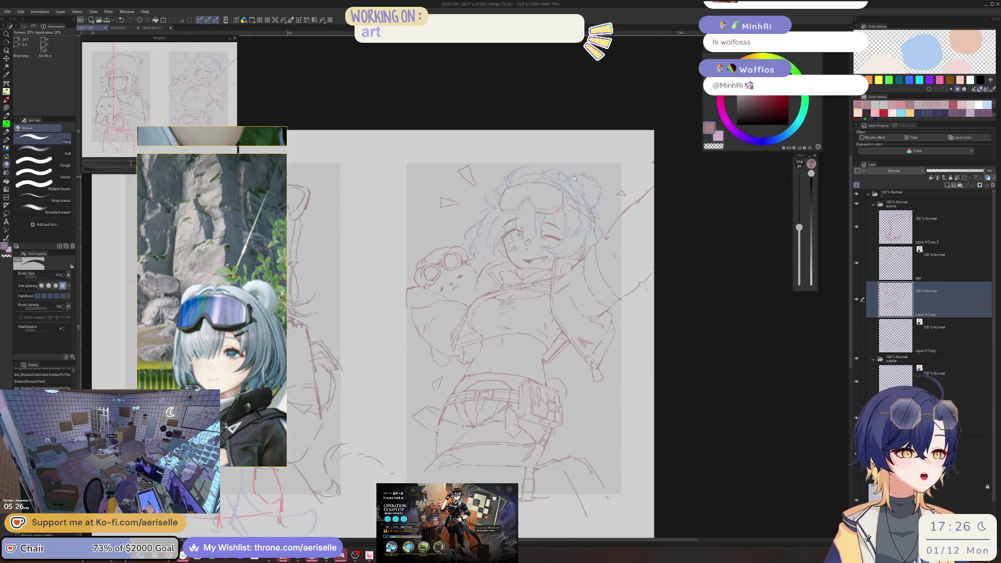
scroll(364, 198, up, 3)
key(p)
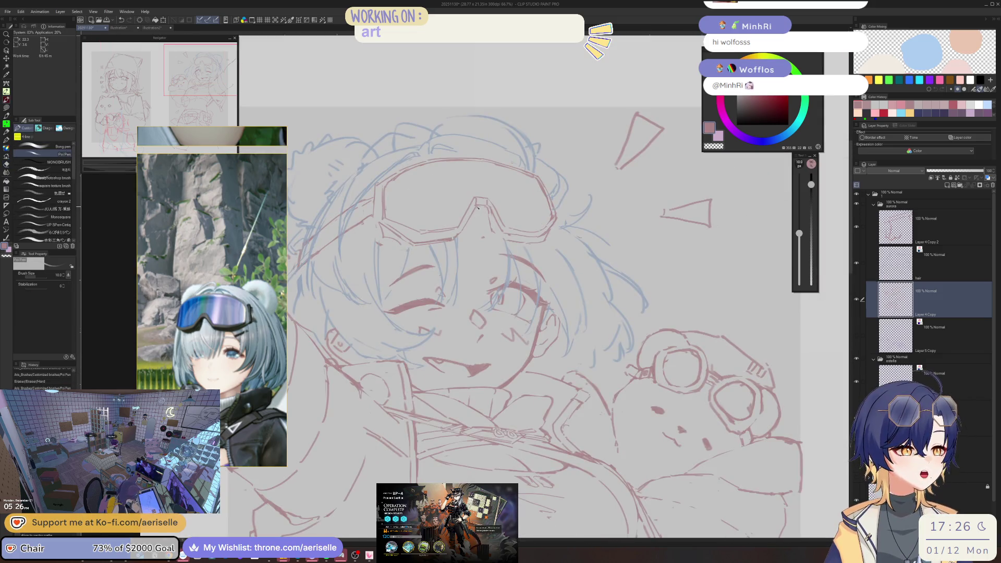
drag(468, 234, 459, 235)
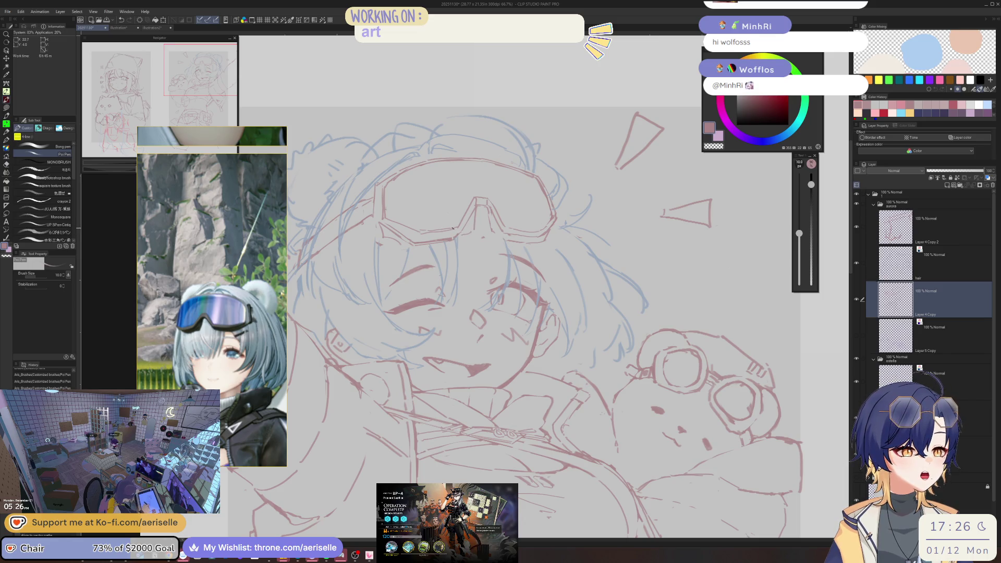
Rotate the view, erase stray red goggle lines, and add a short red stroke
key(asciicircum)
key(asciicircum)
key(e)
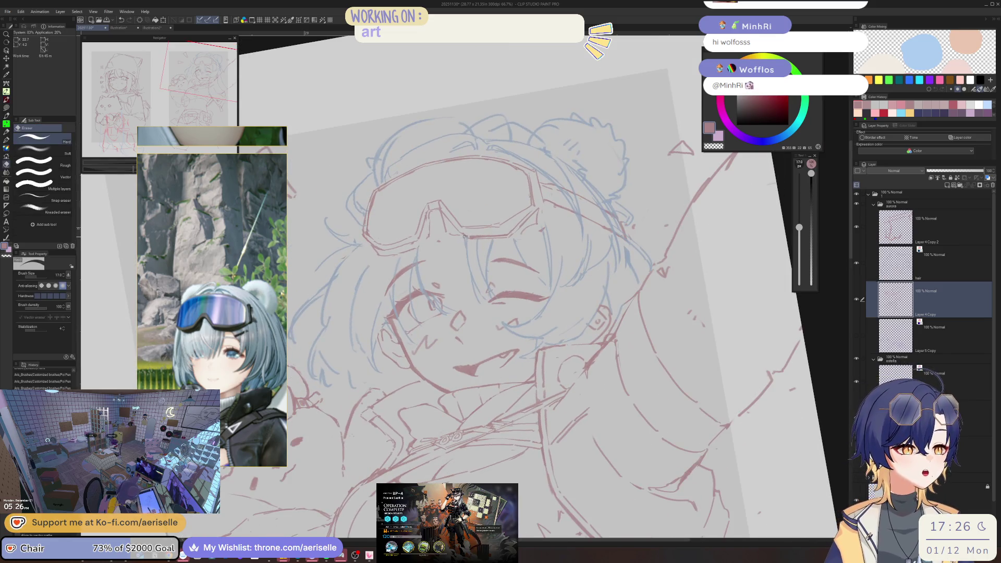
key(p)
key(e)
mouse_move(454, 229)
mouse_down()
mouse_move(502, 232)
mouse_move(451, 232)
mouse_up()
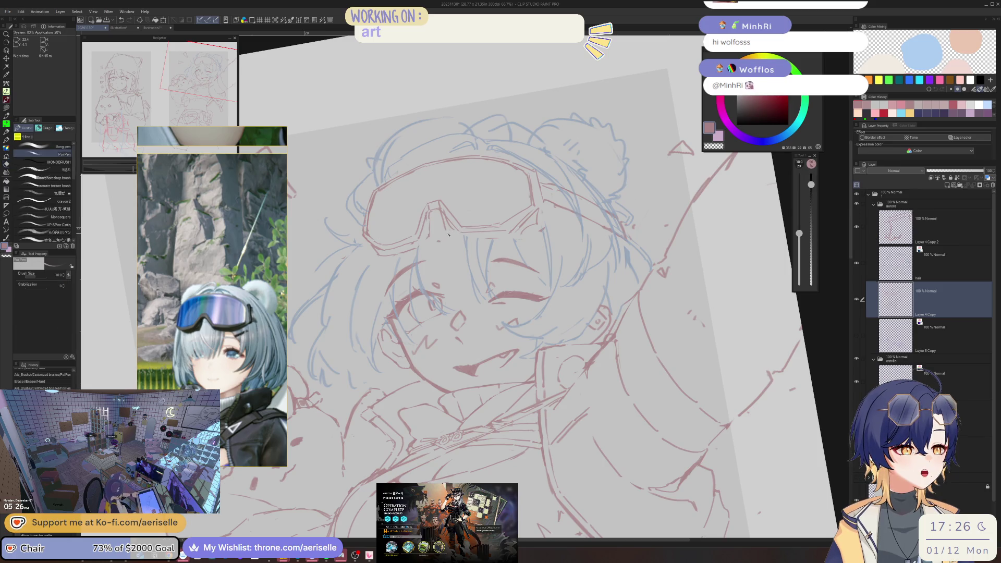
key(p)
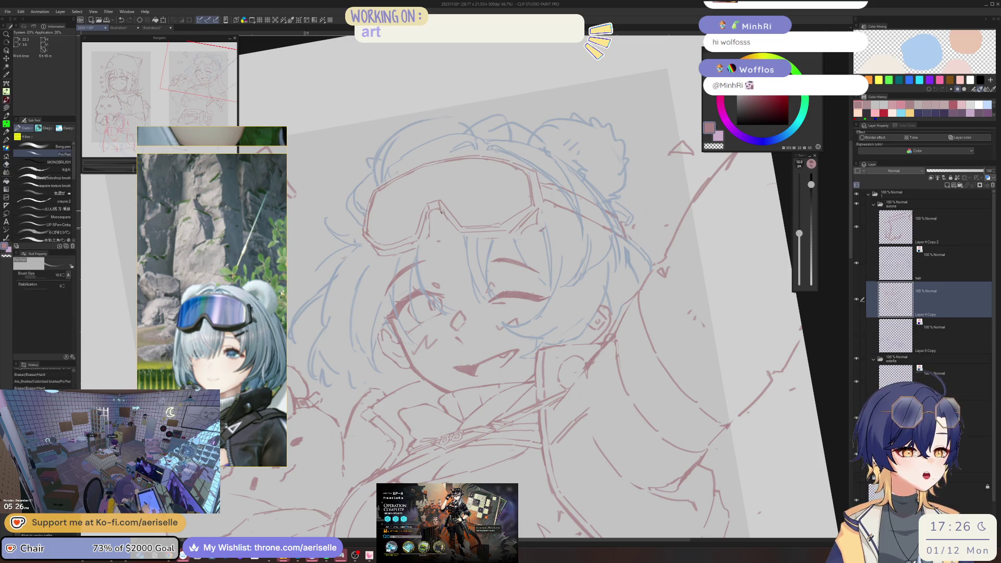
drag(466, 235, 506, 237)
Erase the unwanted red lines, including those at the goggles' nose bridge
scroll(569, 178, down, 2)
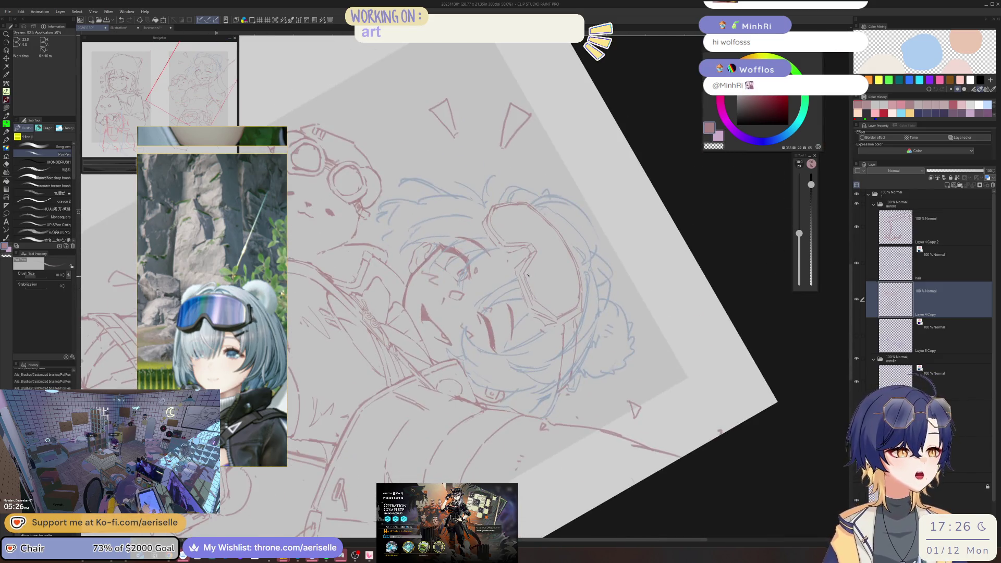
scroll(513, 271, up, 4)
key(e)
drag(513, 271, 545, 362)
scroll(495, 220, up, 2)
mouse_move(453, 172)
mouse_down()
mouse_move(461, 224)
mouse_move(453, 198)
mouse_move(449, 245)
mouse_up()
Redraw the goggles' nose bridge in red with the pen at size 15
key(p)
key(bracketright)
mouse_move(444, 187)
mouse_down()
mouse_move(452, 245)
mouse_move(570, 255)
mouse_up()
key(asciicircum)
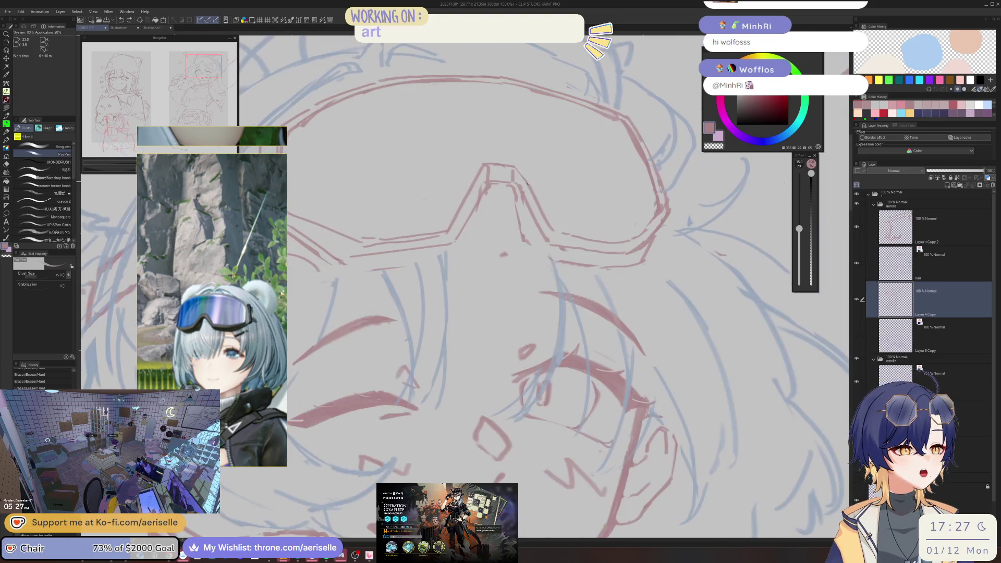
Undo the trial nose-bridge strokes and set the pen size back to 10
key(ctrl+z)
mouse_move(484, 166)
mouse_down()
mouse_move(491, 181)
mouse_move(472, 226)
mouse_move(406, 233)
mouse_move(448, 245)
mouse_move(486, 172)
mouse_up()
key(bracketleft)
key(ctrl+z)
key(ctrl+z)
key(e)
key(p)
Lasso-select the nose-bridge line, scale and rotate it to fit, then deselect
key(m)
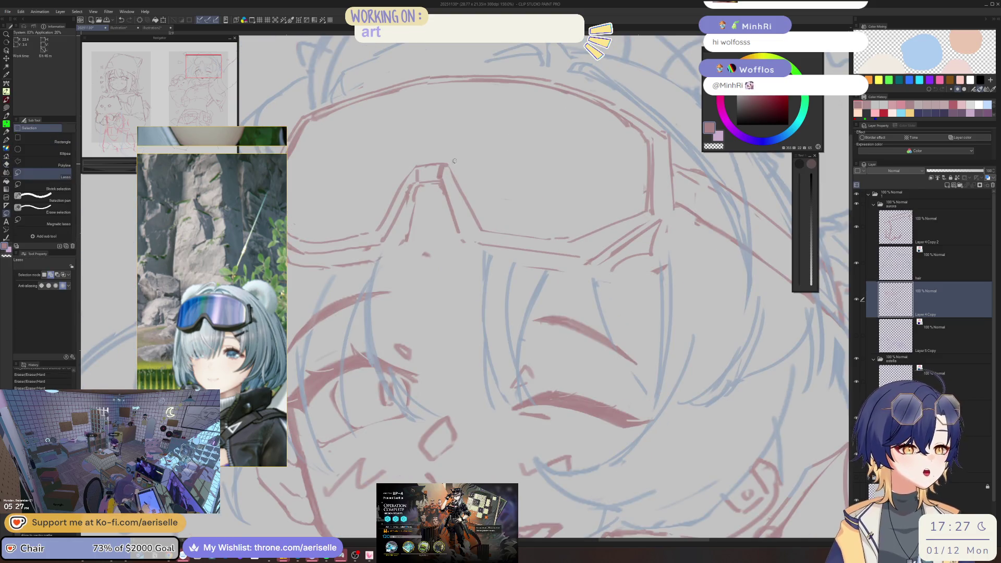
drag(468, 219, 485, 233)
key(ctrl+t)
key(Return)
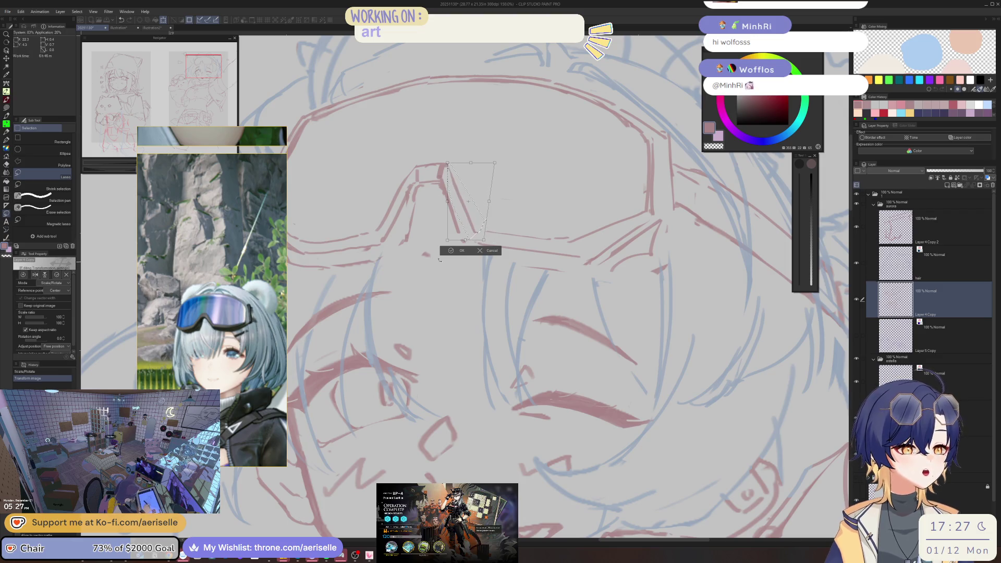
key(ctrl+d)
scroll(446, 177, down, 3)
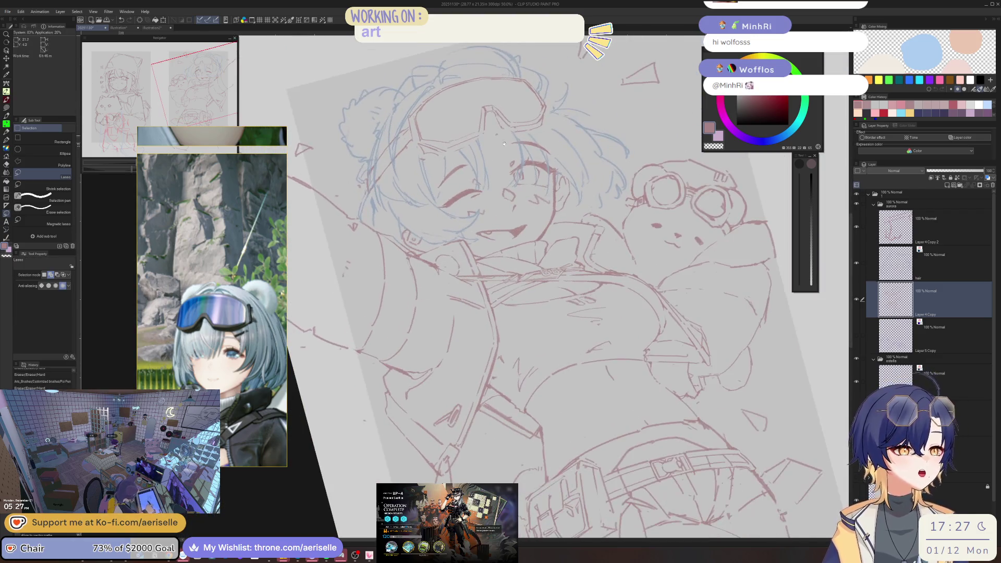
scroll(446, 177, up, 2)
Save the sketch and turn the view back upright
key(e)
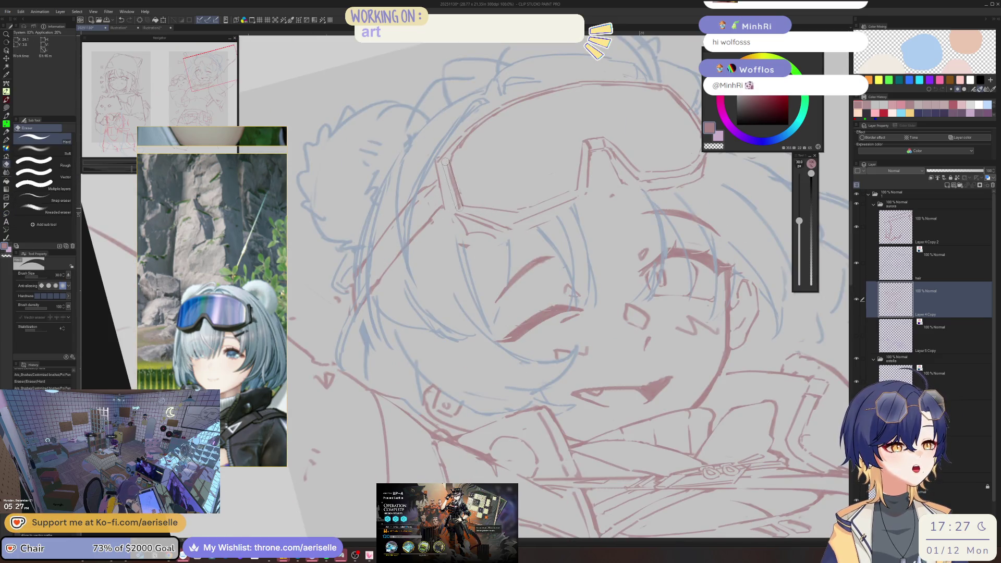
key(ctrl+s)
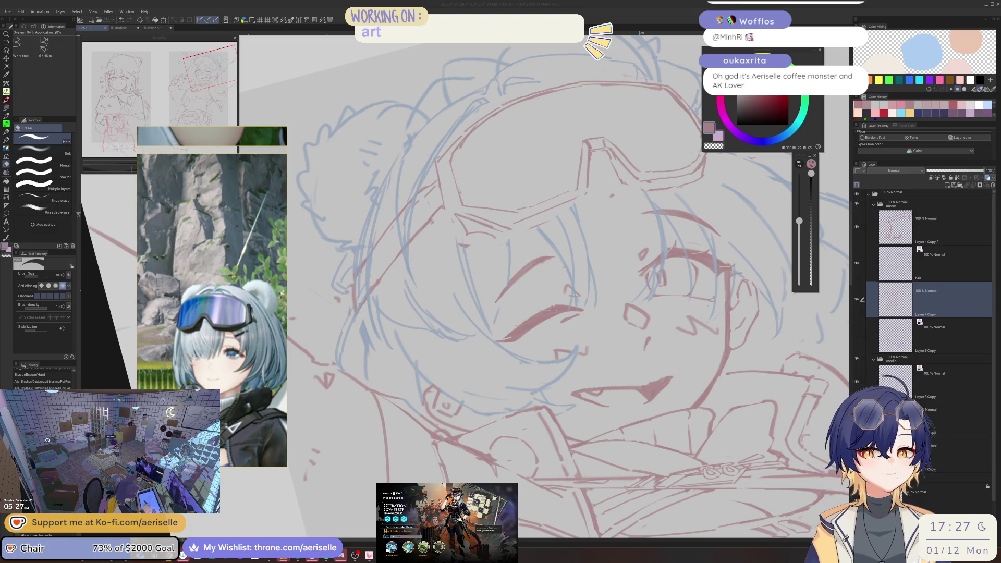
click(878, 179)
drag(521, 156, 493, 240)
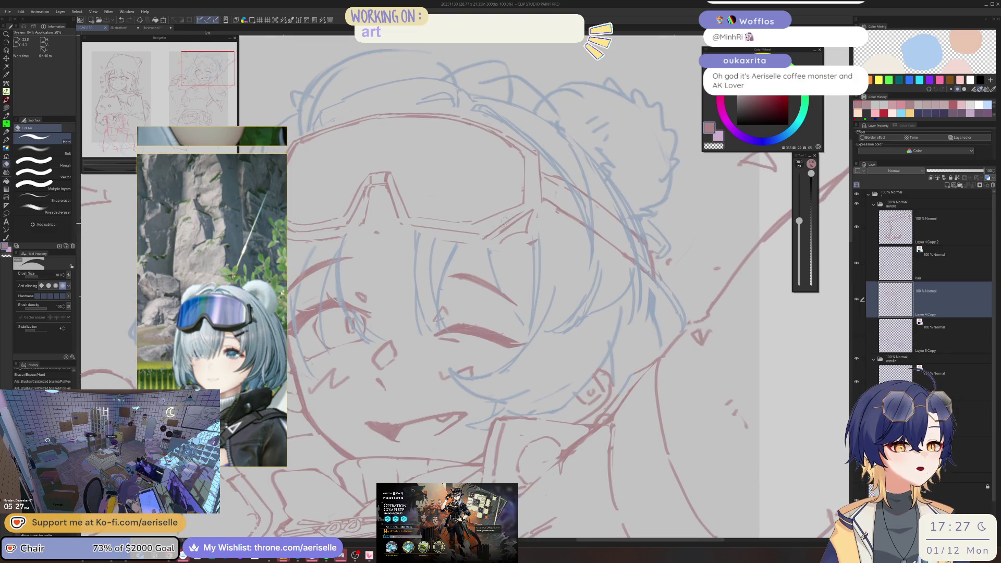
Draw a near-vertical red guide line beside the goggles
scroll(530, 156, up, 1)
key(p)
drag(525, 160, 523, 235)
drag(478, 258, 384, 217)
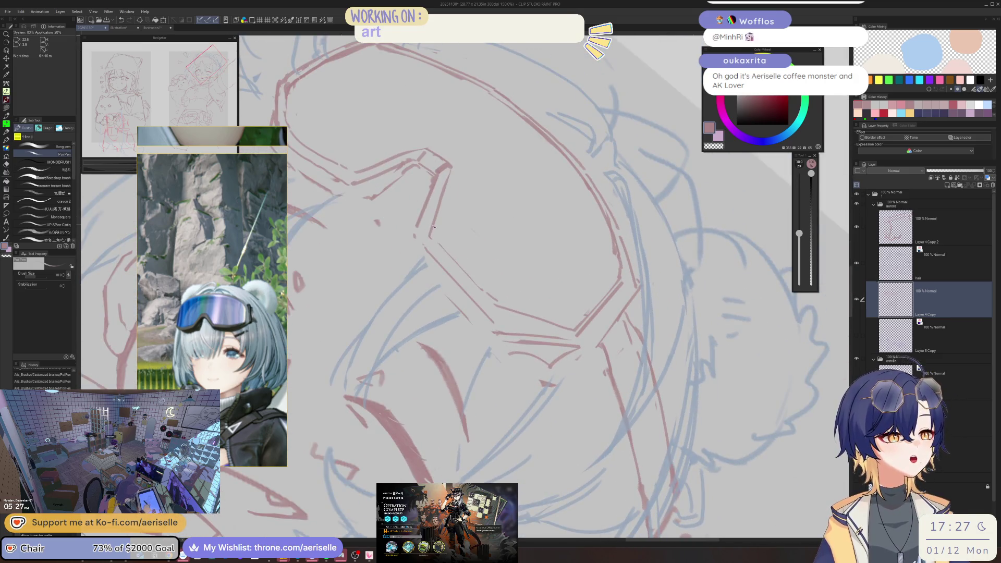
Set the hard eraser to size 25 and clear the selection to tidy stray strokes
key(e)
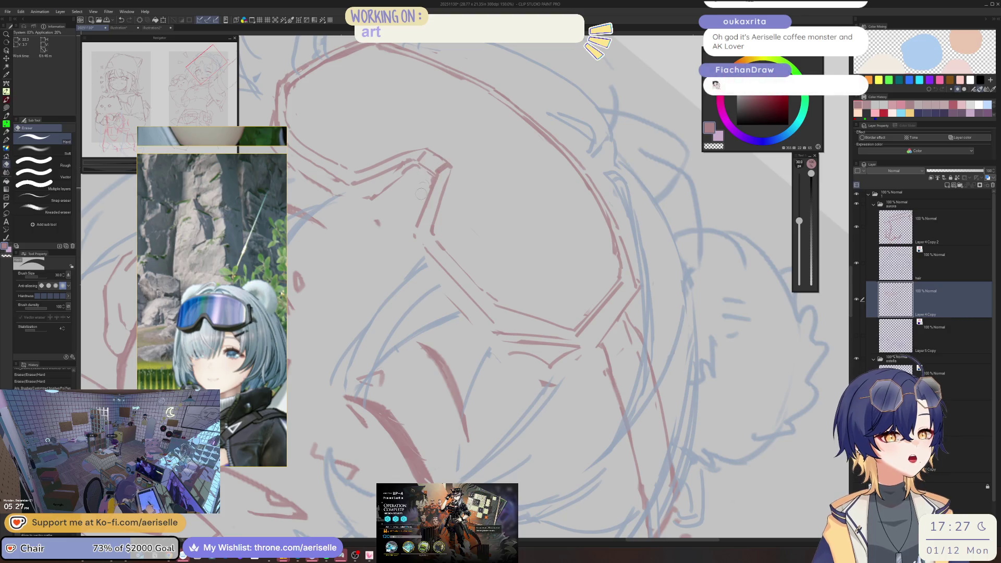
key(bracketleft)
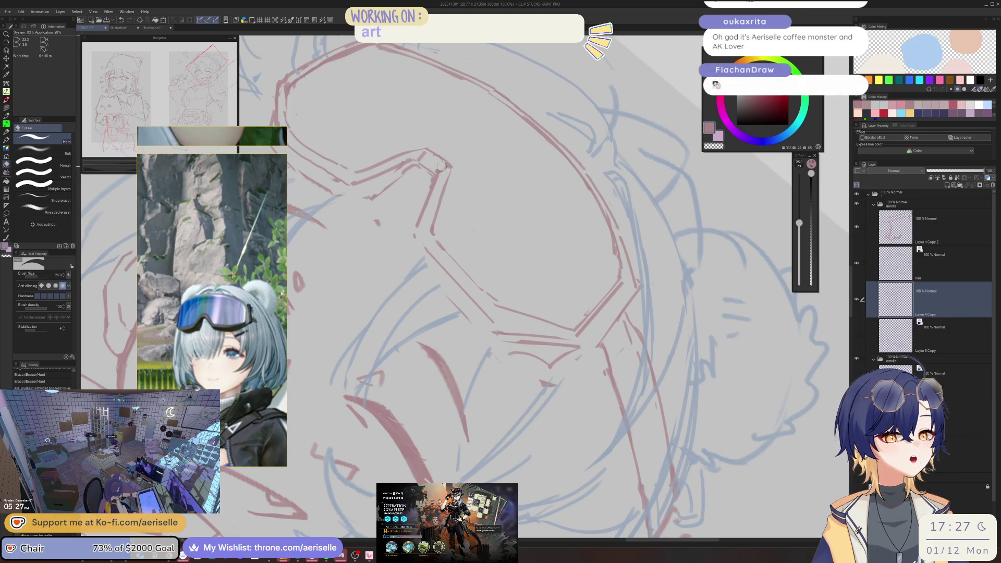
key(ctrl+d)
mouse_move(441, 169)
mouse_down()
mouse_move(412, 303)
mouse_move(447, 307)
mouse_move(396, 310)
mouse_up()
key(p)
key(e)
key(p)
Erase a stray red line at the goggle bridge
key(e)
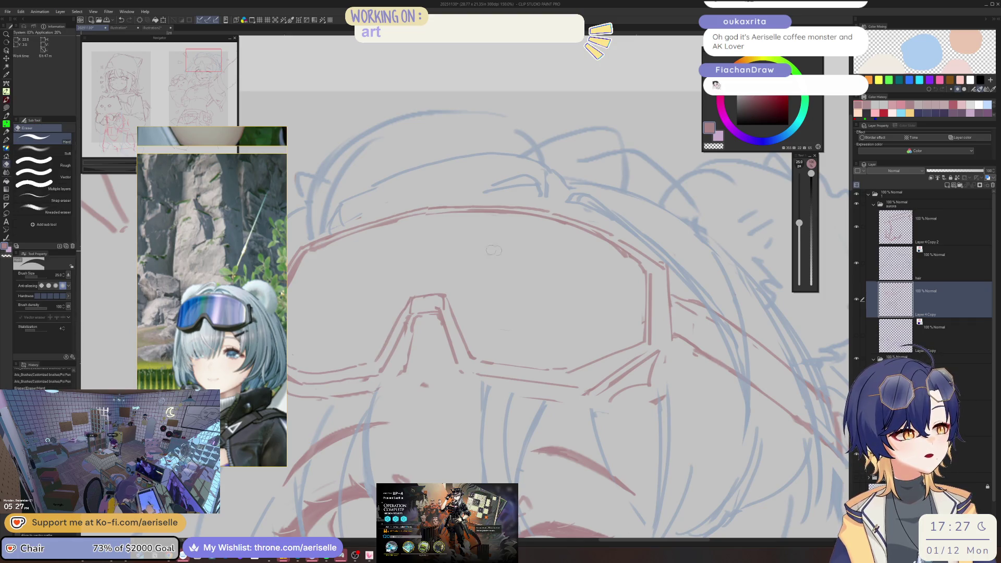
key(p)
key(-)
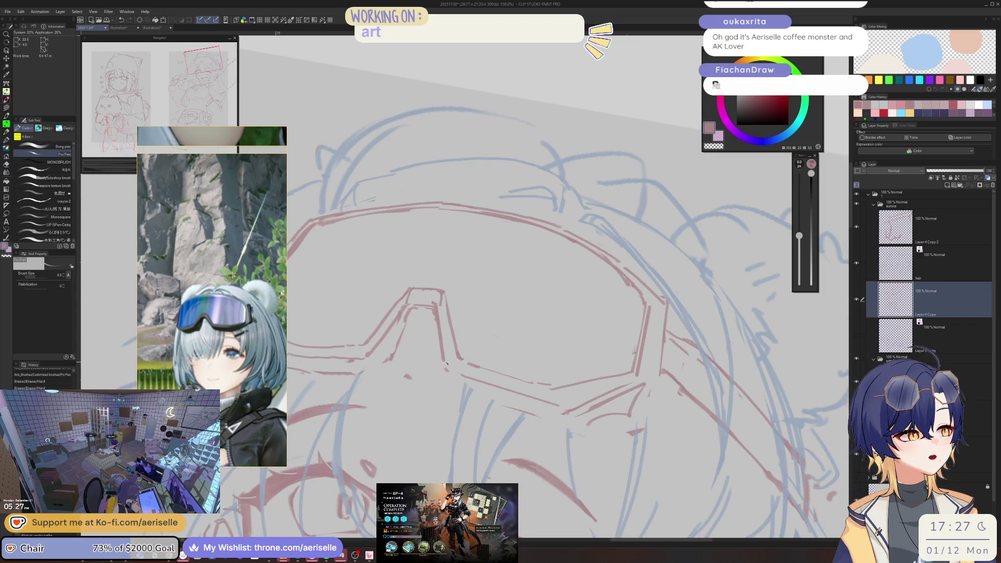
key(e)
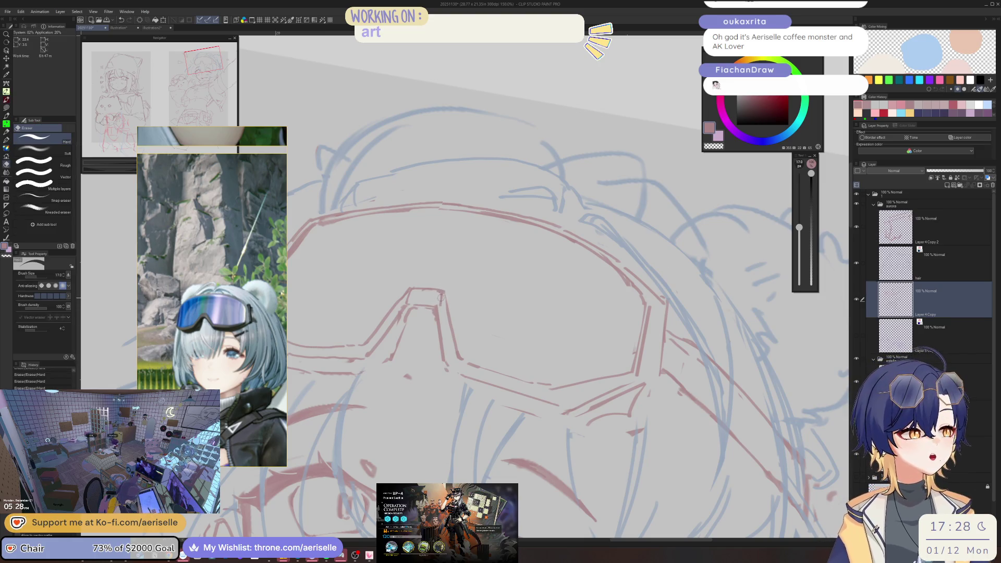
key(p)
drag(441, 294, 440, 366)
Mirror and tilt the view, trim part of the goggle line, and redraw its lower edge
key(e)
key(p)
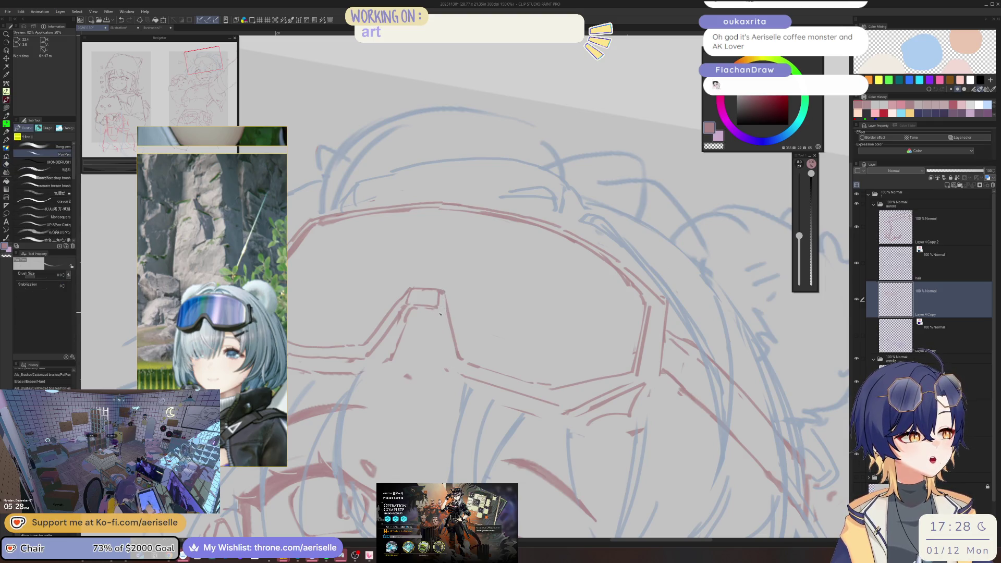
key(h)
drag(520, 240, 499, 332)
scroll(496, 347, down, 4)
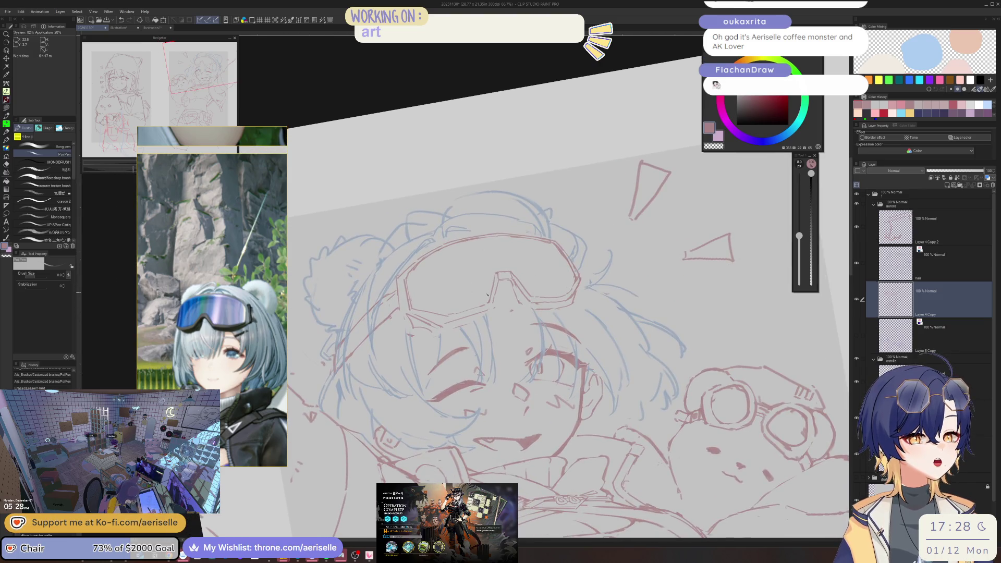
scroll(493, 277, up, 4)
drag(499, 298, 460, 325)
key(e)
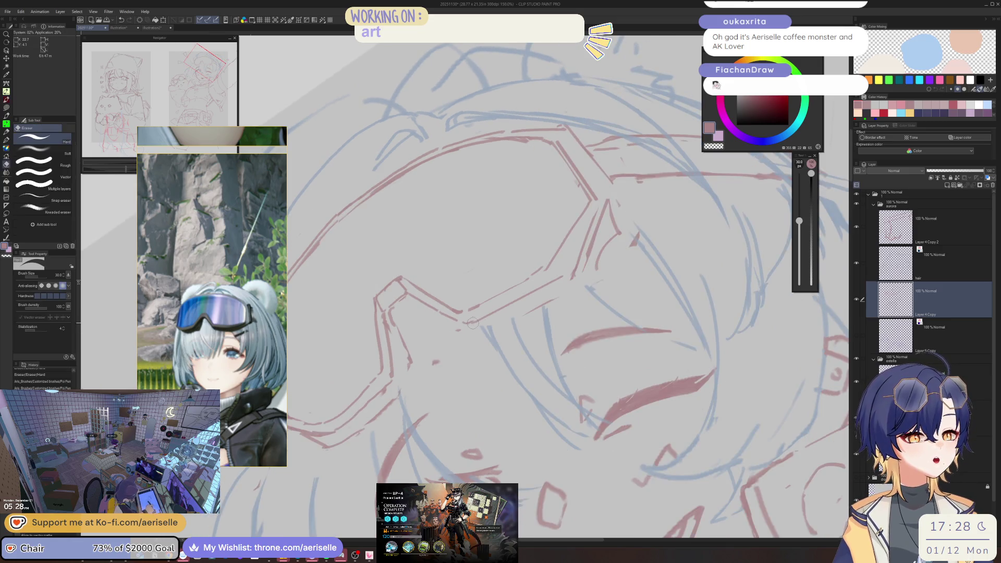
drag(469, 319, 461, 324)
key(p)
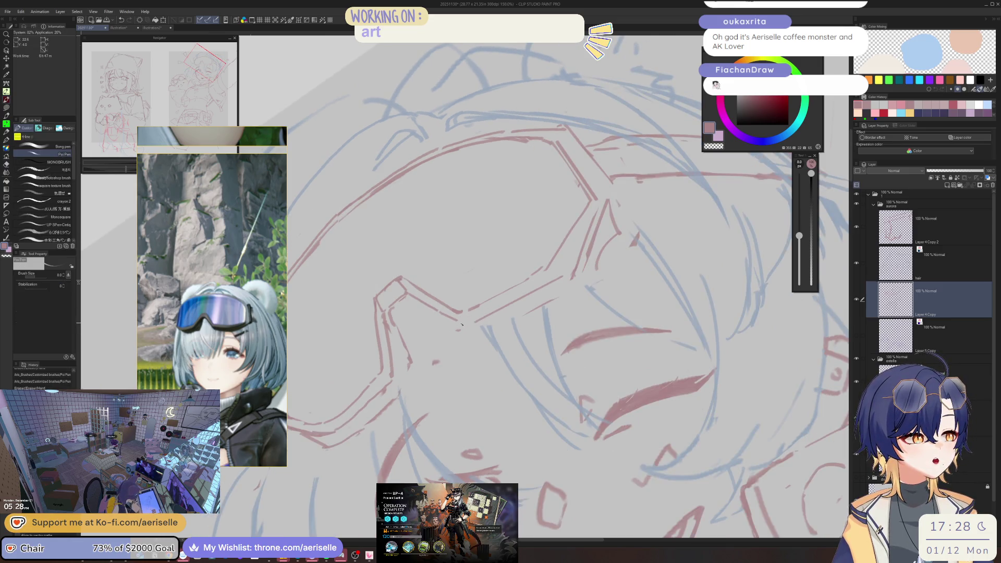
mouse_move(566, 282)
mouse_down()
mouse_move(479, 319)
mouse_move(558, 279)
mouse_up()
Erase stray and overlapping red goggle lines
key(e)
key(p)
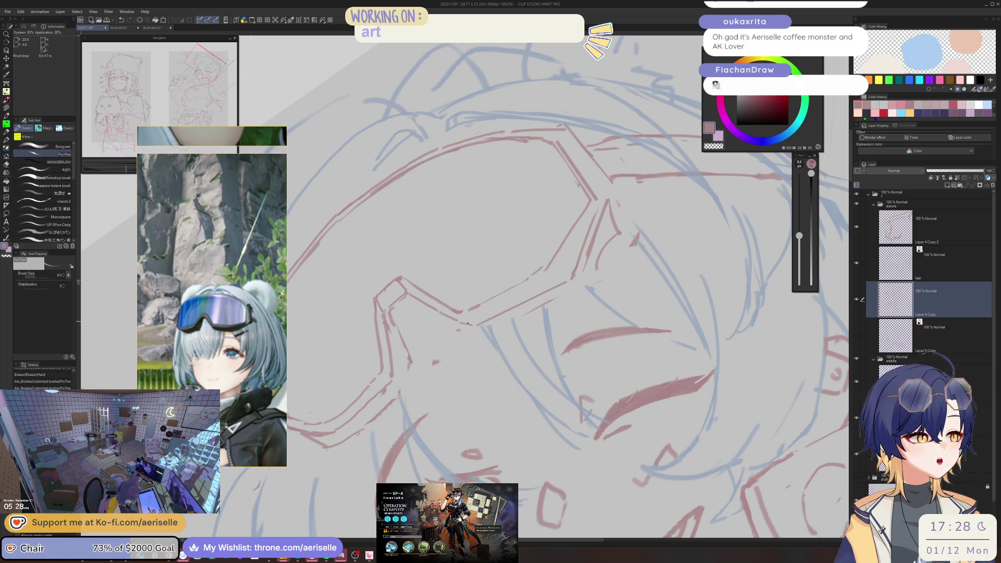
key(-)
key(e)
drag(492, 305, 526, 292)
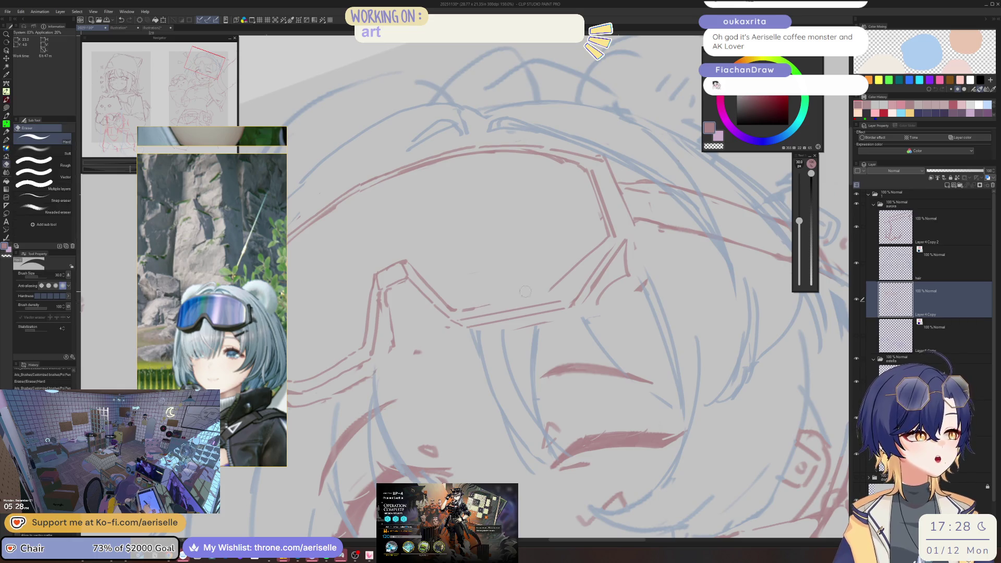
key(p)
key(-)
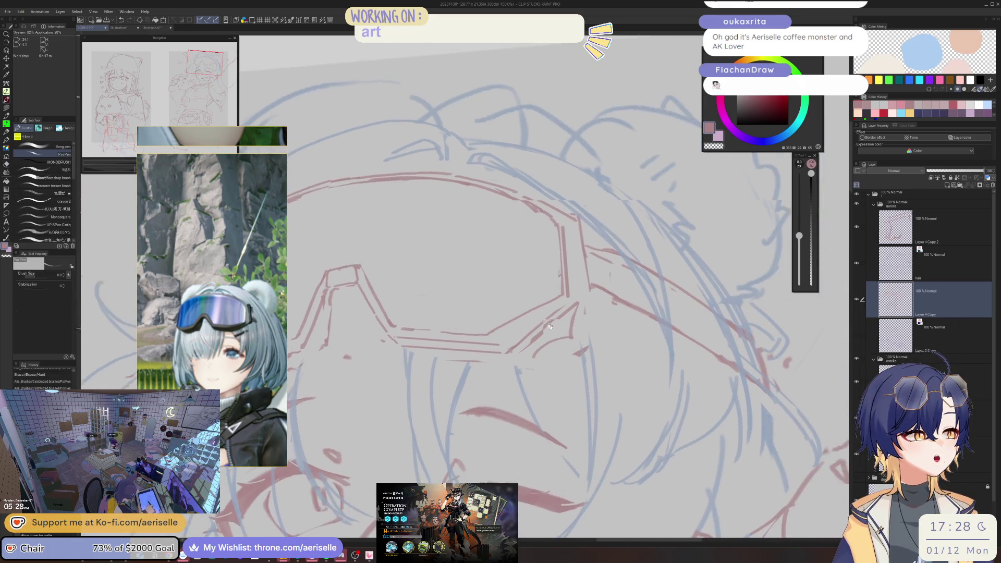
key(e)
drag(482, 330, 552, 297)
Redraw the red goggle frame line
key(p)
key(e)
key(p)
drag(492, 332, 549, 303)
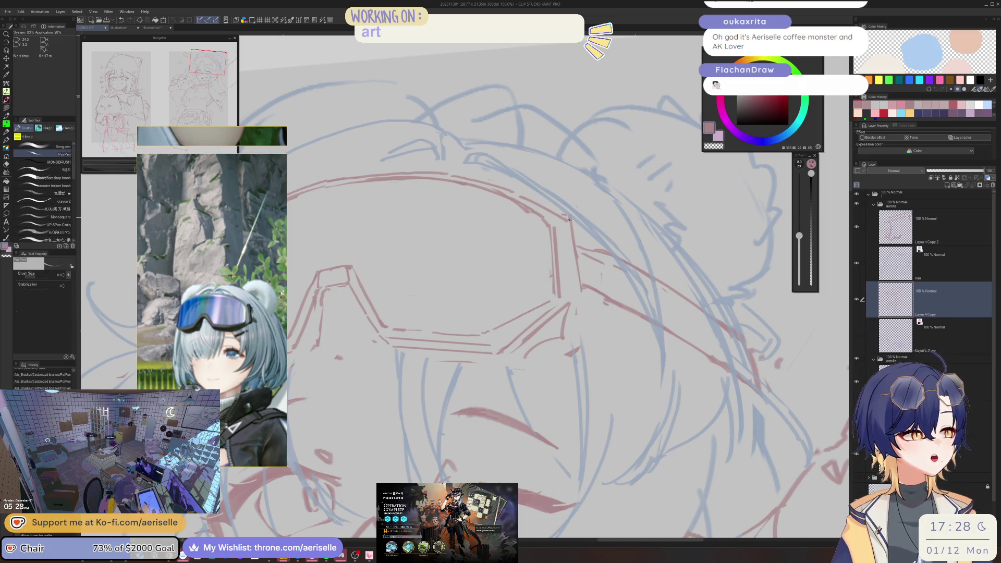
Replace the vertical goggle side line with a new red stroke, then check the full page
key(e)
drag(556, 225, 559, 292)
key(p)
drag(550, 242, 551, 300)
key(ctrl+0)
key(ctrl+alt+0)
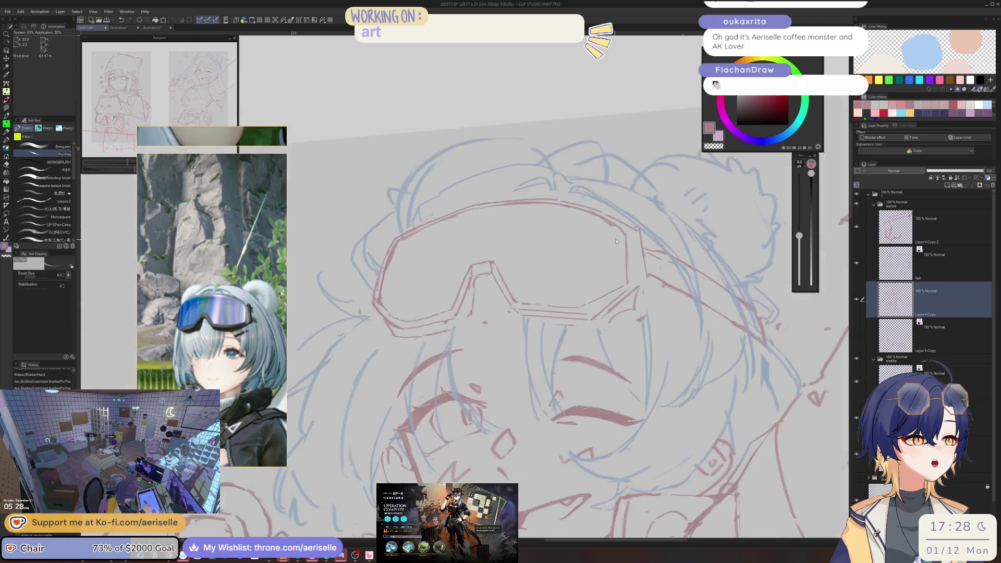
Erase small bits near the left goggle line and along the goggle outline
scroll(624, 239, down, 5)
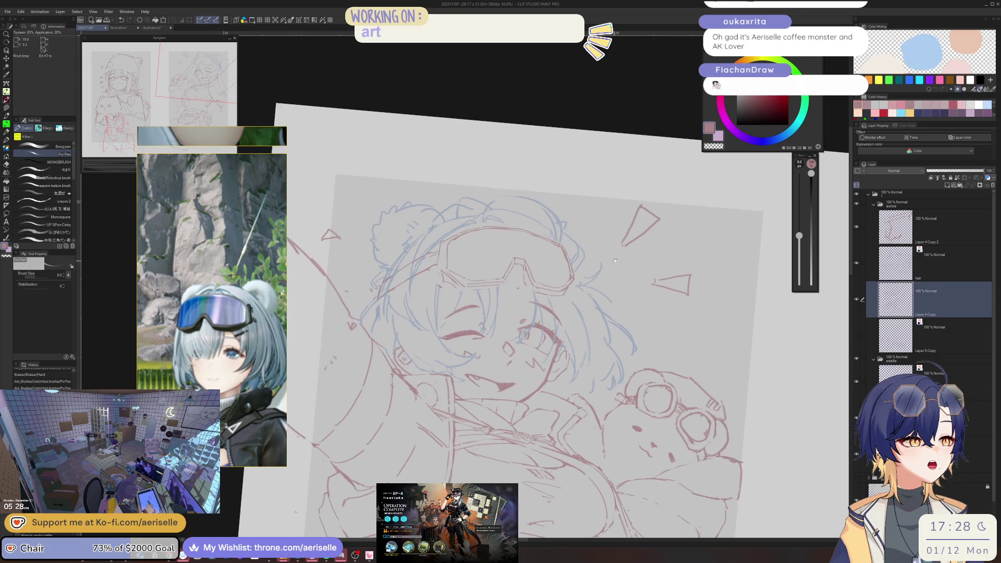
scroll(460, 266, up, 5)
key(e)
mouse_move(433, 300)
mouse_down()
mouse_move(448, 276)
mouse_move(432, 338)
mouse_up()
key(p)
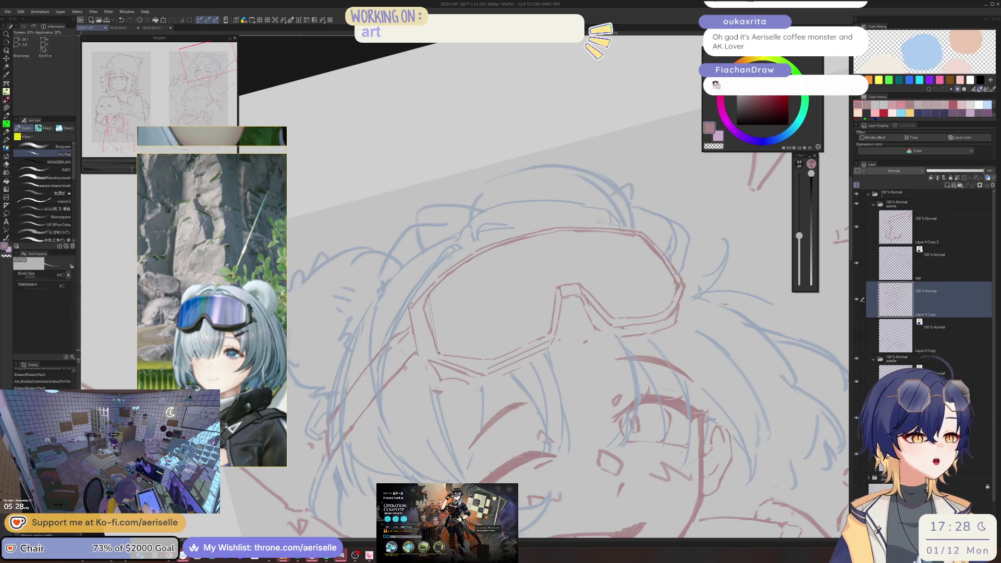
scroll(495, 284, down, 6)
scroll(514, 284, up, 6)
key(e)
mouse_move(471, 284)
mouse_down()
mouse_move(477, 331)
mouse_move(498, 310)
mouse_up()
key(p)
Add a tiny red pen mark and level the view upright
scroll(581, 227, down, 6)
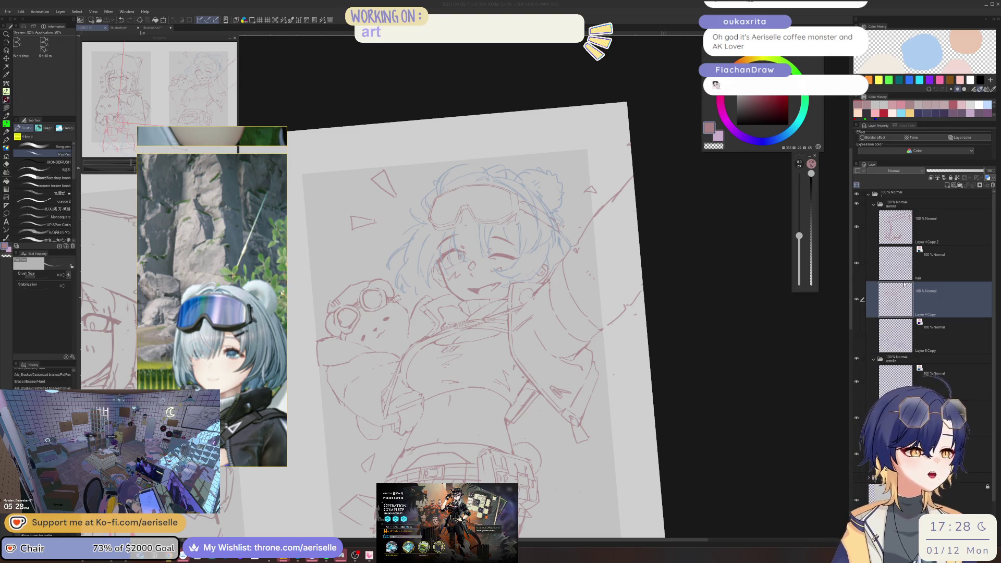
scroll(508, 175, up, 2)
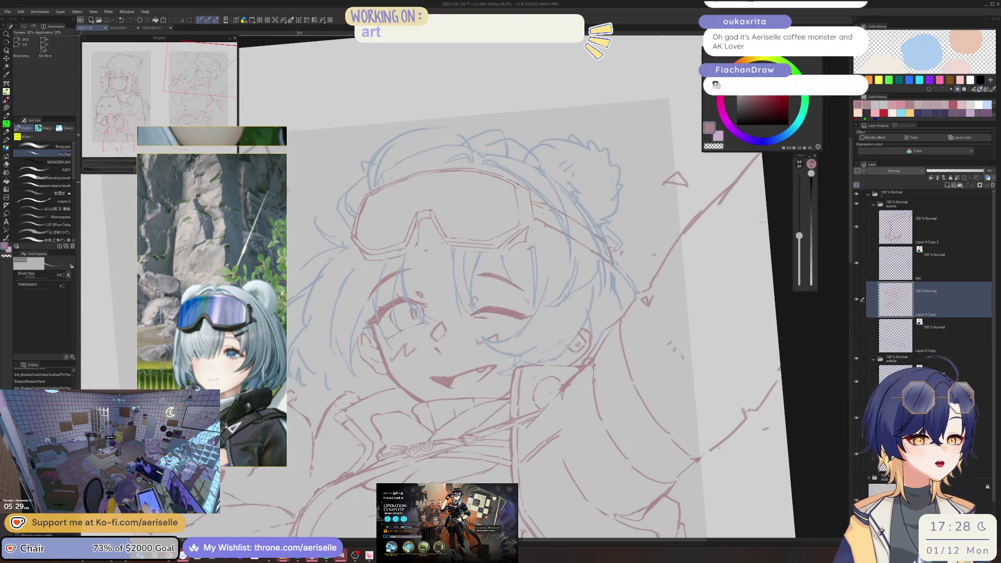
drag(520, 188, 524, 193)
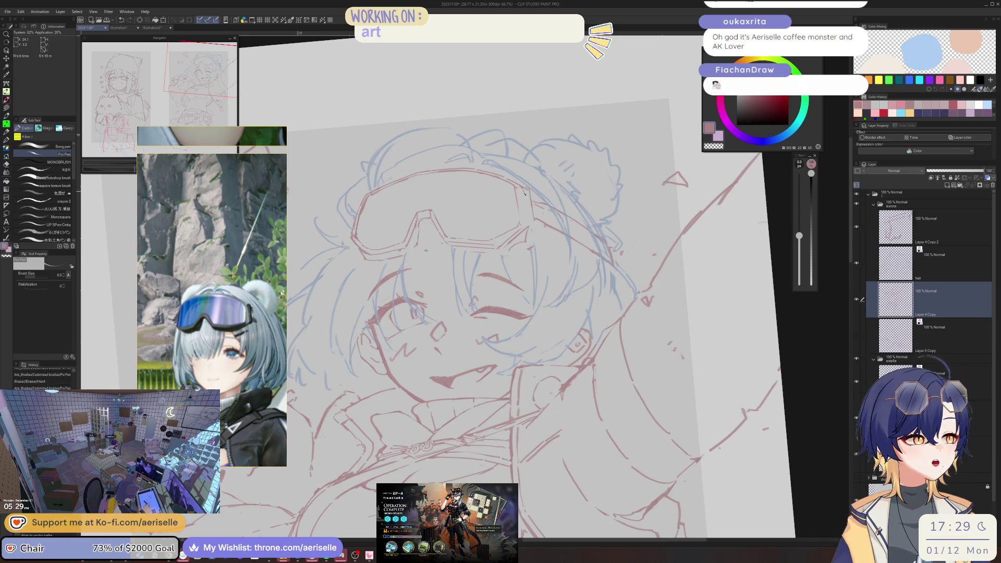
key(e)
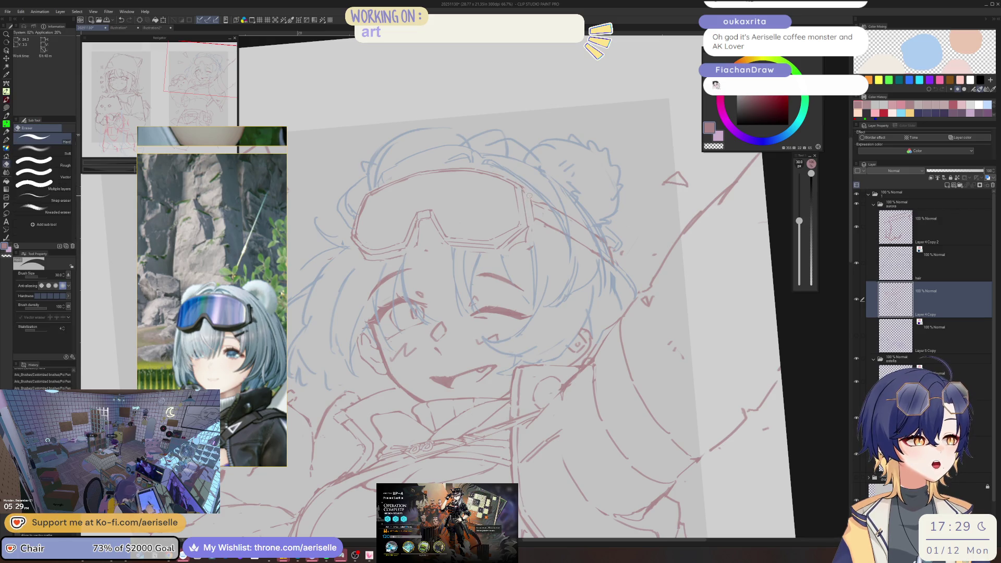
key(ctrl+@)
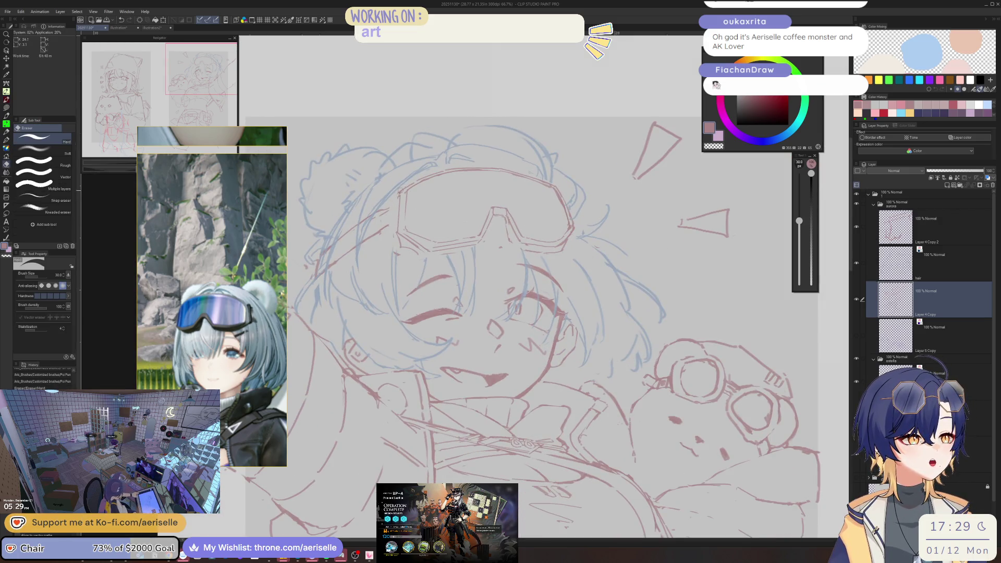
key(p)
Flip the canvas to check balance, shrink the eraser from 60 to 50, and view the whole page
key(h)
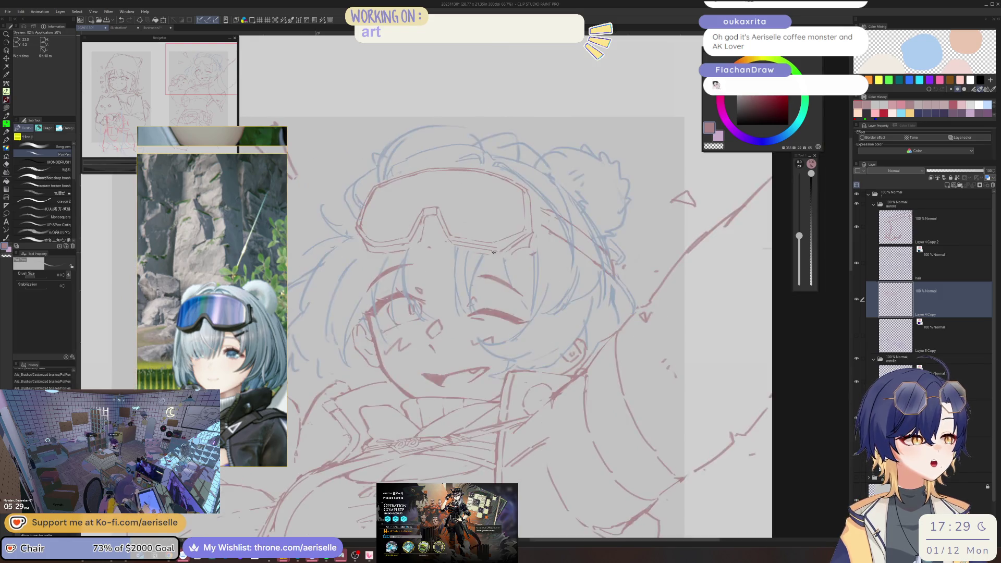
key(e)
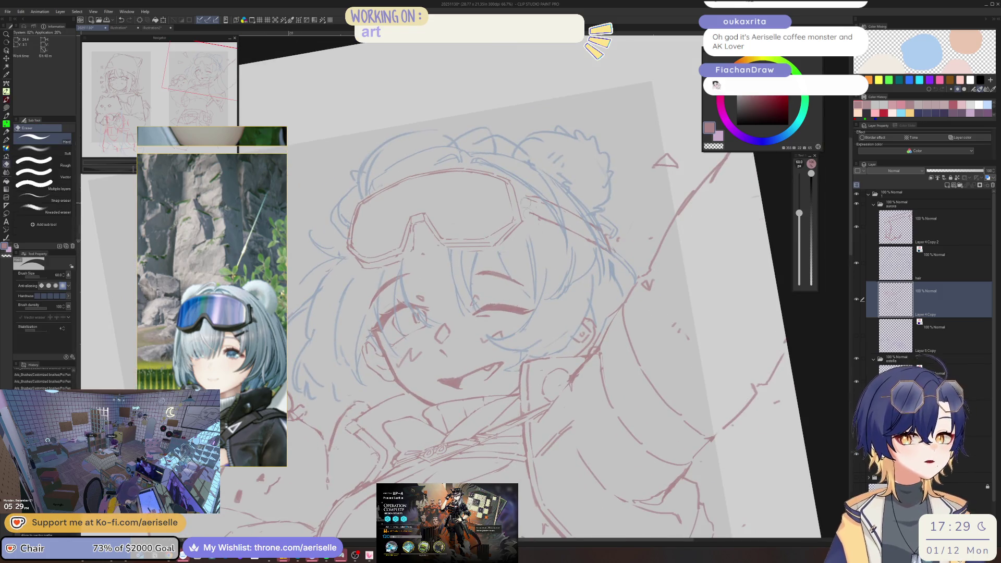
key(bracketleft)
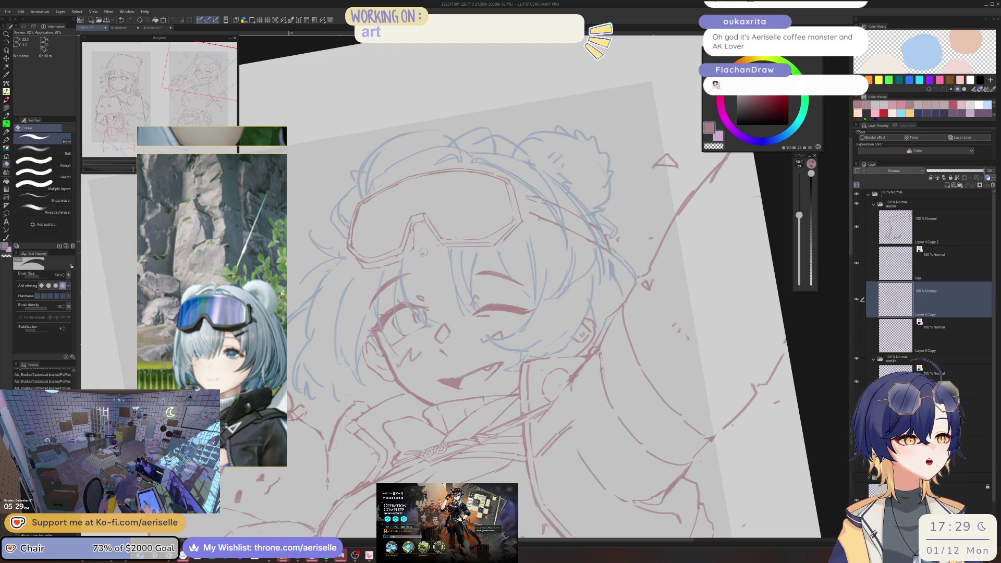
key(ctrl+0)
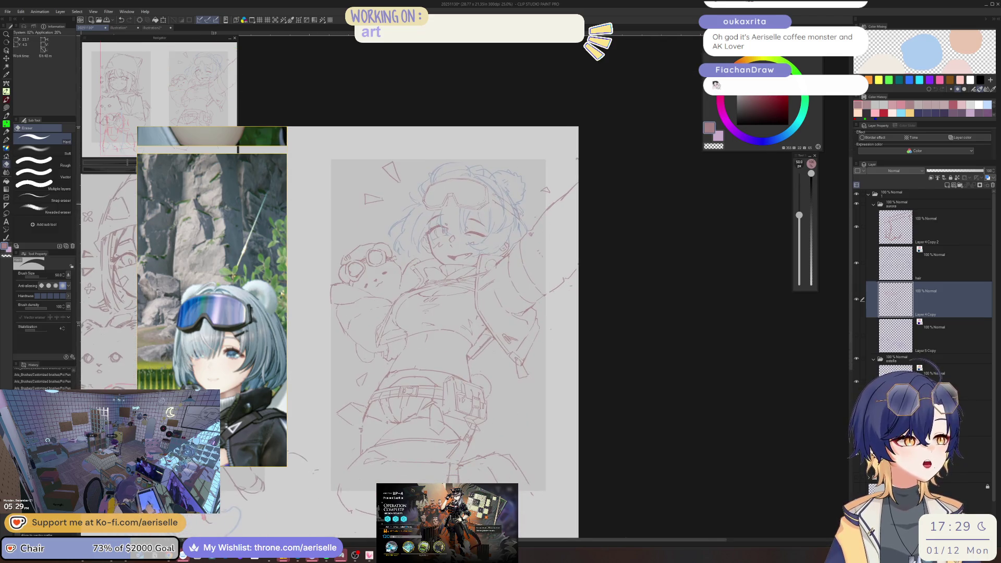
Erase short bits near the goggles and make a small red pen mark
scroll(496, 203, up, 4)
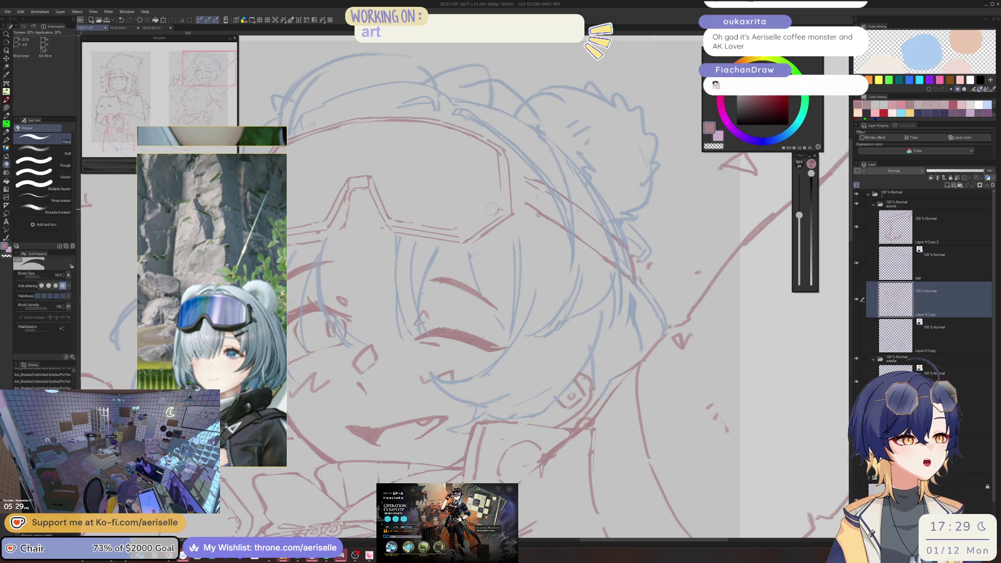
key(p)
key(e)
drag(409, 224, 396, 227)
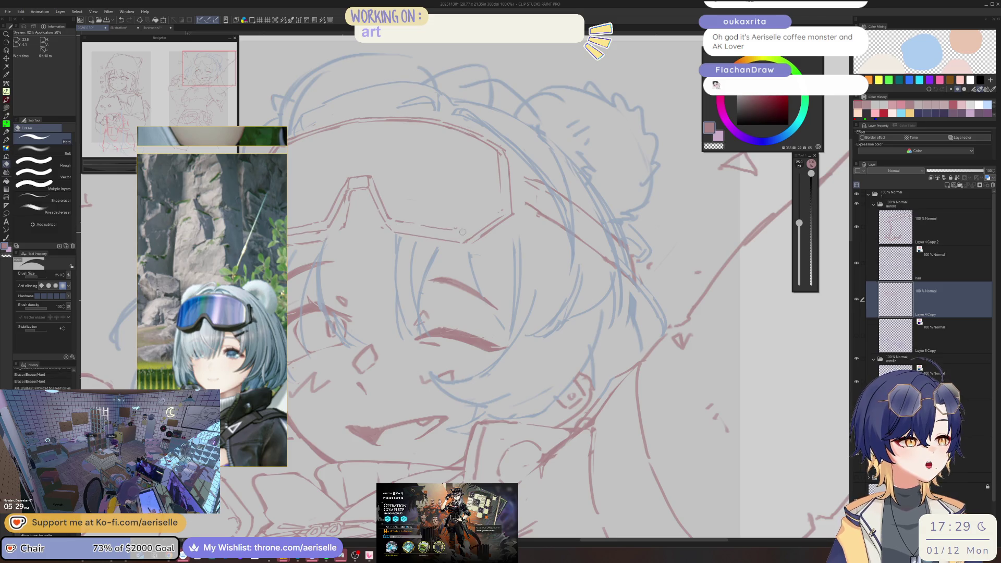
key(p)
drag(484, 211, 496, 202)
drag(498, 152, 501, 169)
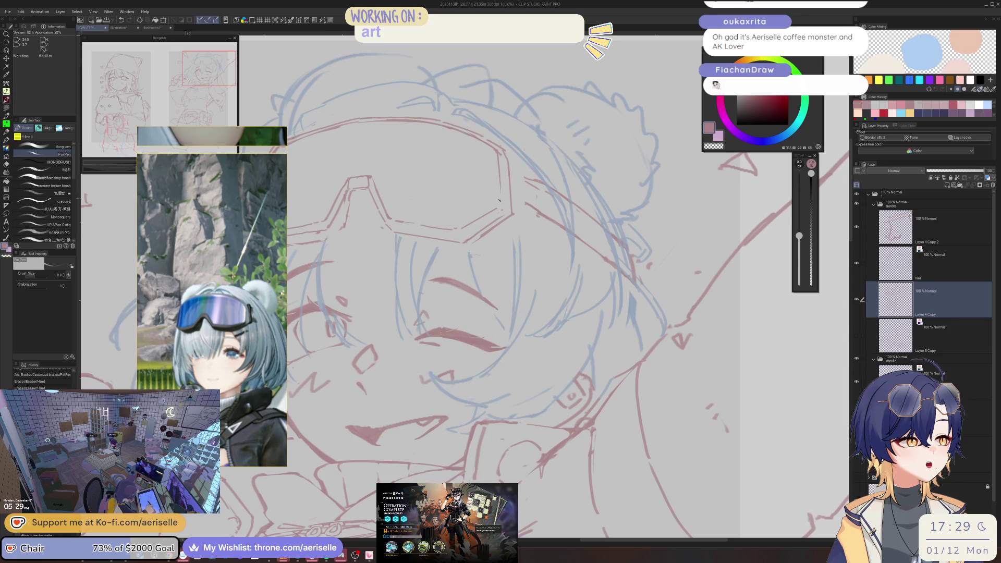
scroll(498, 201, down, 5)
scroll(430, 161, up, 5)
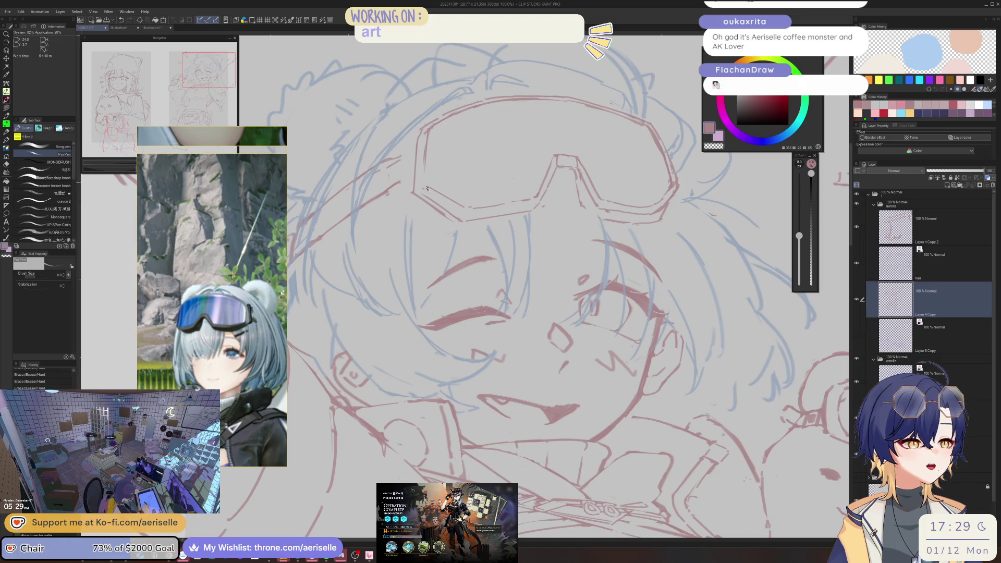
click(428, 154)
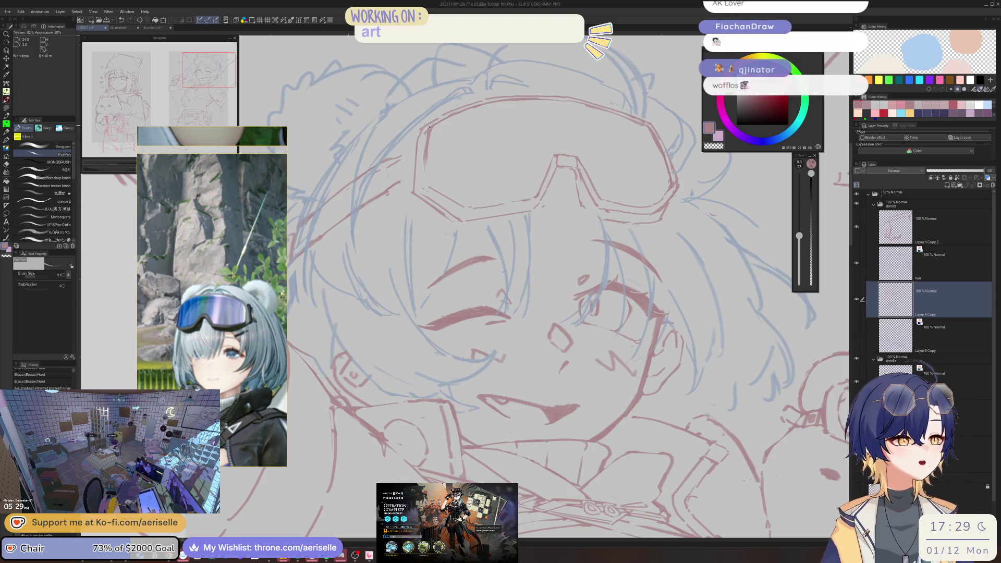
Zoom in on the face, erase a small spot, and add short red strokes near and above the goggles
key(minus)
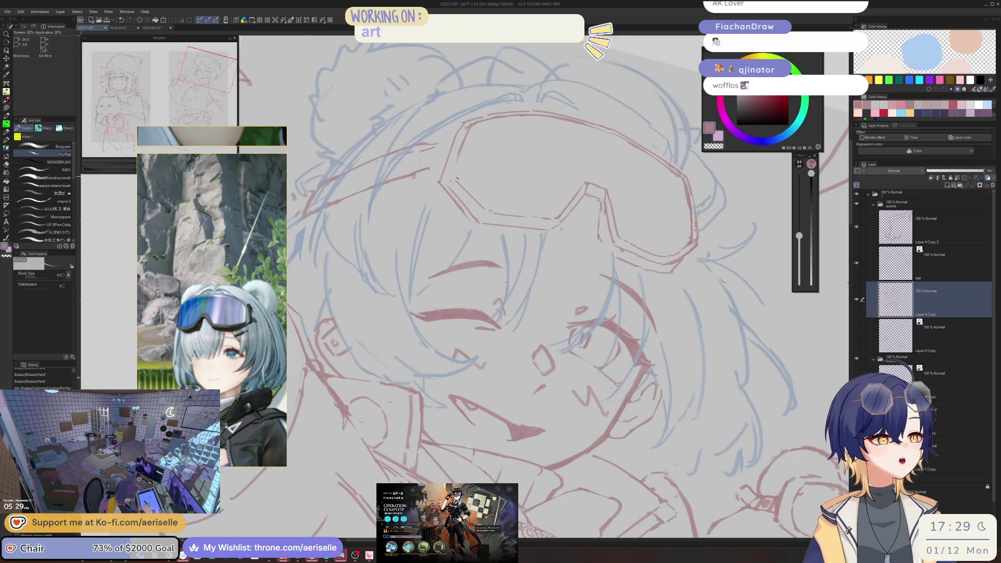
scroll(457, 114, up, 2)
key(e)
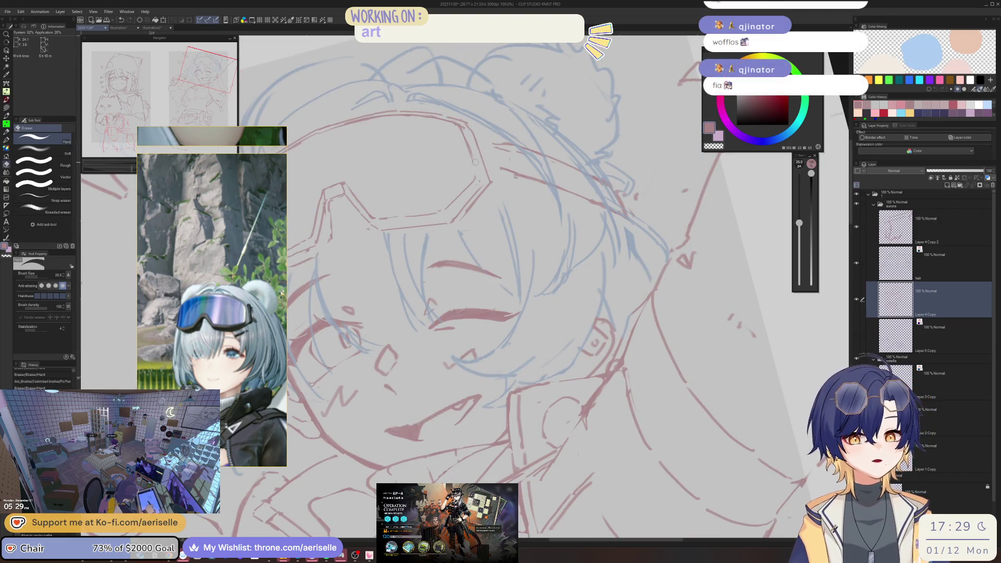
click(475, 176)
key(p)
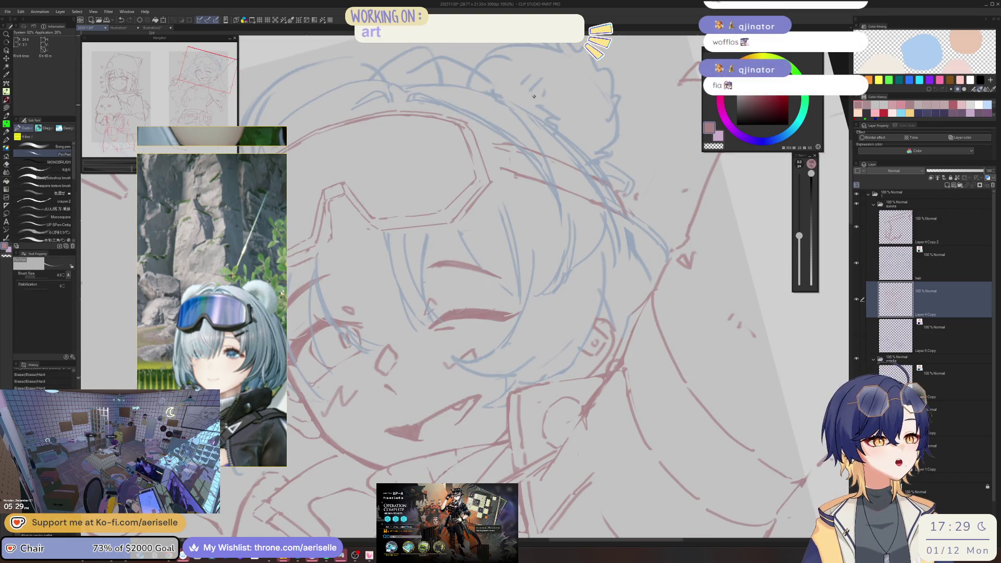
drag(461, 123, 469, 150)
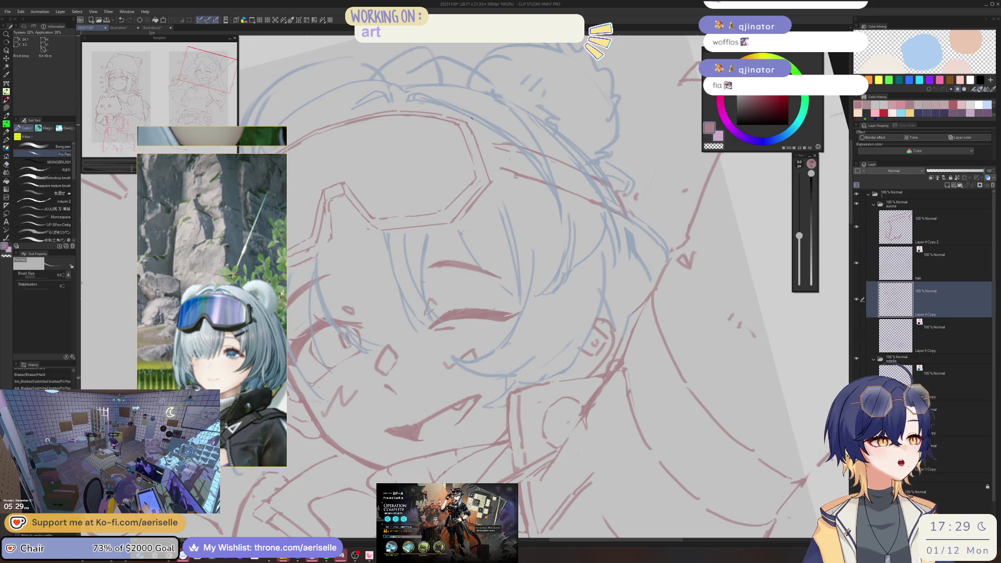
scroll(630, 141, down, 2)
key(ctrl+shift+r)
scroll(409, 147, up, 2)
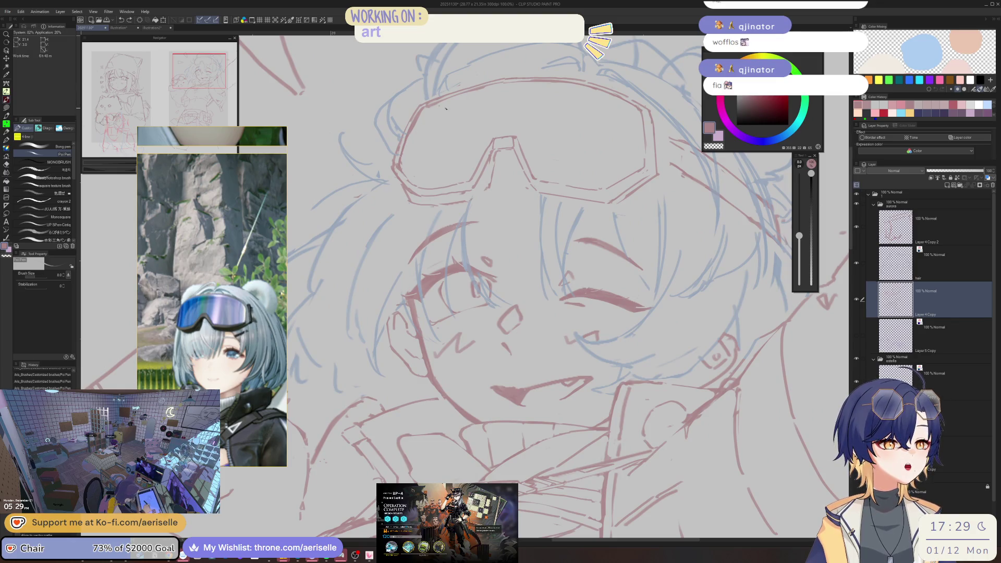
drag(455, 81, 458, 100)
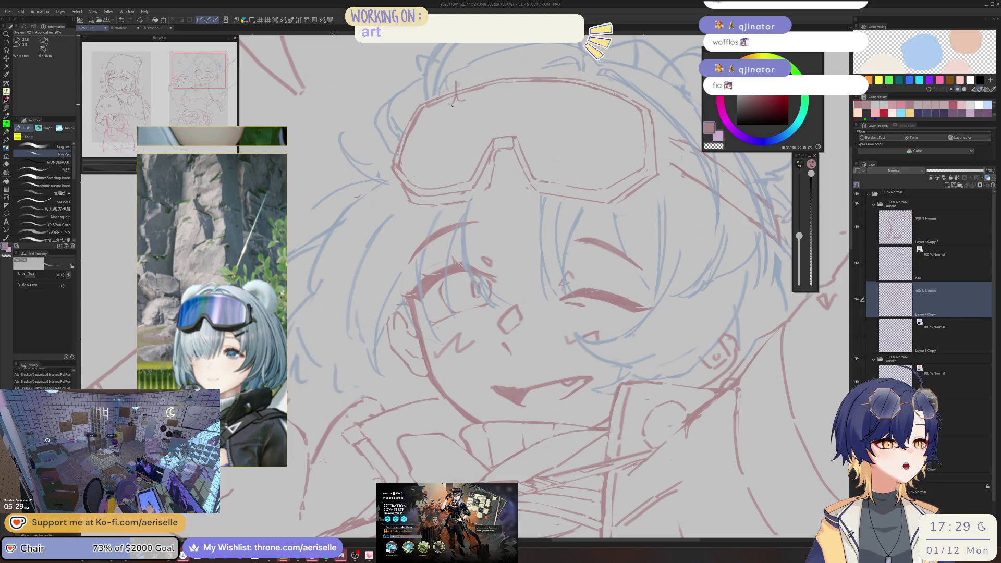
Add a red stroke along the goggles' right edge, then lasso part of the goggles
key(ctrl+minus)
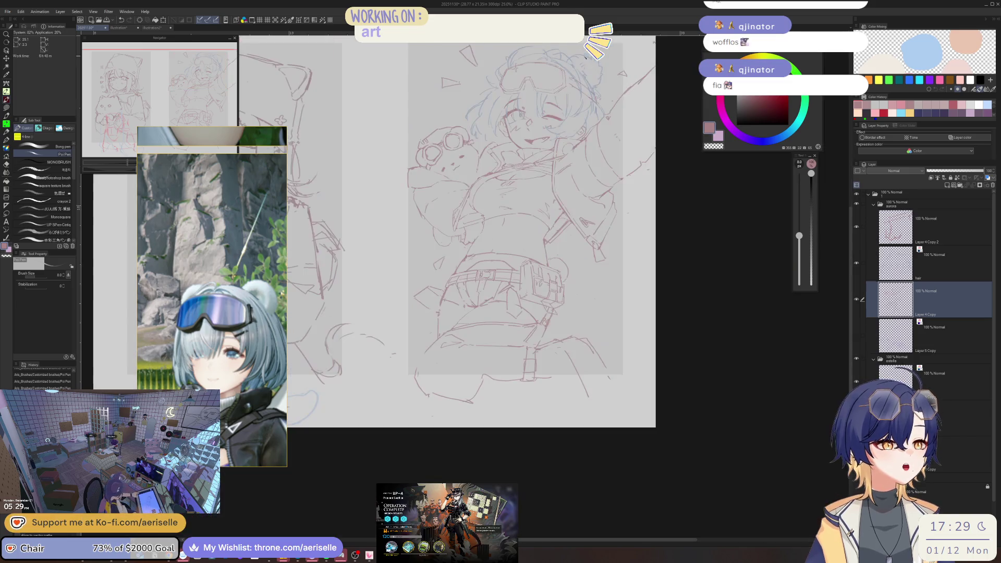
key(ctrl+plus)
key(ctrl+plus)
key(ctrl+plus)
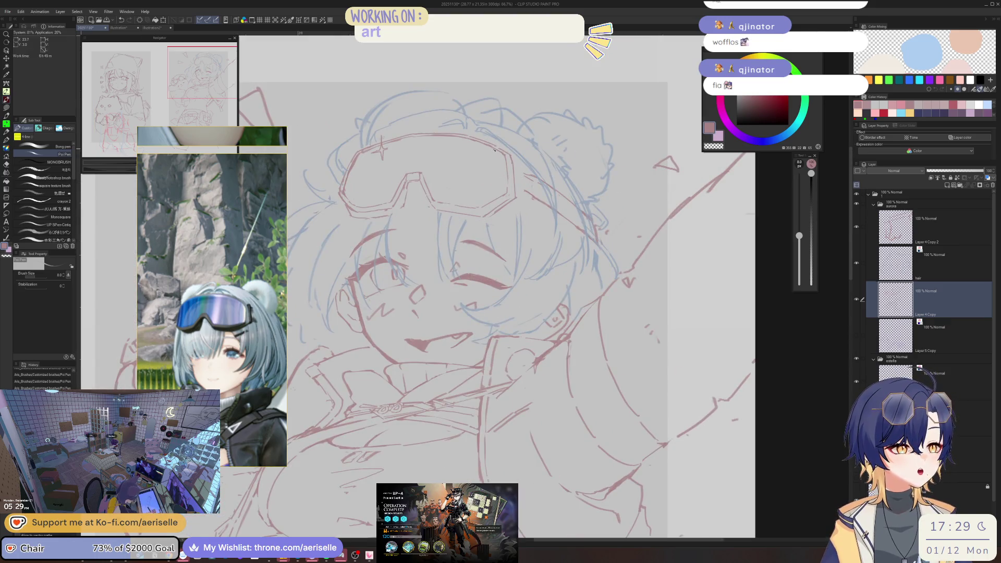
drag(497, 151, 506, 189)
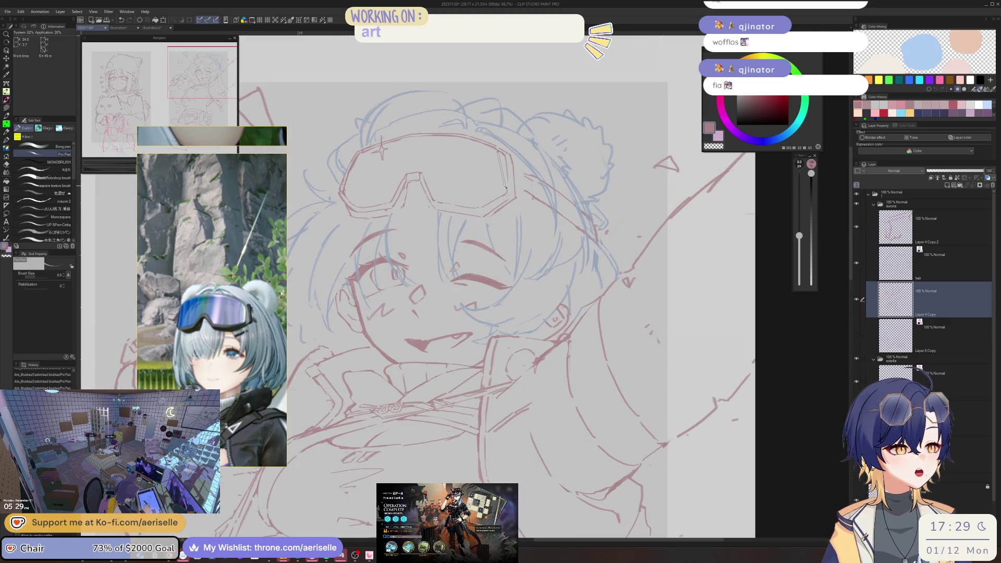
key(e)
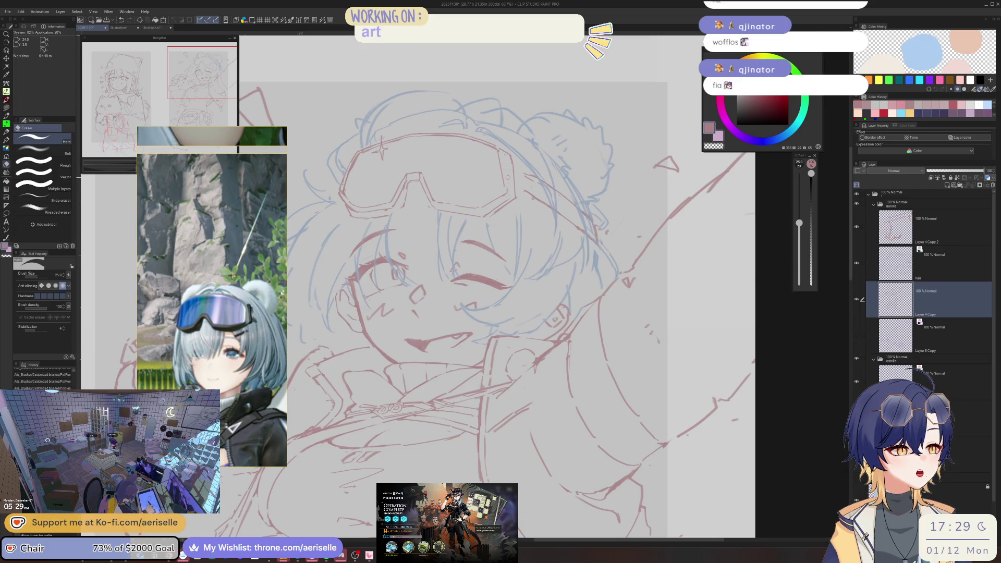
key(p)
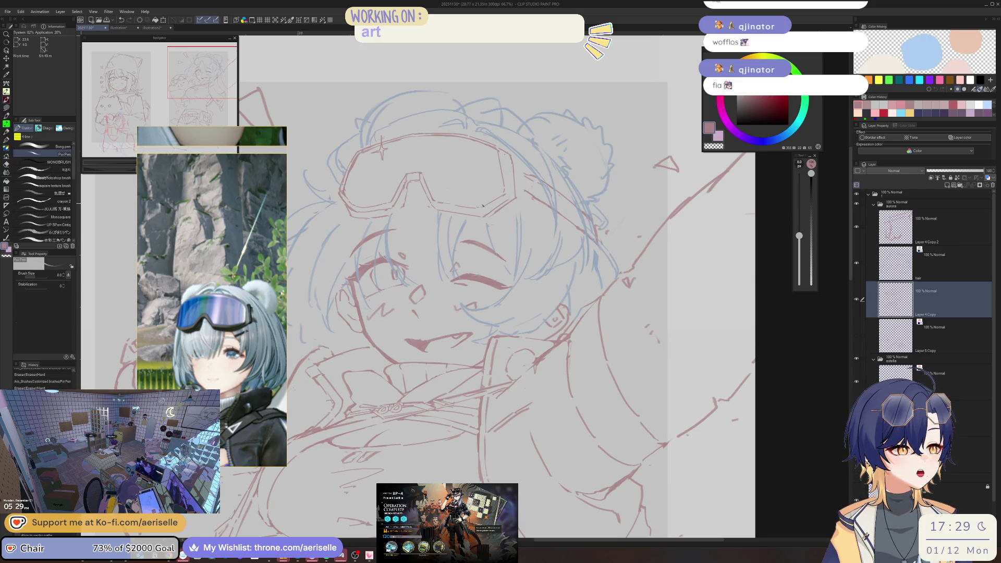
key(m)
drag(482, 205, 484, 208)
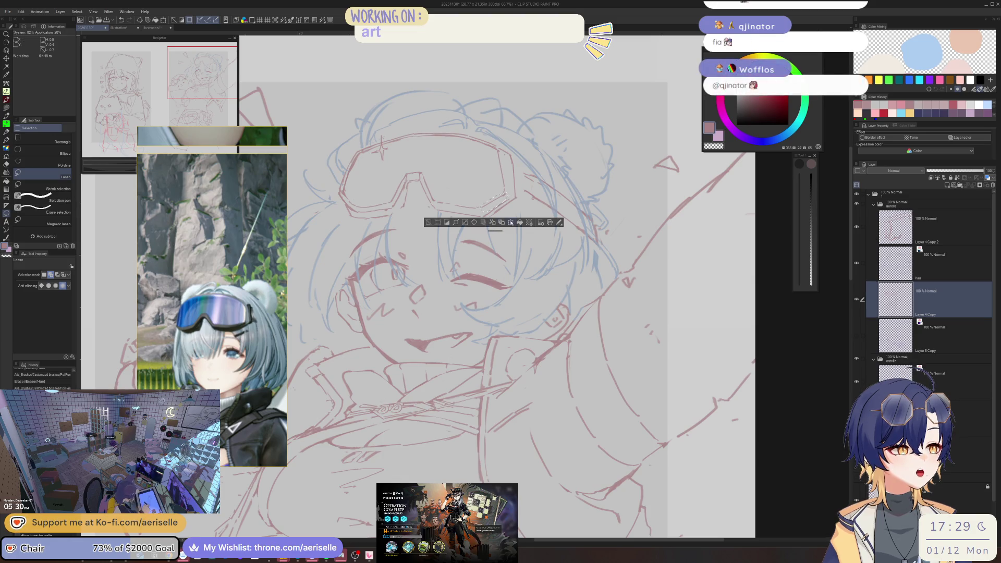
Rotate and slightly shrink the selected goggle part, then clear the selection
click(511, 223)
drag(504, 197, 498, 200)
click(474, 223)
click(431, 223)
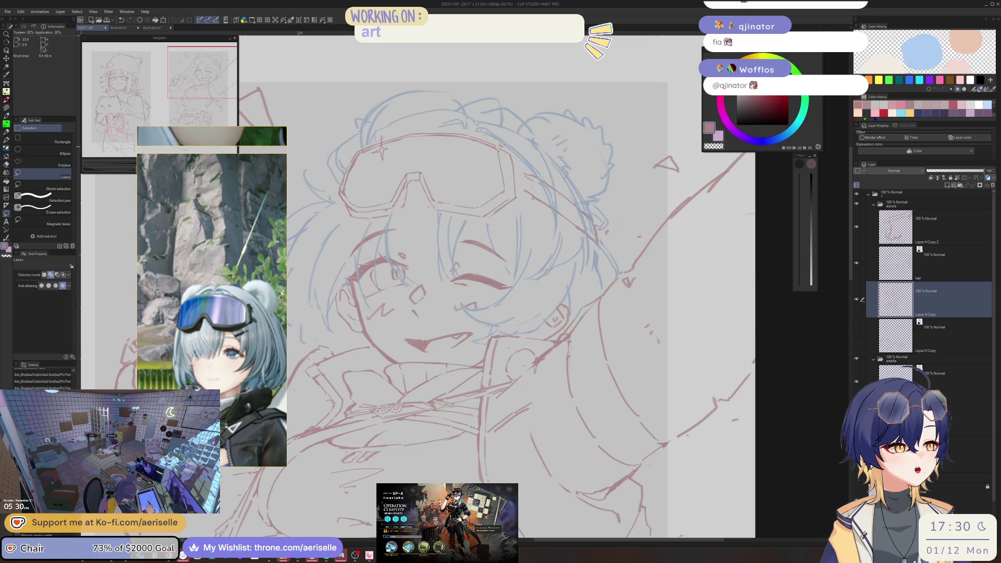
Select the goggle strap and shift it up and left, then deselect and return to the pen
drag(521, 183, 519, 194)
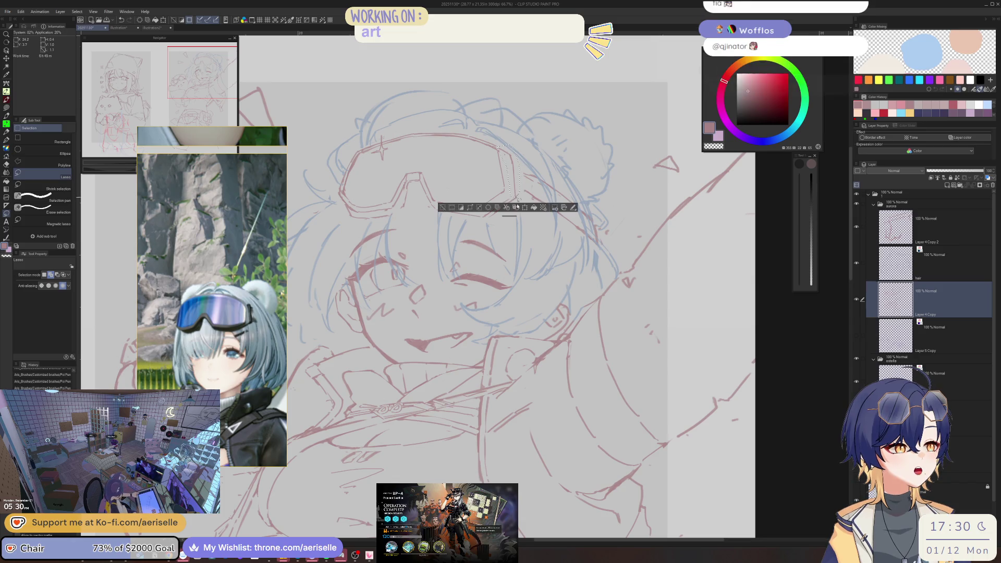
key(ctrl+t)
drag(507, 146, 502, 140)
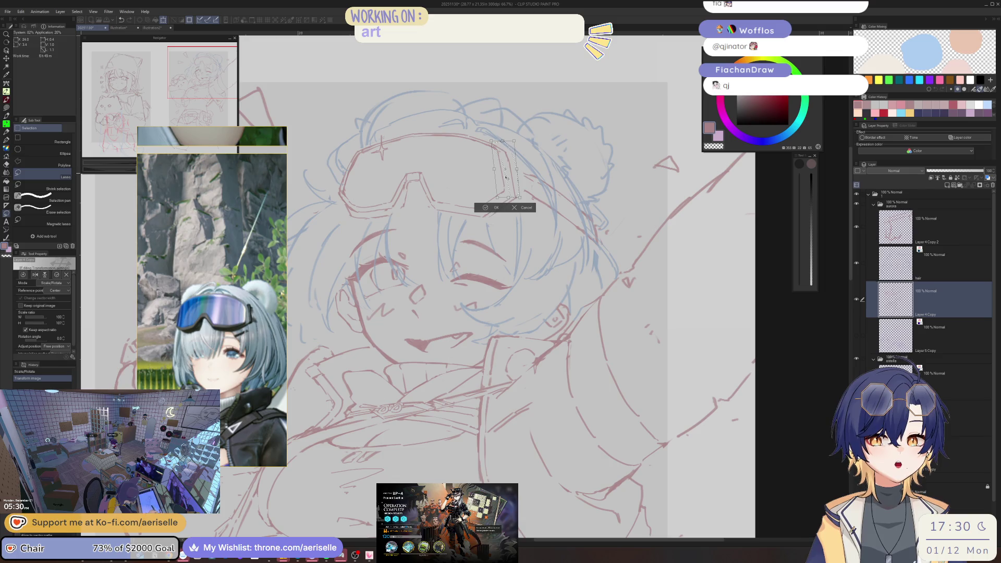
click(521, 207)
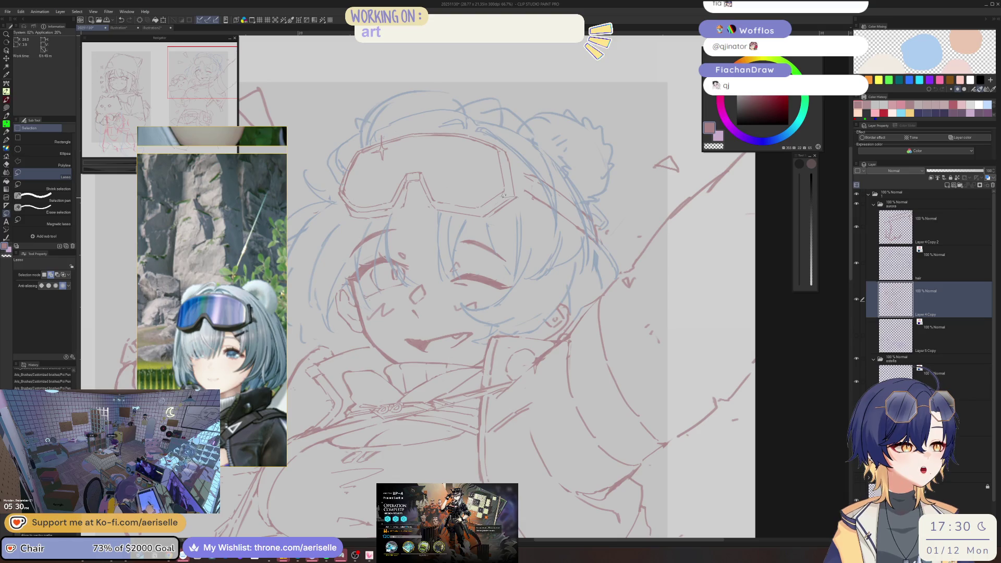
mouse_move(533, 188)
mouse_down()
mouse_move(482, 217)
mouse_move(505, 207)
mouse_up()
key(v)
key(ctrl+d)
key(e)
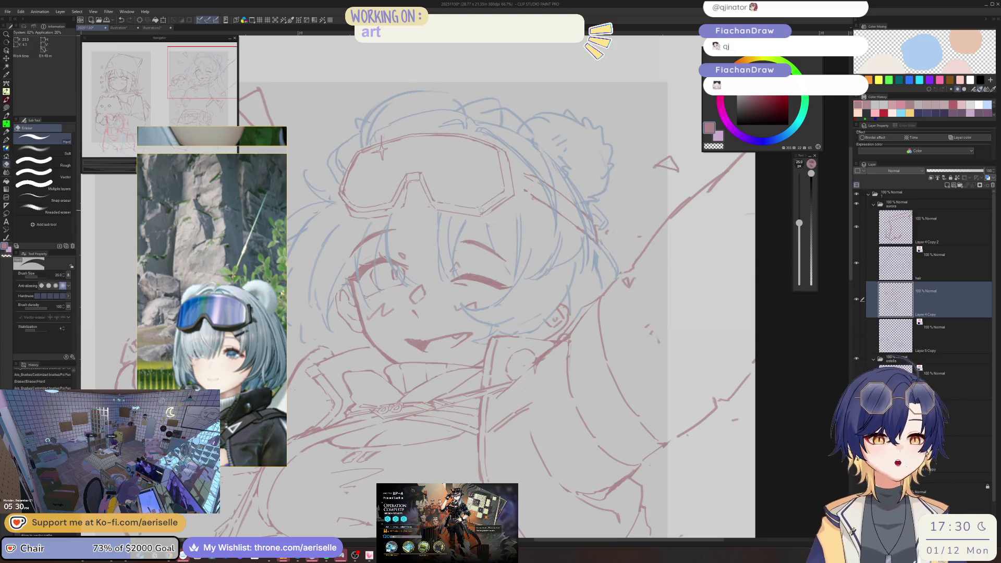
key(p)
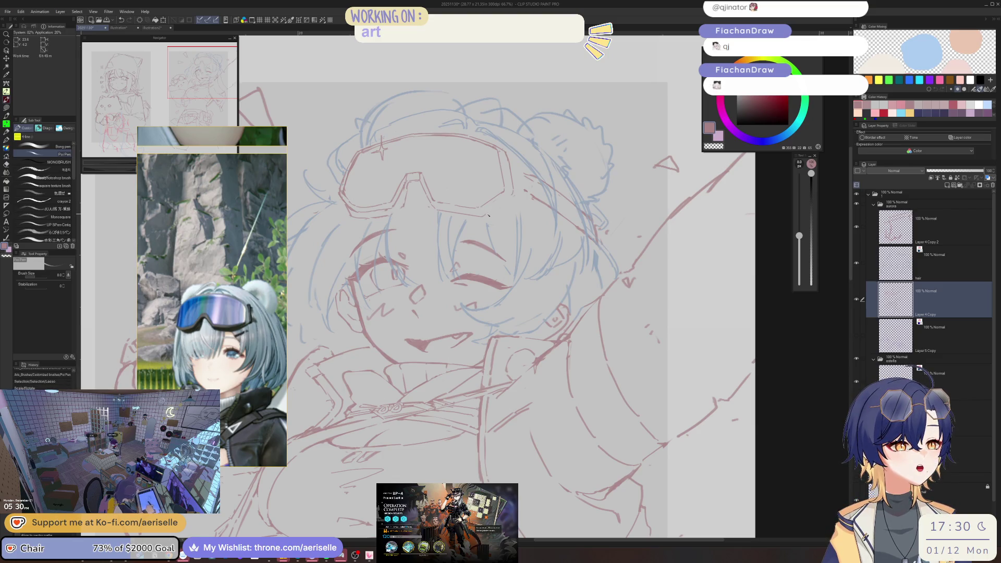
scroll(507, 196, down, 3)
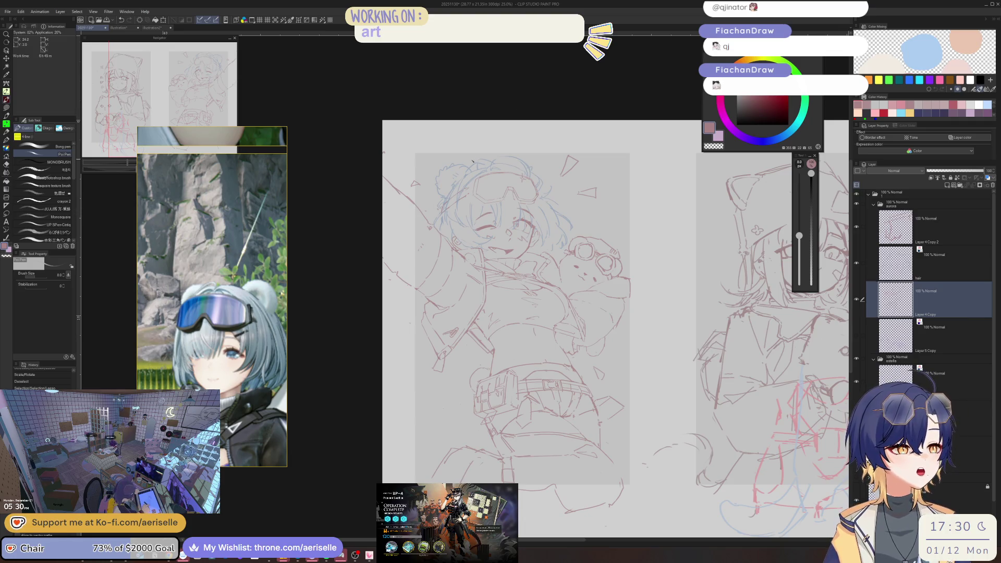
Lasso the left goggle lens and pull its left edge inward with Scale/Rotate
scroll(508, 196, up, 3)
scroll(497, 180, up, 1)
key(m)
drag(485, 179, 475, 229)
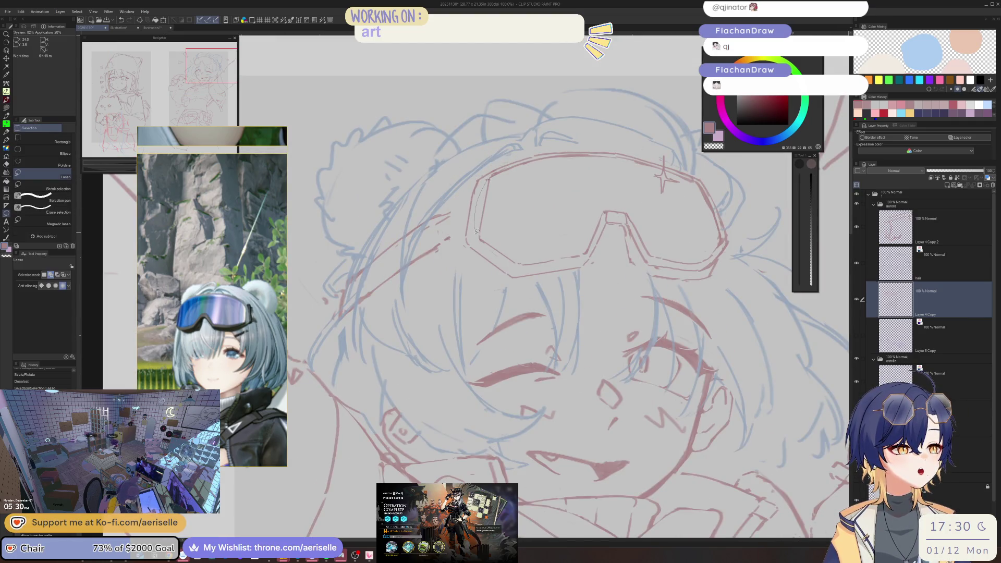
drag(527, 251, 529, 247)
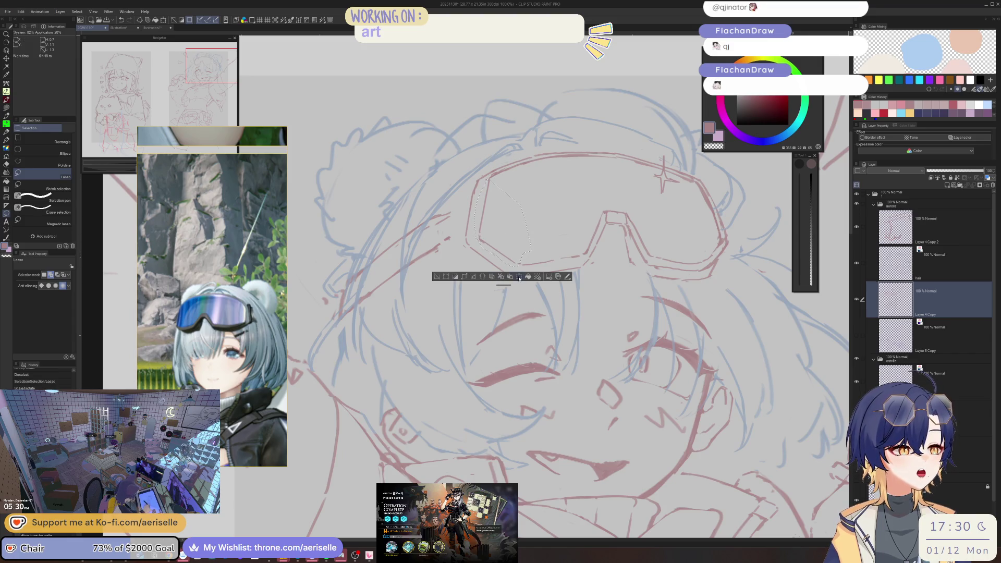
key(ctrl+t)
drag(474, 266, 477, 265)
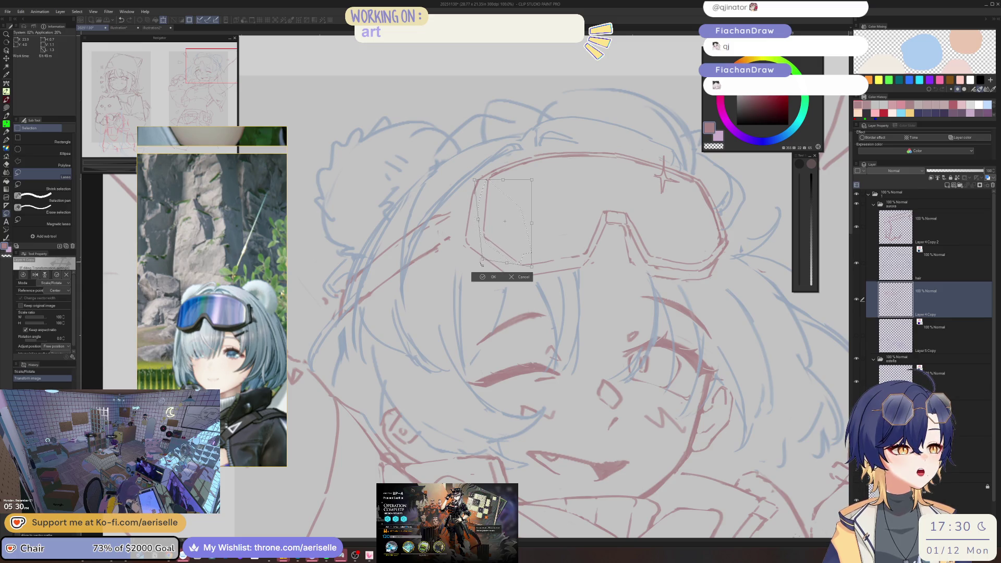
key(Return)
Deselect, tilt the view, and add a short red stroke near the face
key(ctrl+d)
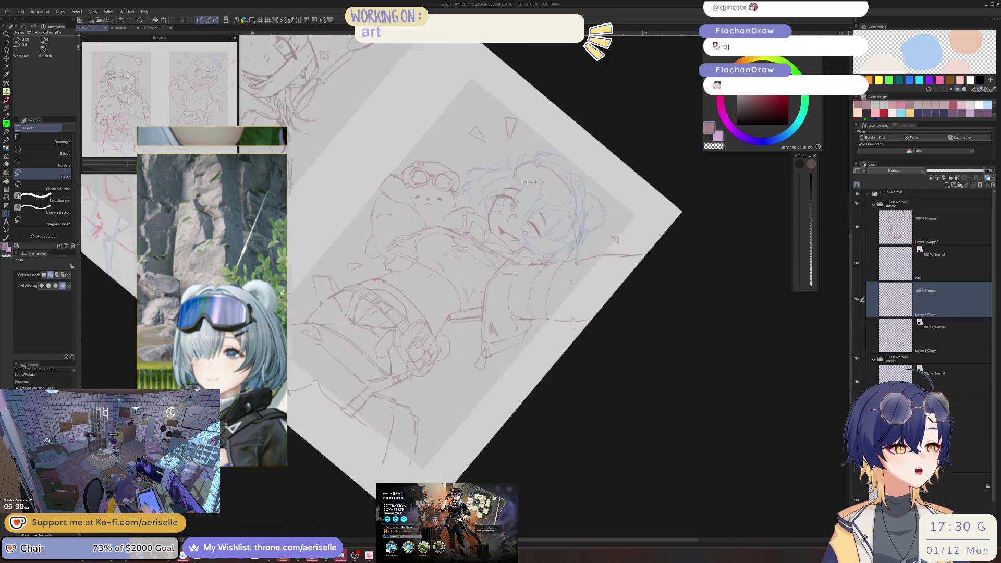
scroll(583, 225, up, 3)
key(p)
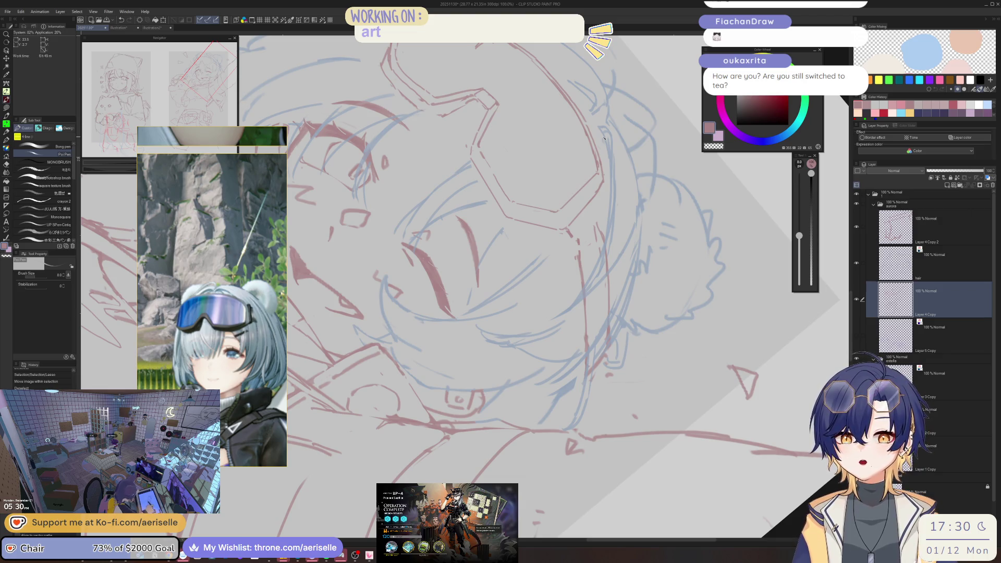
mouse_move(604, 138)
mouse_down()
mouse_move(473, 238)
mouse_move(451, 234)
mouse_move(496, 221)
mouse_up()
scroll(473, 238, up, 3)
key(e)
key(p)
mouse_move(482, 159)
mouse_down()
mouse_move(440, 182)
mouse_move(430, 203)
mouse_move(460, 172)
mouse_up()
key(e)
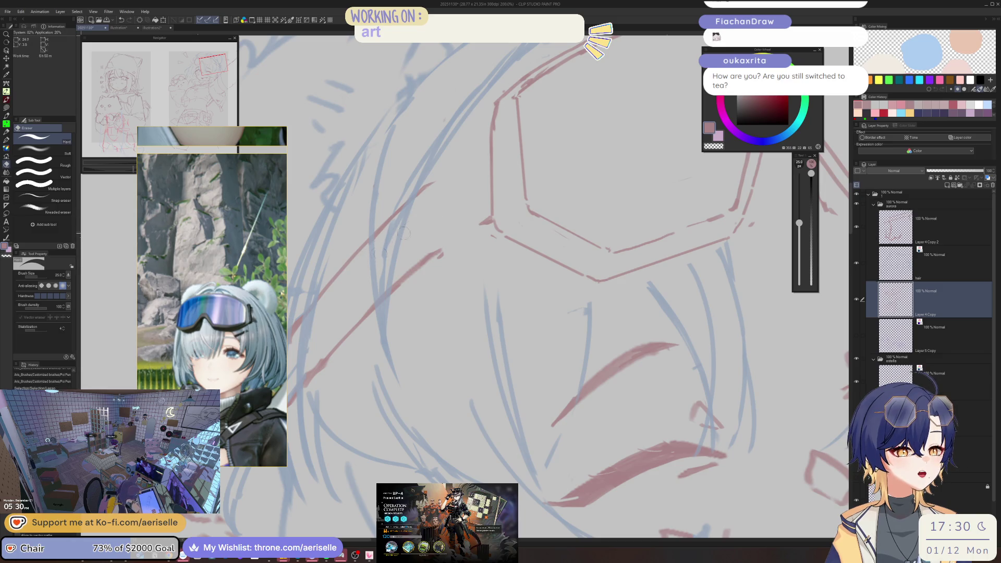
Sketch a red rectangle above the goggles with a crossline, undoing one inner stroke
scroll(396, 231, down, 5)
scroll(514, 233, up, 3)
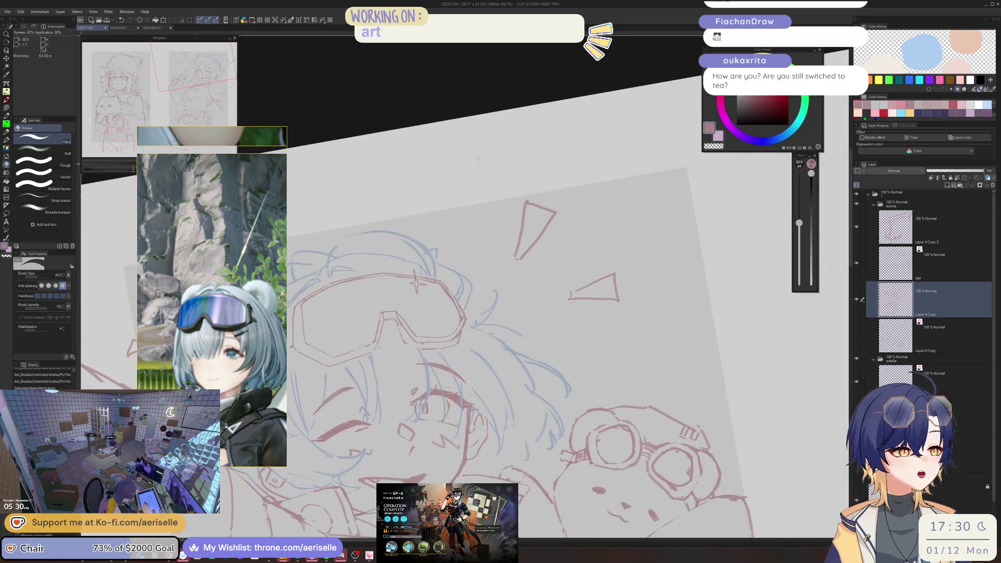
key(p)
mouse_move(468, 142)
mouse_down()
mouse_move(431, 157)
mouse_move(511, 263)
mouse_move(478, 145)
mouse_up()
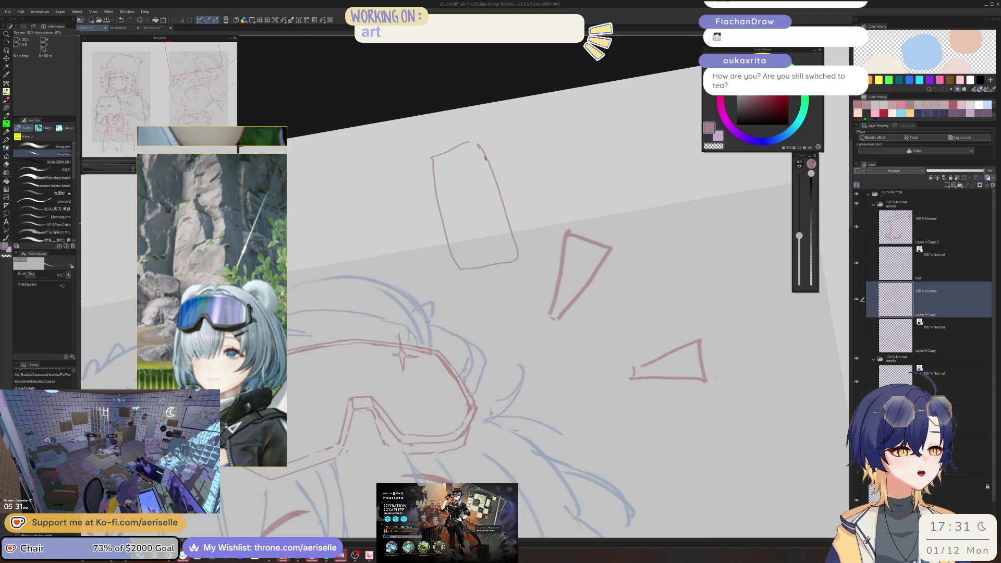
drag(438, 186, 493, 168)
key(ctrl+z)
drag(449, 215, 505, 197)
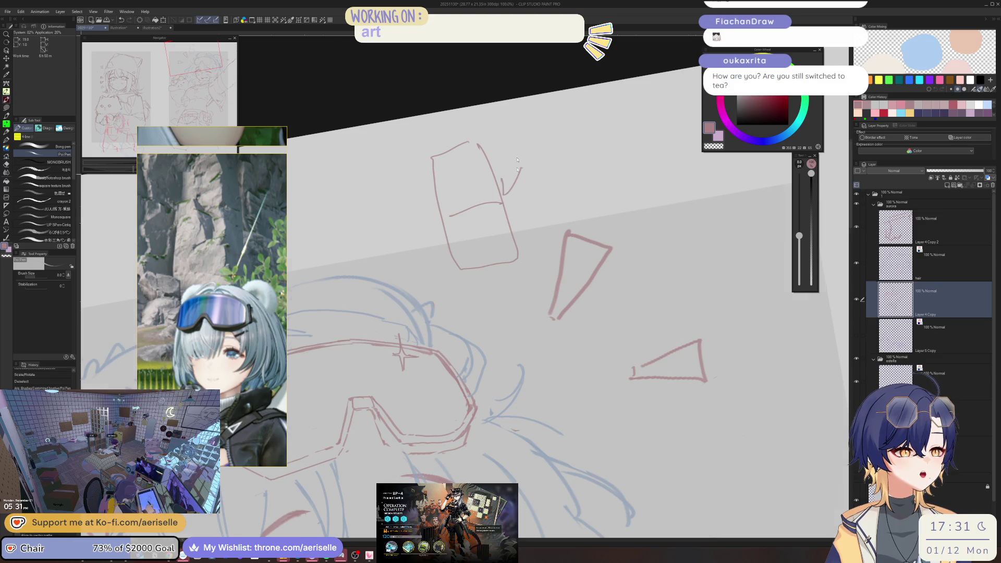
Erase the red rectangle, the leftover tick mark and stray strokes near the face
scroll(516, 172, down, 3)
key(e)
drag(480, 146, 480, 216)
mouse_move(505, 169)
mouse_down()
mouse_move(514, 193)
mouse_move(500, 218)
mouse_move(531, 209)
mouse_move(562, 225)
mouse_up()
scroll(567, 230, up, 2)
scroll(567, 230, up, 4)
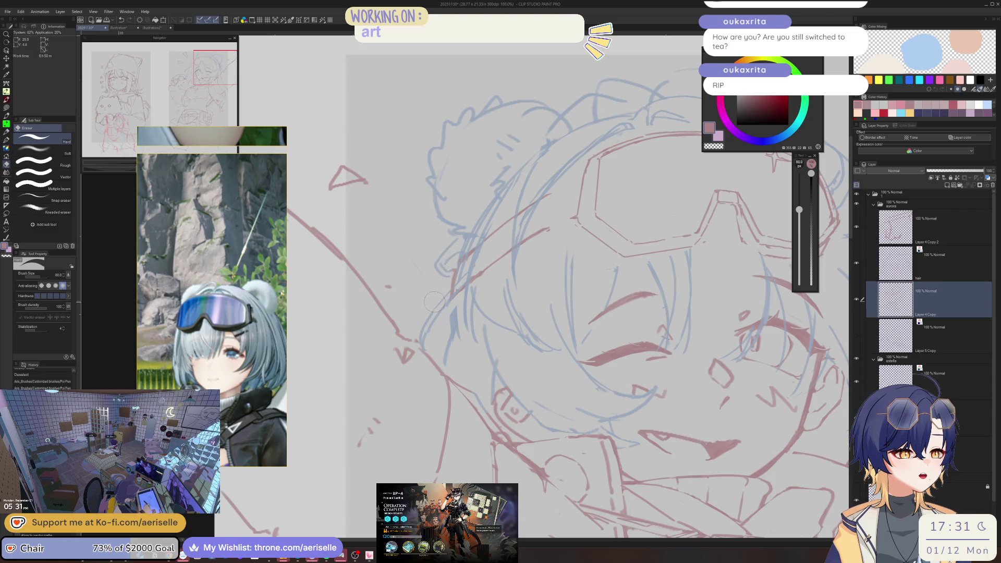
mouse_move(394, 290)
mouse_down()
mouse_move(449, 246)
mouse_move(449, 295)
mouse_up()
Shrink the eraser, clean up stray lines on the sketch, and select the hair layer
key(bracketleft)
key(bracketleft)
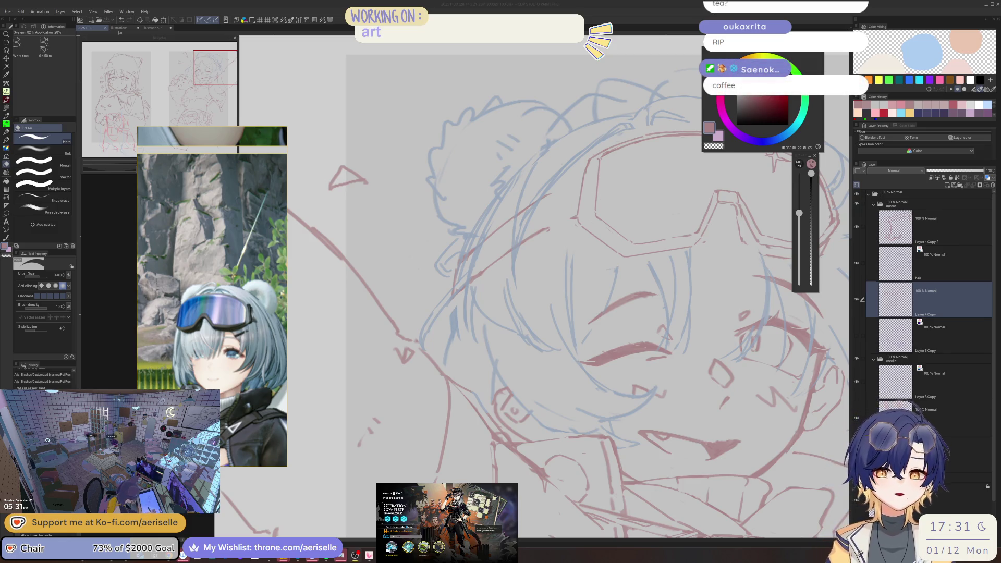
click(905, 301)
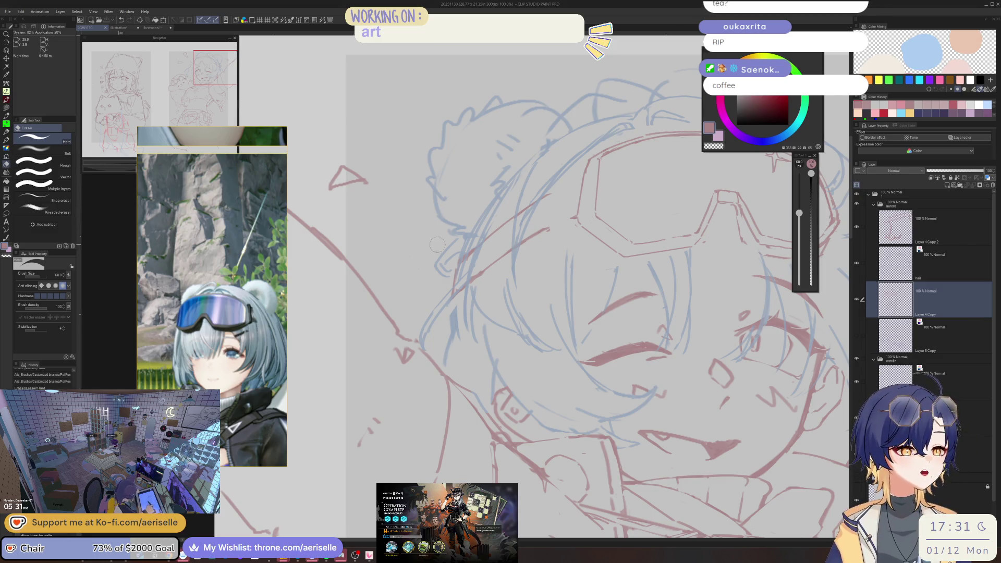
key(bracketleft)
key(bracketleft)
key(bracketleft)
drag(458, 246, 482, 241)
click(901, 265)
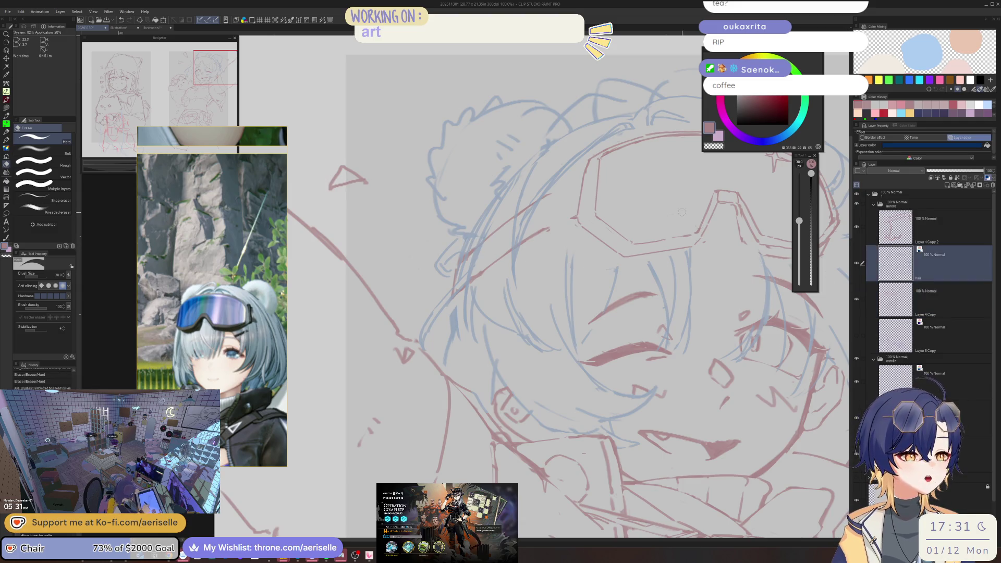
Return to the Layer 4 Copy layer and dab two small red marks near the goggles
click(896, 298)
scroll(560, 249, down, 3)
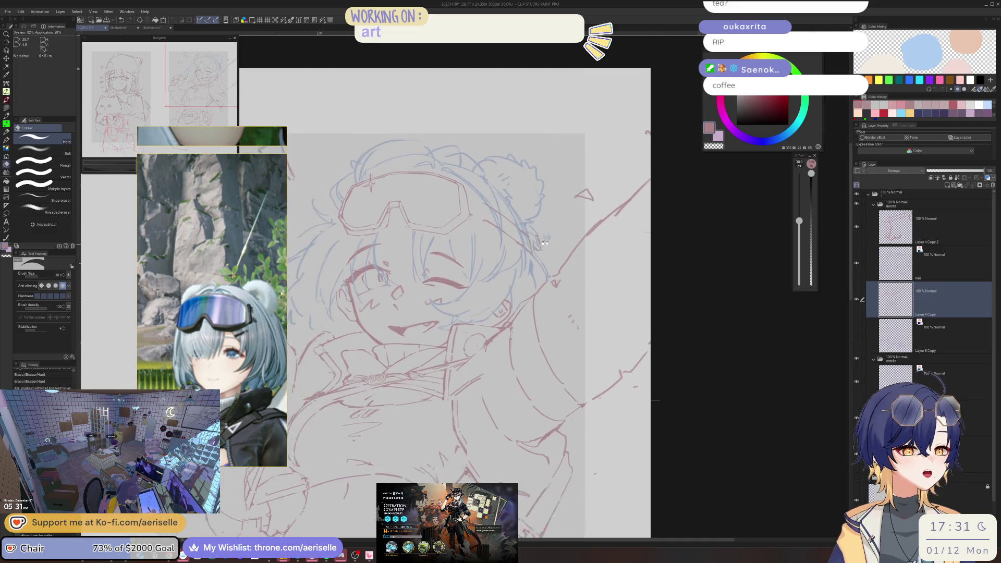
scroll(385, 207, up, 3)
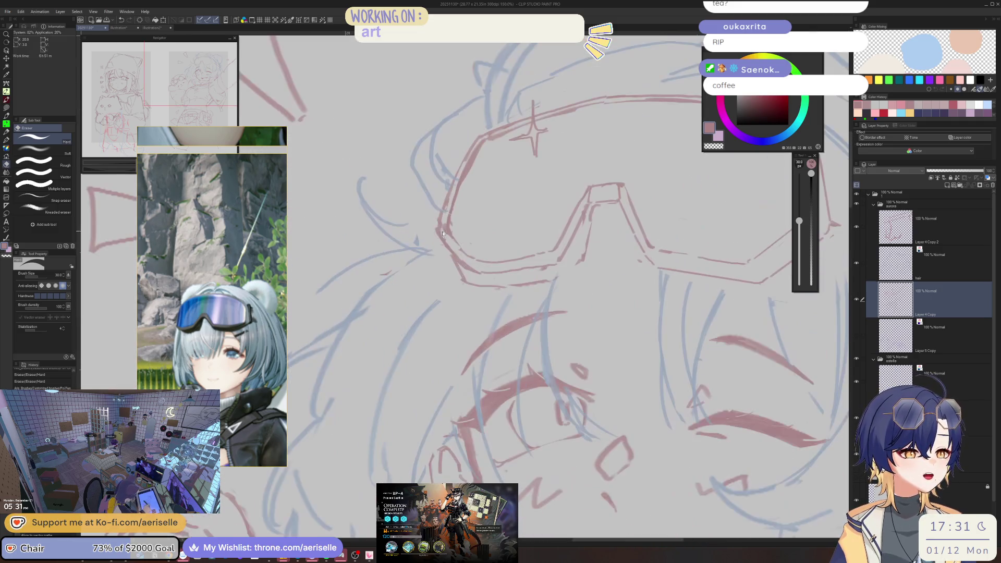
key(p)
click(438, 242)
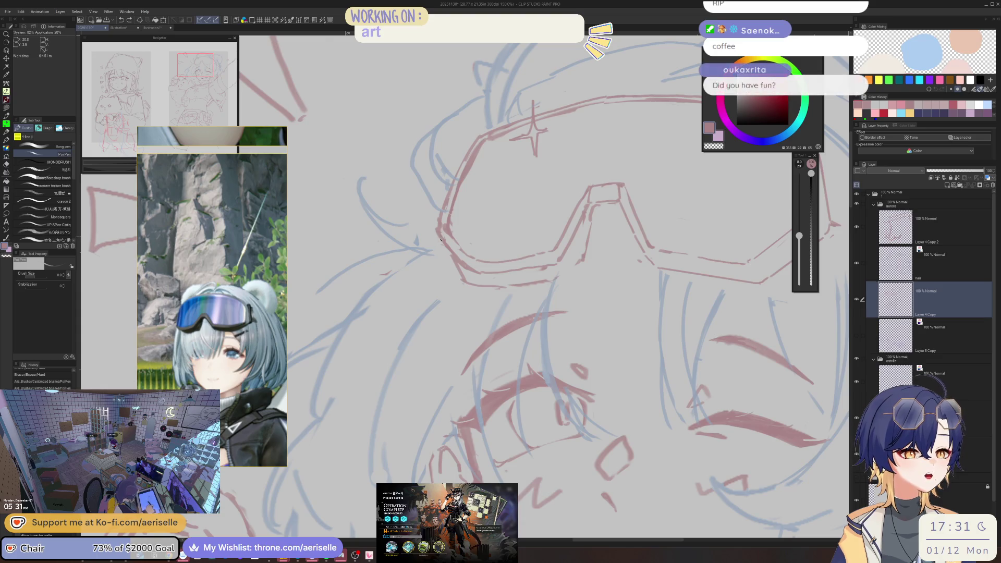
click(441, 248)
scroll(525, 230, down, 3)
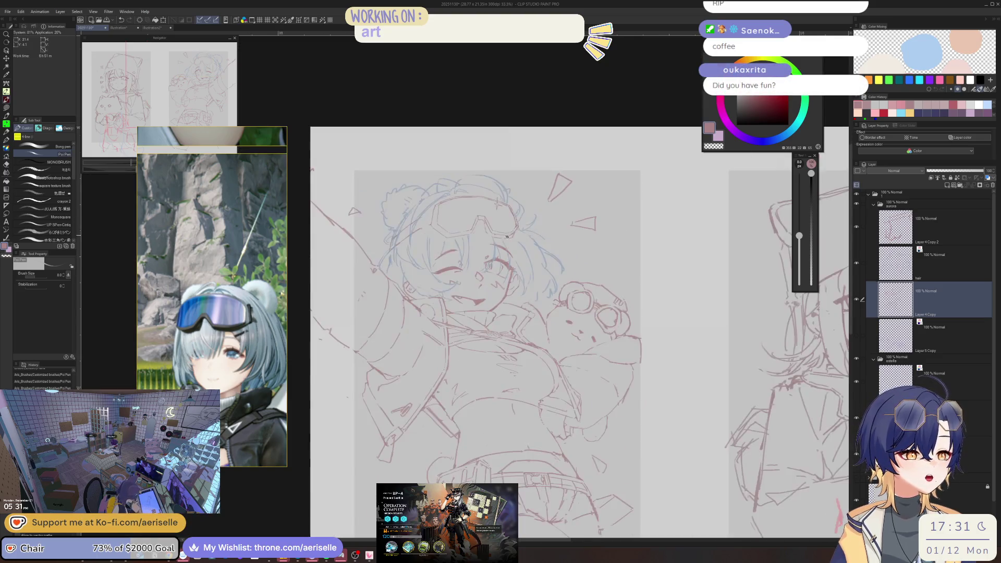
scroll(524, 231, up, 3)
Erase stray lines near the goggles, mirror the view, and add short strokes on the goggles
key(e)
drag(524, 231, 506, 255)
key(p)
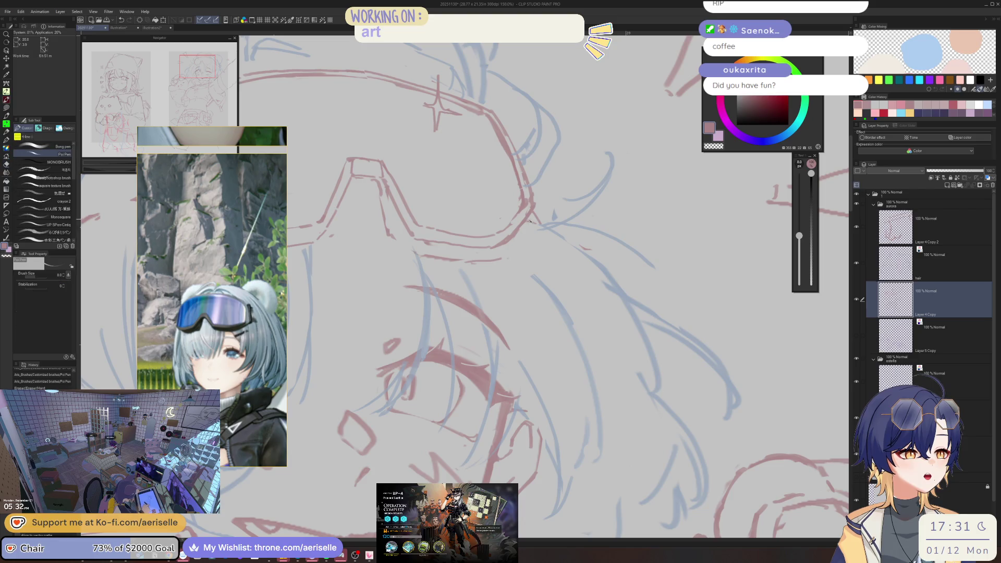
drag(531, 221, 513, 253)
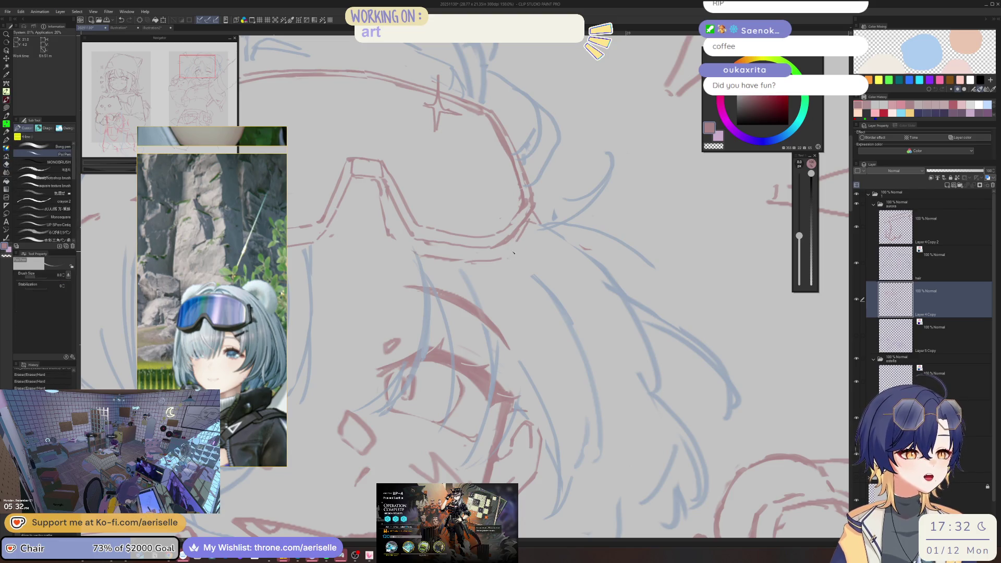
key(h)
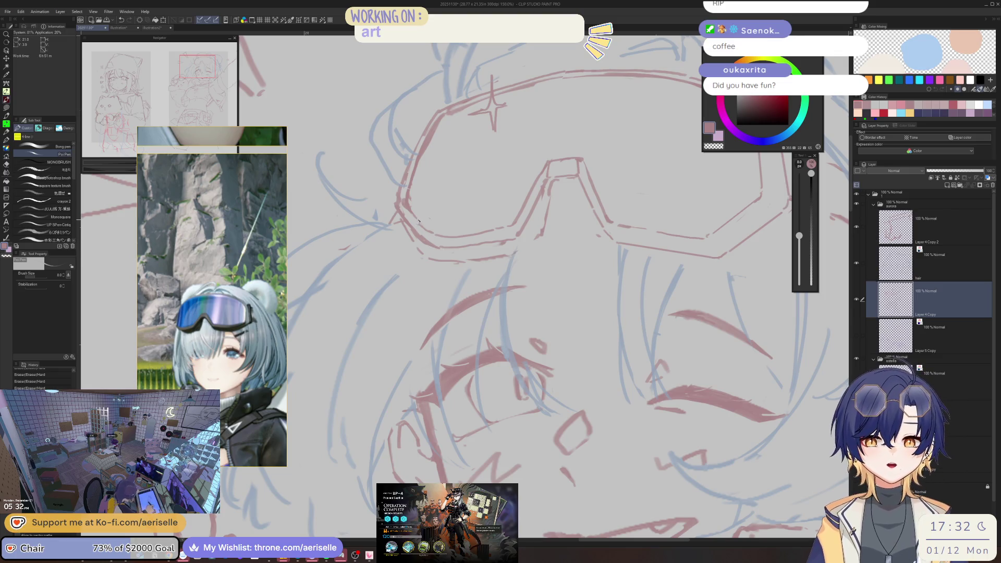
key(e)
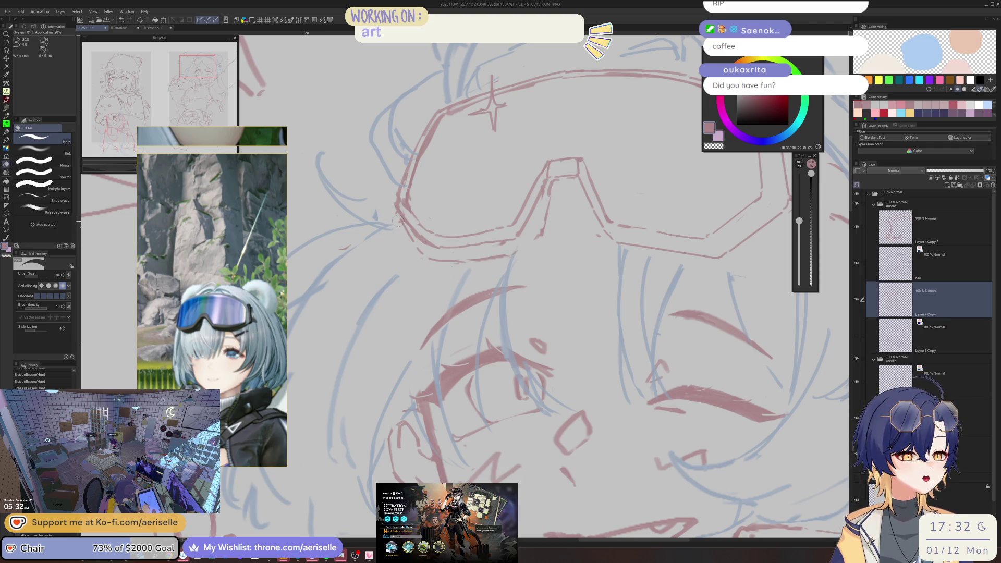
key(p)
drag(401, 217, 401, 220)
drag(401, 223, 428, 258)
Rotate the view and erase two small marks on the goggle strap
key(ctrl+minus)
key(ctrl+minus)
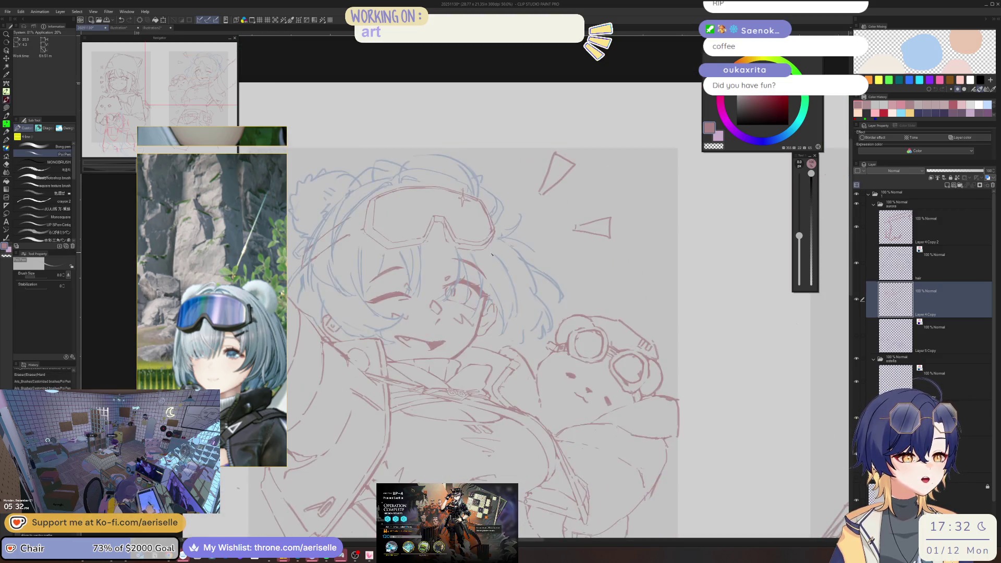
key(minus)
key(minus)
key(ctrl+plus)
key(ctrl+plus)
key(ctrl+plus)
key(e)
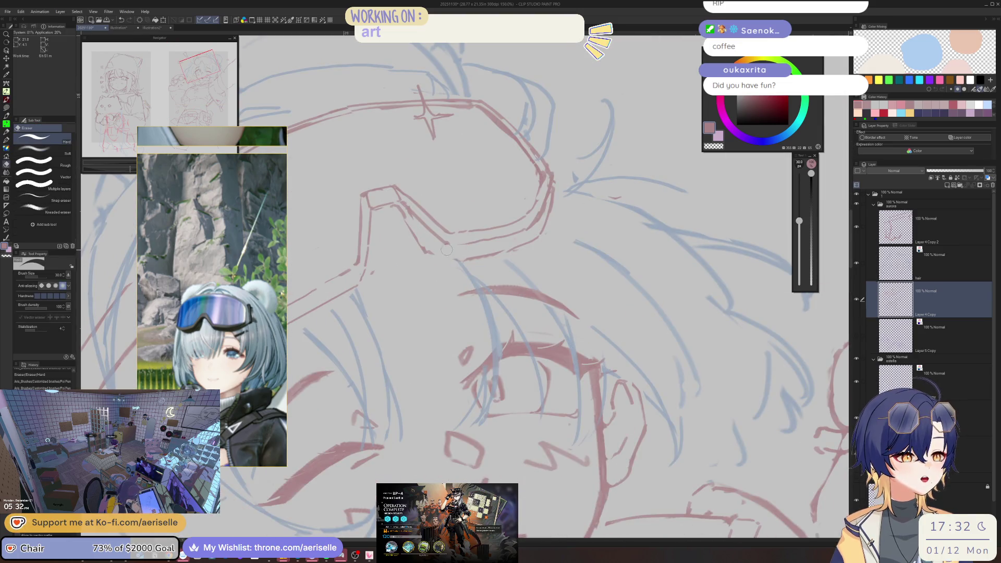
key(minus)
key(p)
key(minus)
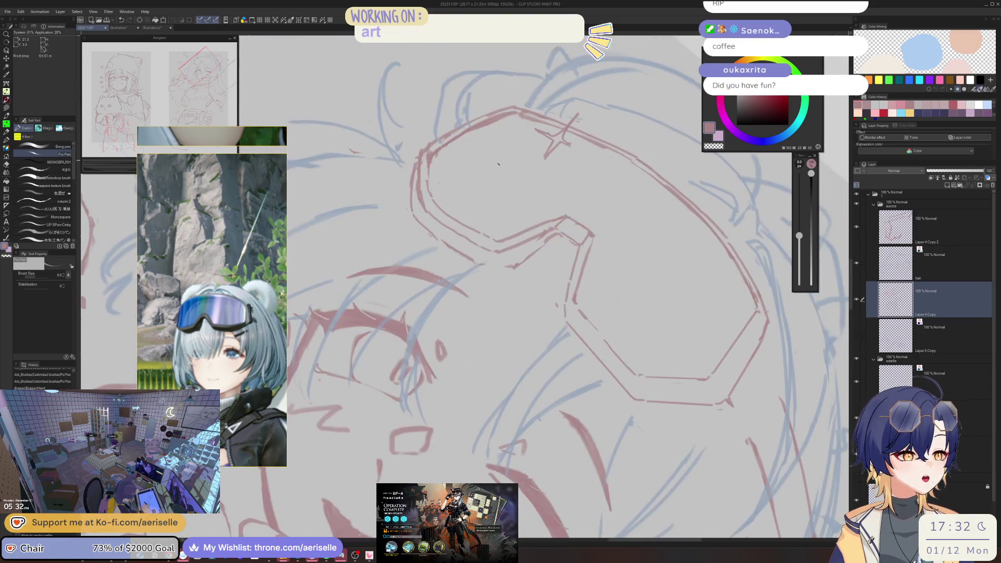
key(minus)
key(e)
click(472, 188)
click(474, 193)
Erase part of the goggle strap line, redraw it, and strengthen a nearby red curve
key(p)
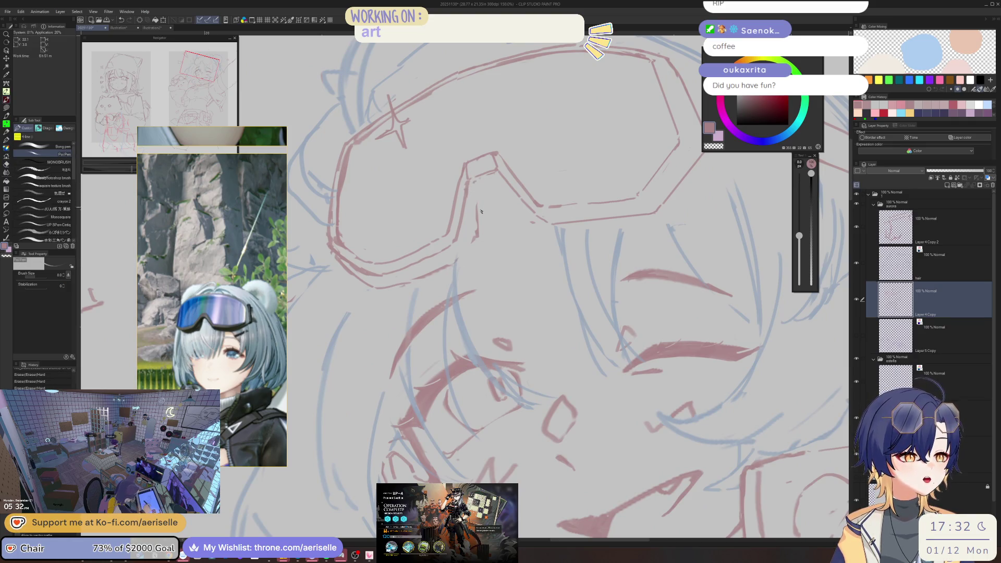
key(e)
drag(480, 204, 473, 240)
key(p)
drag(475, 183, 471, 242)
key(ctrl+z)
mouse_move(474, 184)
mouse_down()
mouse_move(469, 241)
mouse_move(542, 190)
mouse_up()
key(e)
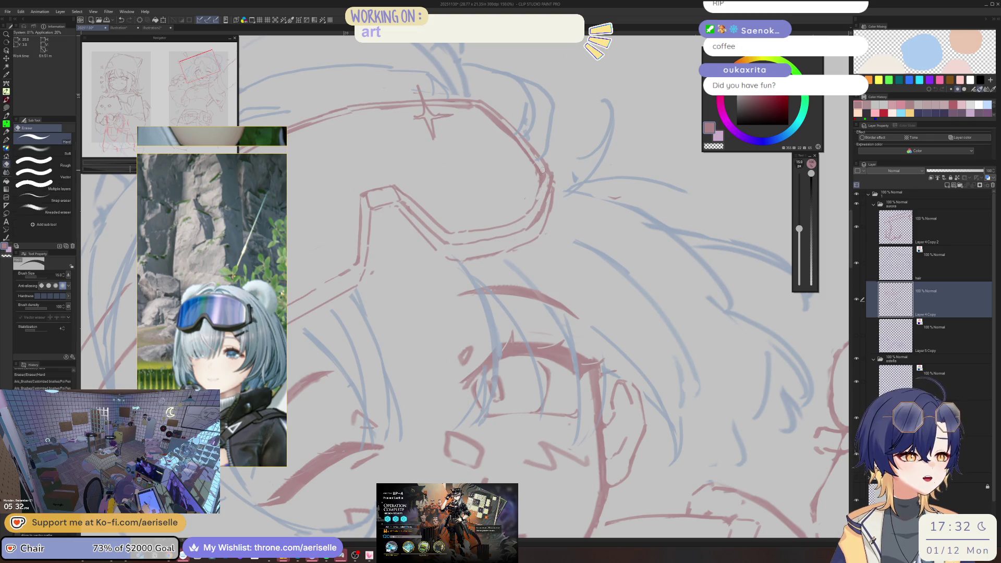
key(p)
mouse_move(544, 181)
mouse_down()
mouse_move(536, 206)
mouse_move(472, 165)
mouse_move(509, 181)
mouse_up()
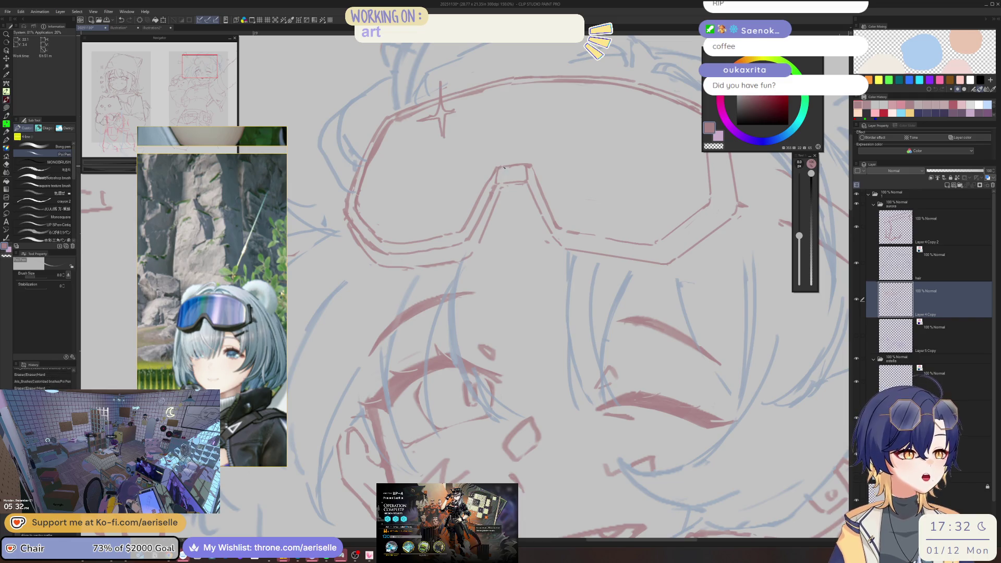
Undo the last few strokes and save the file with Ctrl+S
key(e)
key(p)
mouse_move(502, 165)
mouse_down()
mouse_move(585, 204)
mouse_move(521, 196)
mouse_move(517, 256)
mouse_move(552, 245)
mouse_up()
key(e)
key(p)
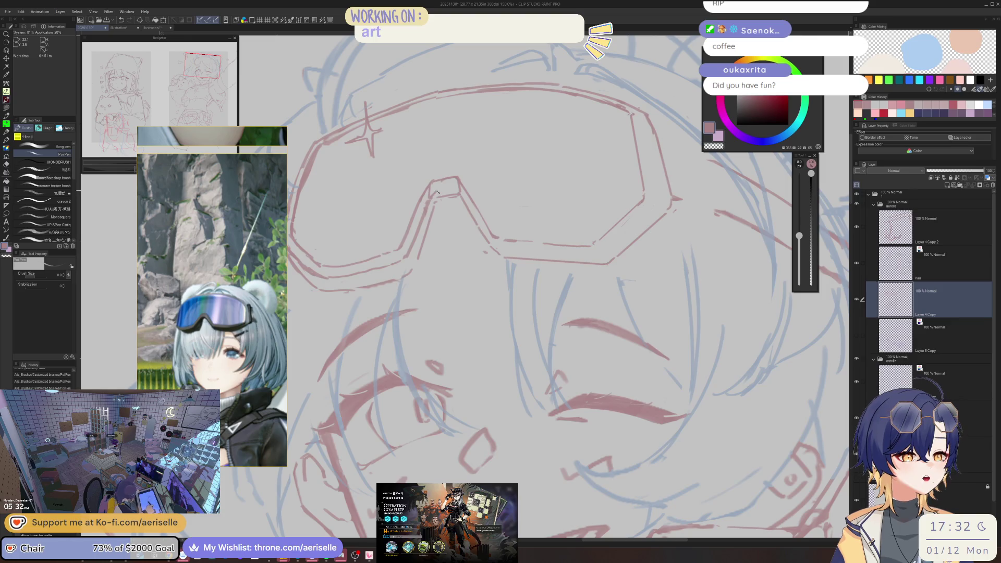
drag(446, 190, 460, 188)
key(ctrl+z)
key(ctrl+z)
key(ctrl+z)
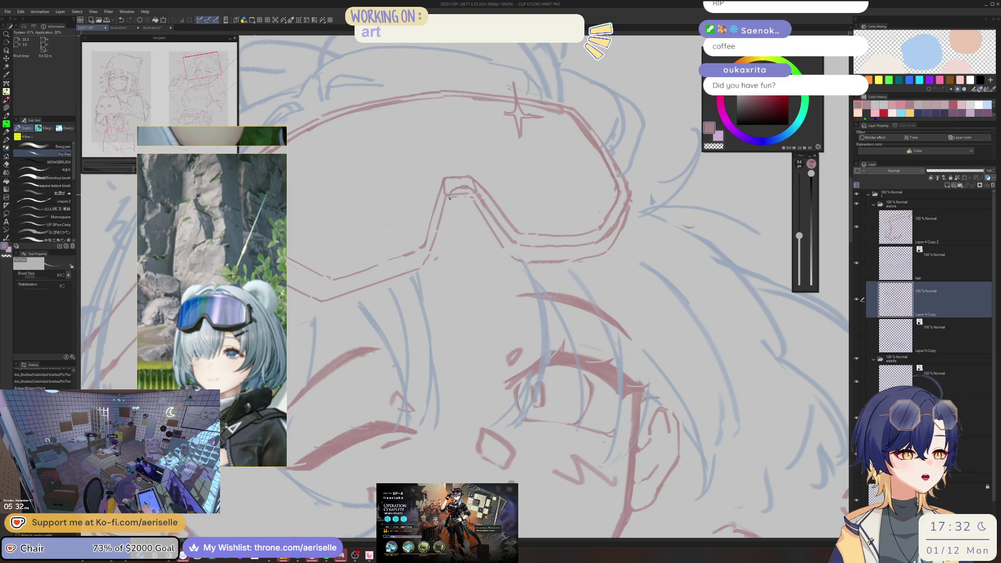
key(ctrl+s)
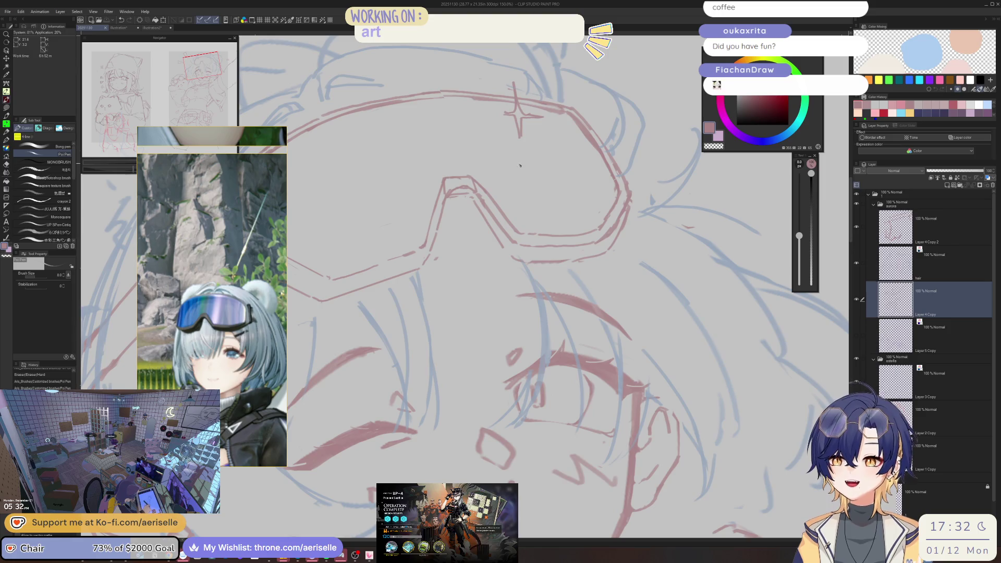
Level the goggles in the view and add small red marks along the goggle line
mouse_move(518, 160)
mouse_down()
mouse_move(466, 166)
mouse_move(420, 188)
mouse_up()
key(e)
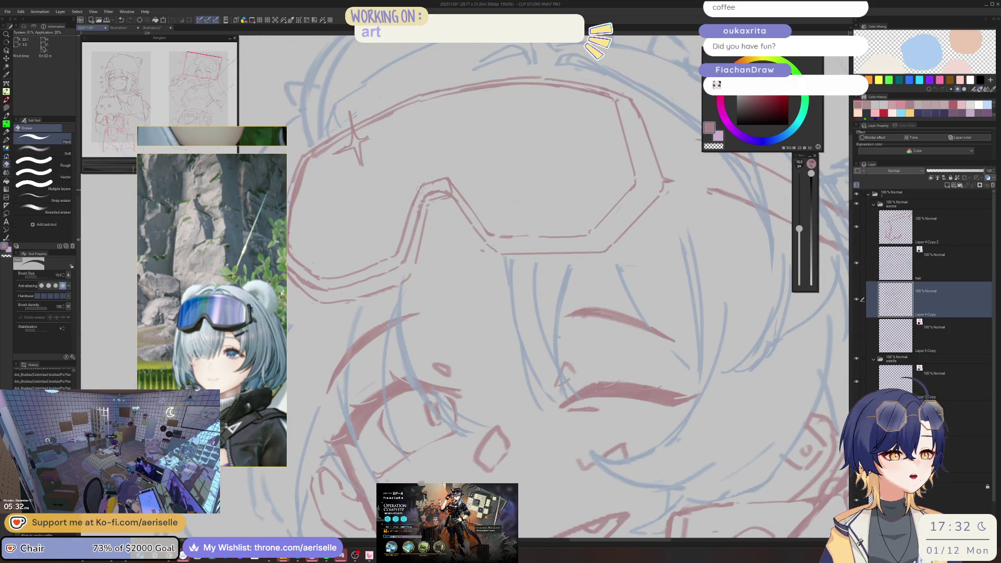
key(p)
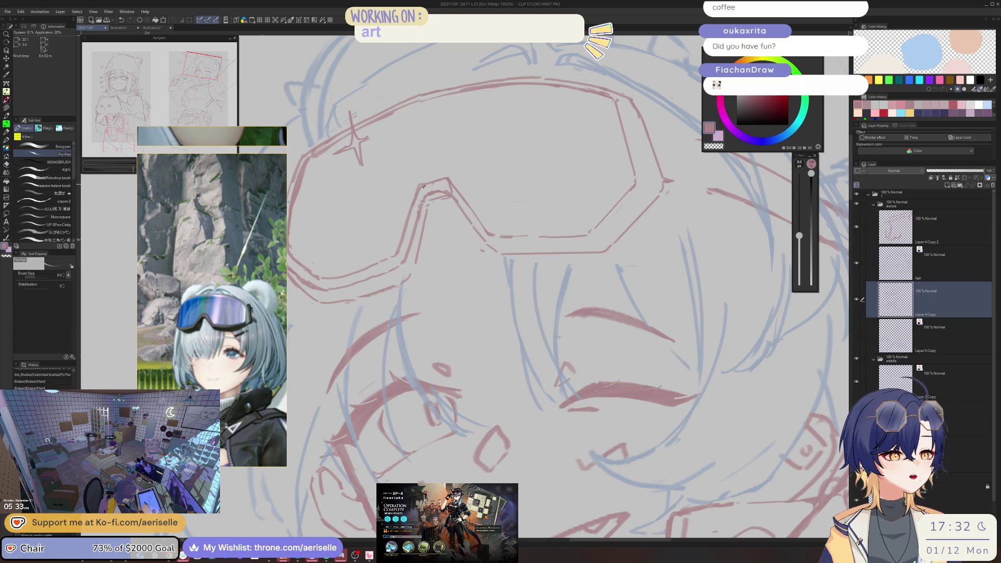
mouse_move(424, 184)
mouse_down()
mouse_move(414, 202)
mouse_move(440, 180)
mouse_move(471, 199)
mouse_move(457, 194)
mouse_up()
key(e)
key(p)
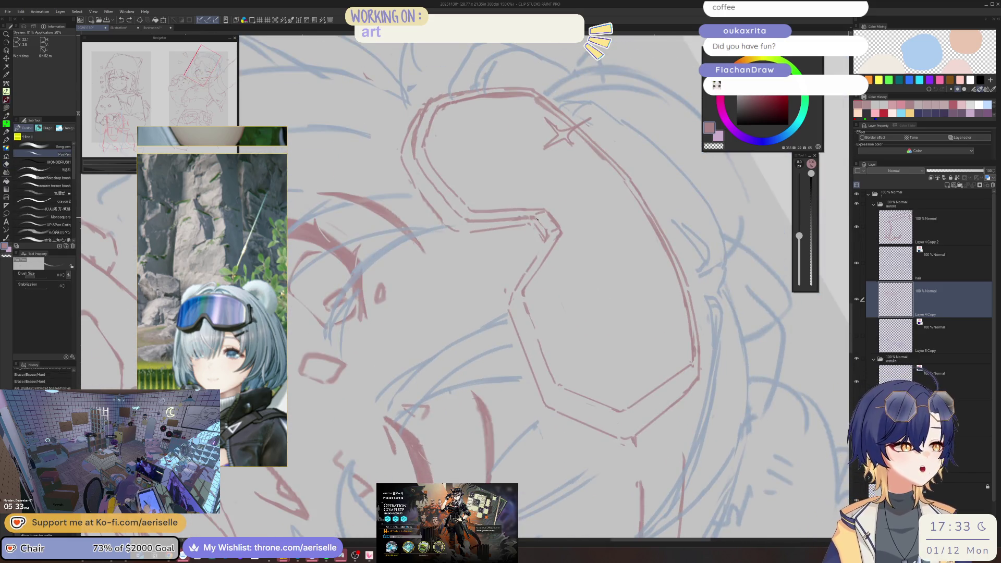
Erase a faint stray stroke beside the goggles and a small mark on the sketch
mouse_move(542, 214)
mouse_down()
mouse_move(506, 205)
mouse_move(506, 267)
mouse_up()
key(e)
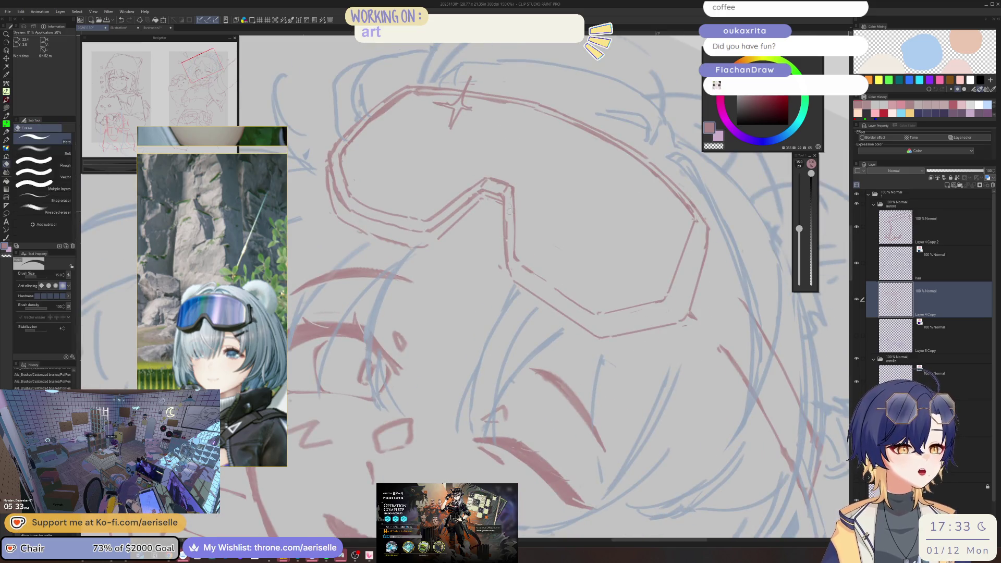
drag(513, 182, 512, 232)
key(p)
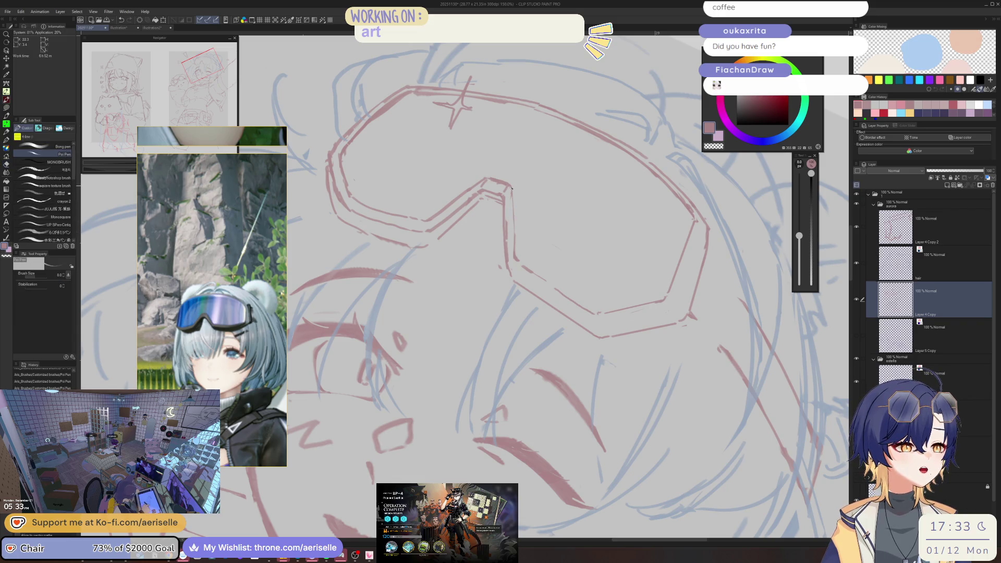
key(minus)
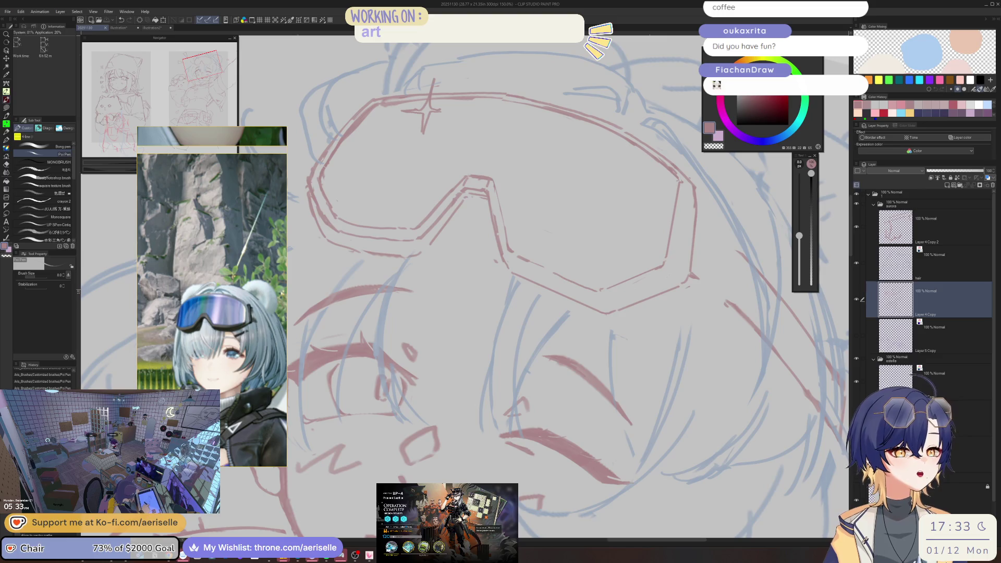
key(e)
click(355, 124)
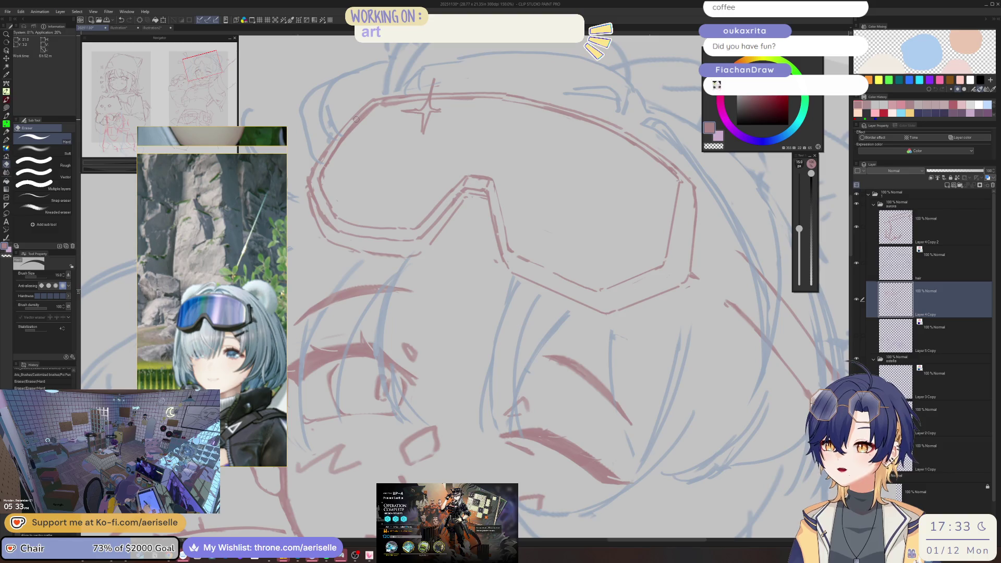
Shrink the eraser, undo the last erasures, and remove a stray mark on the goggles
drag(443, 169, 548, 161)
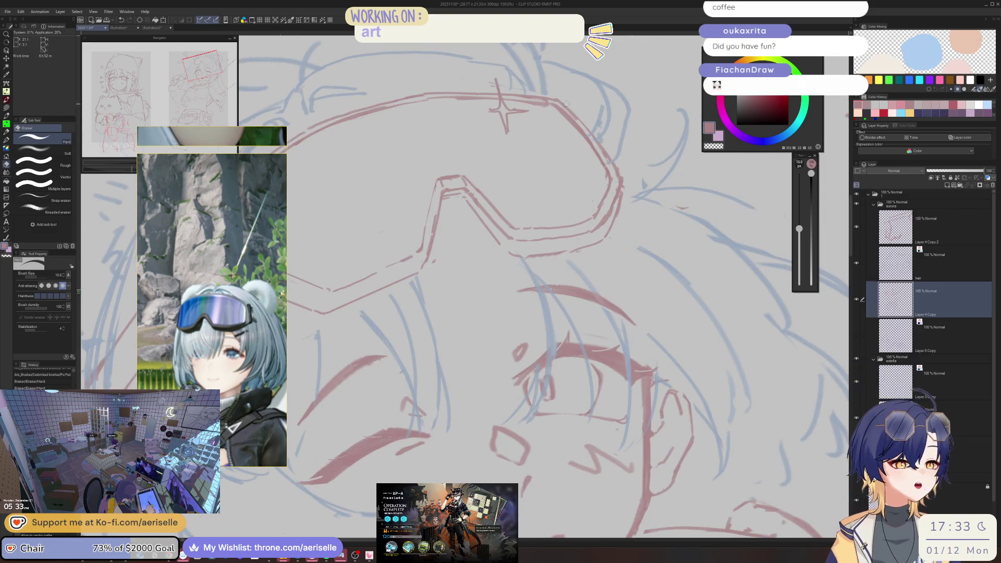
scroll(565, 104, up, 4)
key(bracketleft)
key(ctrl+z)
key(ctrl+z)
key(ctrl+z)
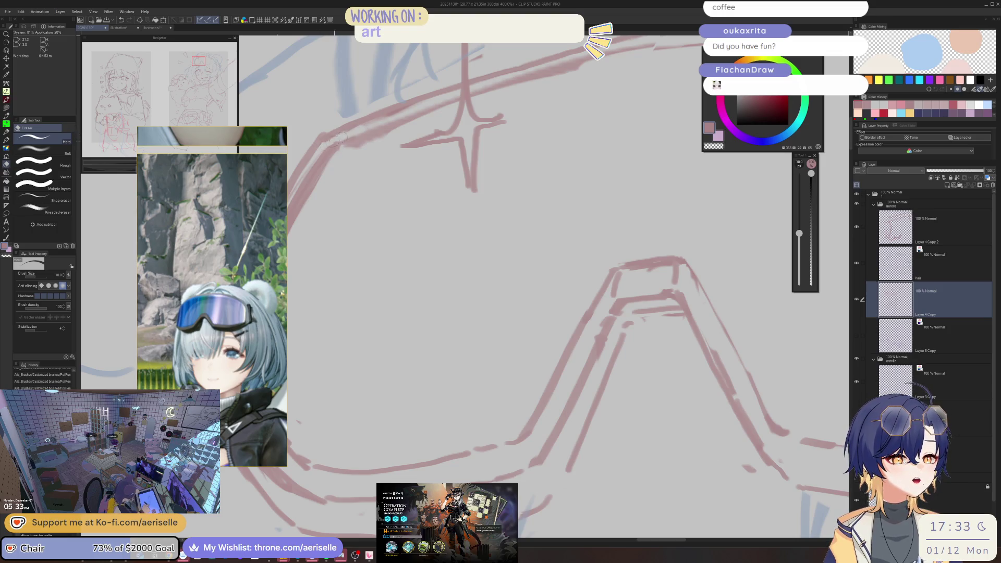
mouse_move(344, 154)
mouse_down()
mouse_move(390, 133)
mouse_move(348, 154)
mouse_up()
key(p)
Erase the faint stray marks along the upper-left and left goggle lines
scroll(388, 125, down, 2)
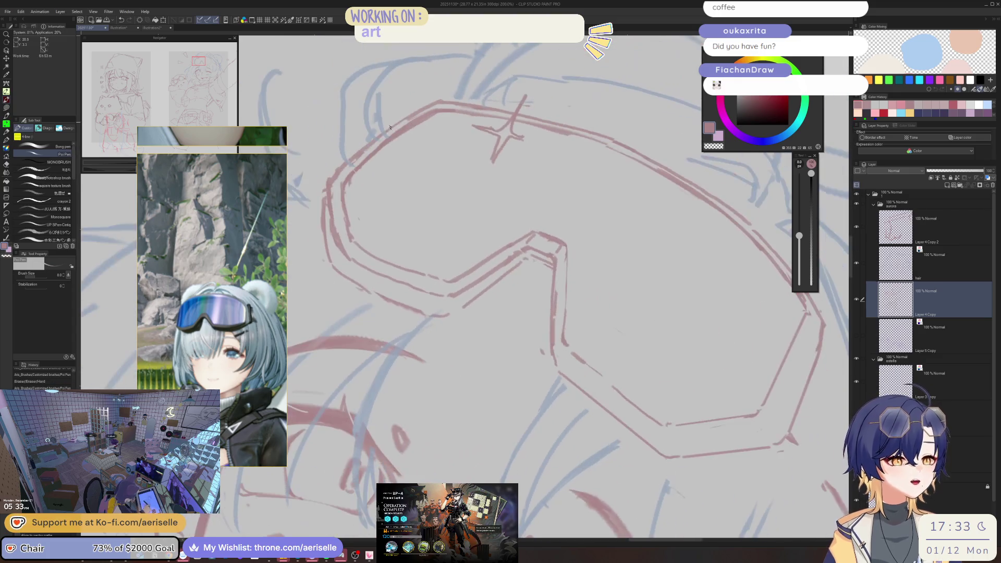
scroll(406, 112, up, 2)
key(e)
mouse_move(439, 154)
mouse_down()
mouse_move(499, 88)
mouse_move(427, 131)
mouse_up()
mouse_move(375, 162)
mouse_down()
mouse_move(344, 192)
mouse_move(370, 164)
mouse_up()
drag(432, 122, 379, 163)
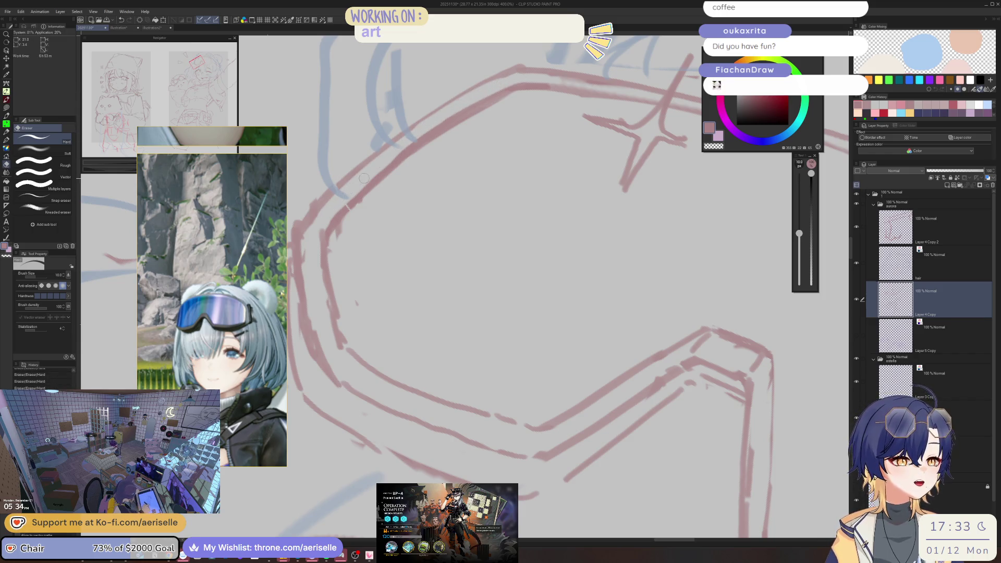
mouse_move(510, 99)
mouse_down()
mouse_move(414, 152)
mouse_move(340, 230)
mouse_move(322, 324)
mouse_move(342, 342)
mouse_up()
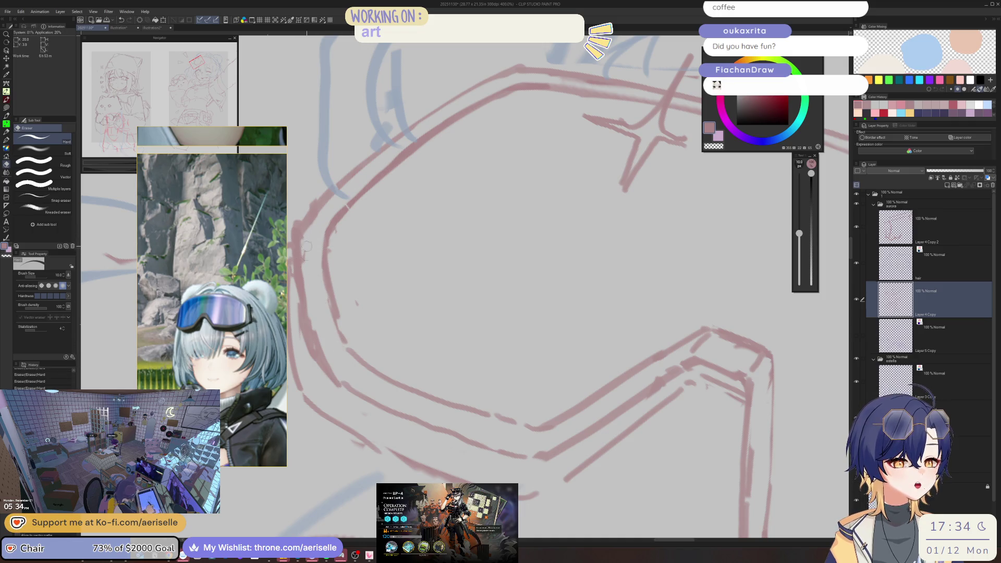
scroll(292, 162, down, 2)
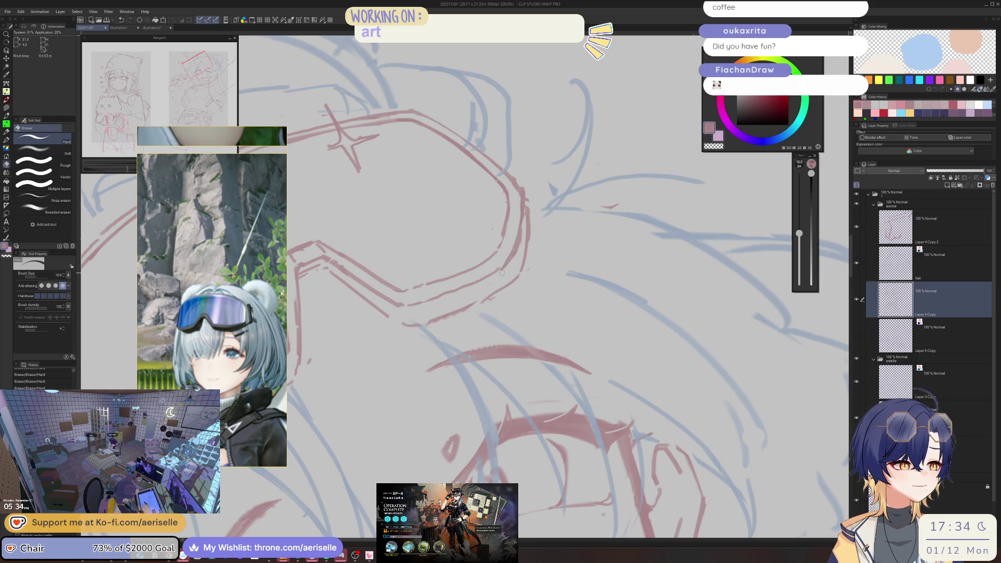
key(p)
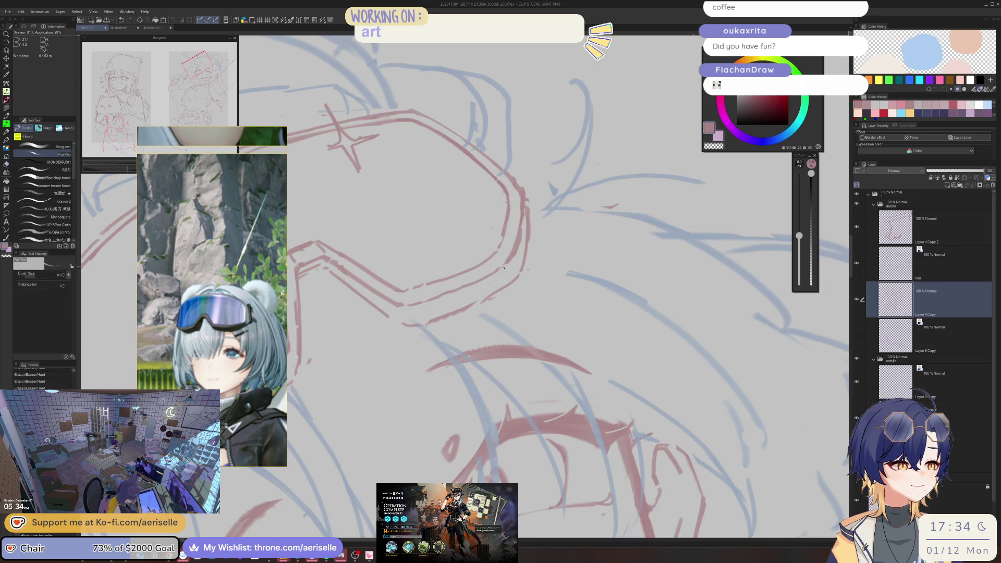
scroll(523, 250, down, 1)
scroll(523, 249, down, 5)
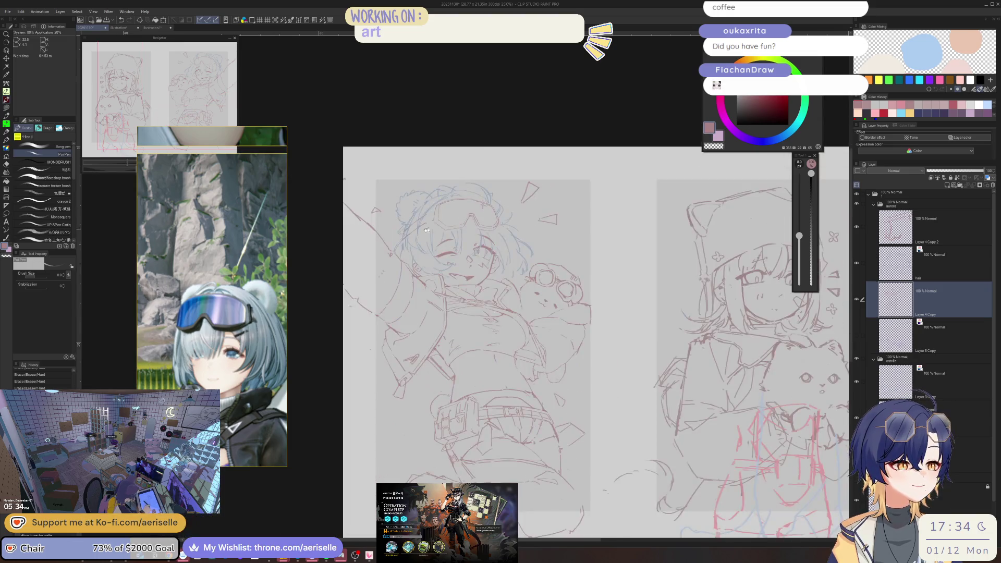
Add three red Poi Pen strokes along and beside the goggle outline
scroll(467, 200, up, 4)
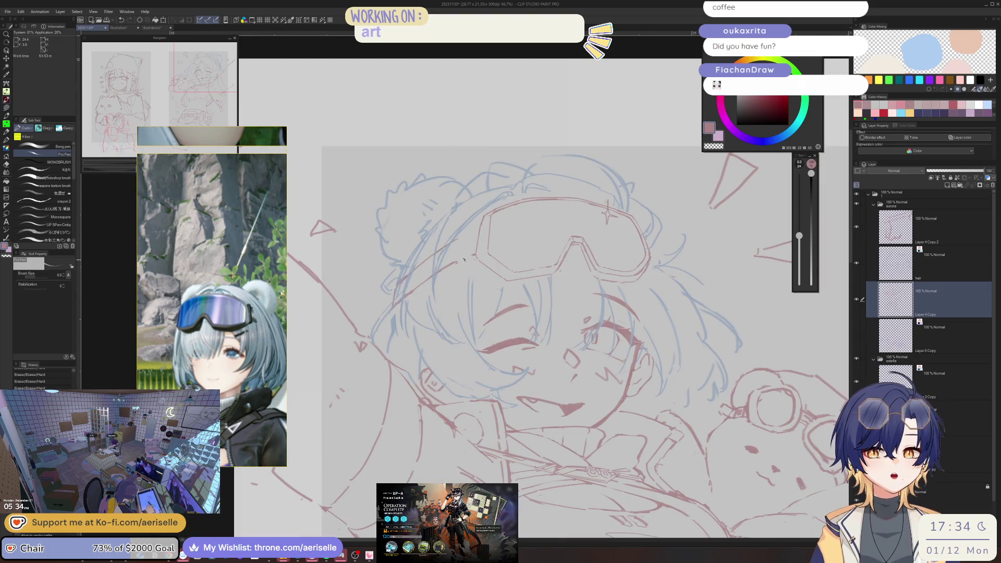
scroll(457, 249, up, 4)
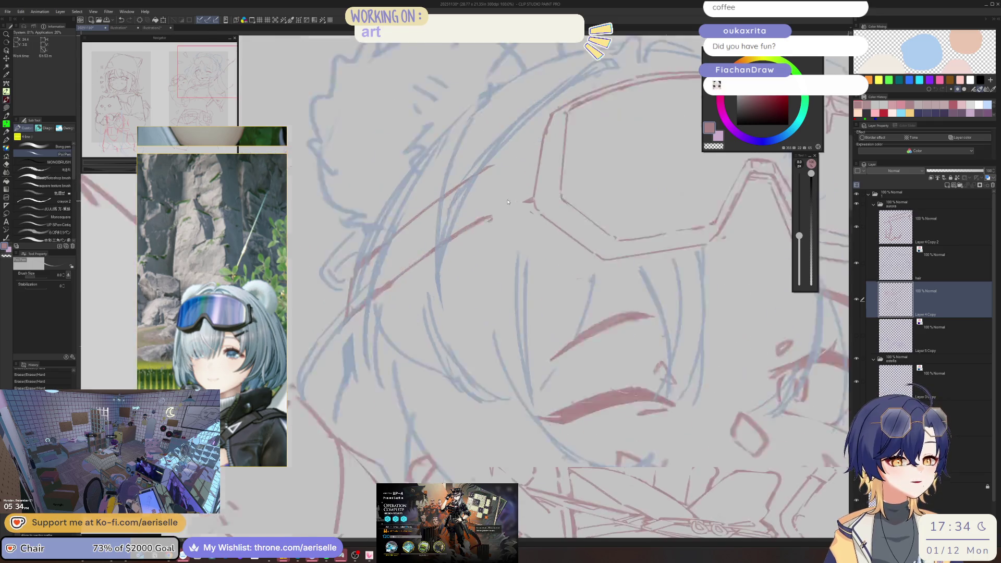
drag(540, 197, 496, 214)
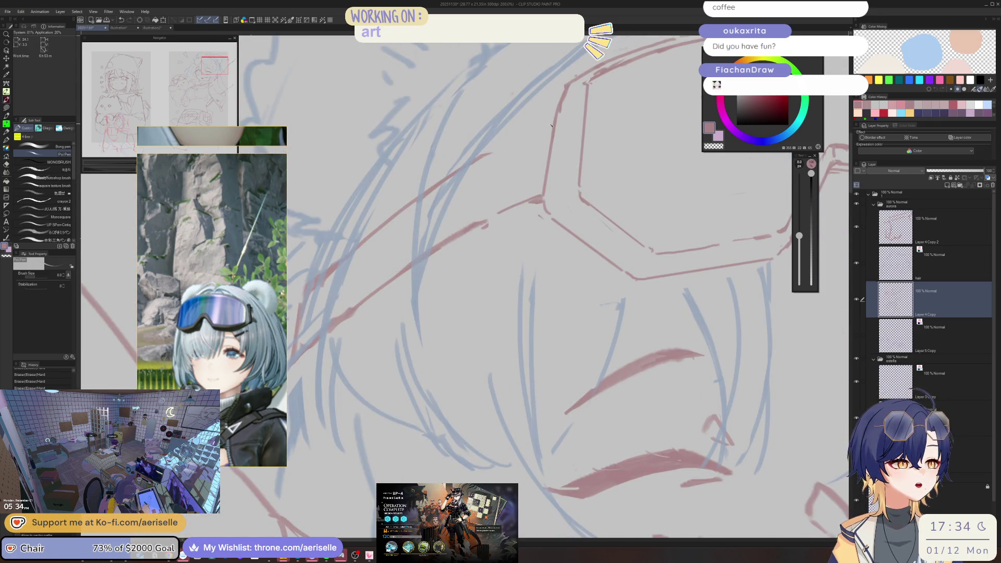
drag(552, 126, 490, 152)
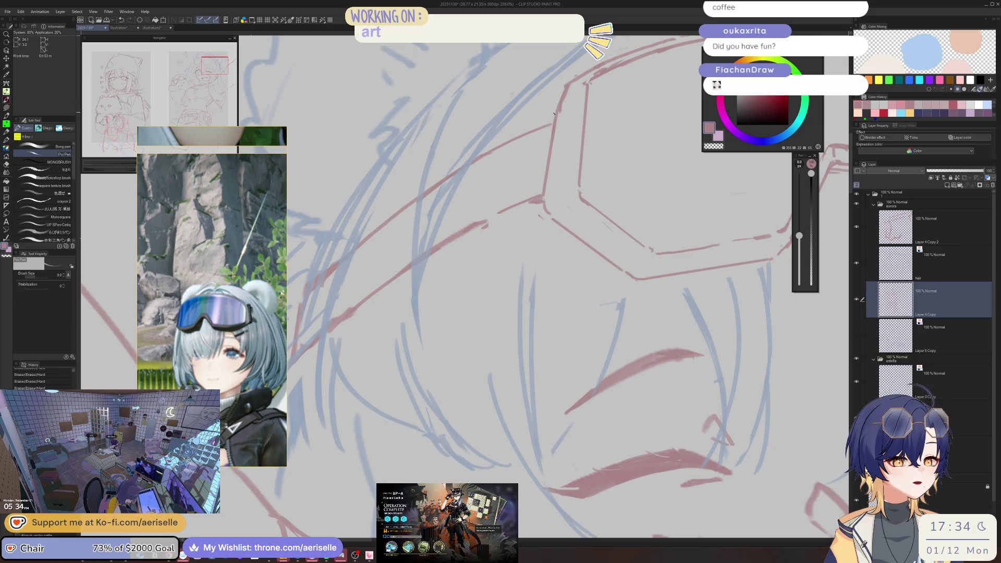
drag(546, 117, 535, 195)
Zoom out to the face and upper body and save the sketch
key(e)
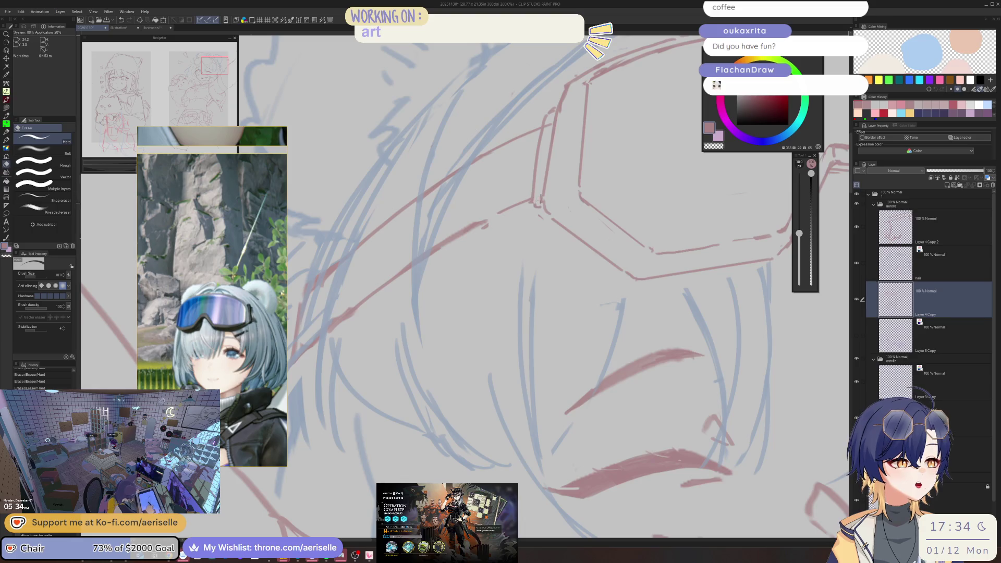
key(ctrl+minus)
key(ctrl+minus)
key(ctrl+minus)
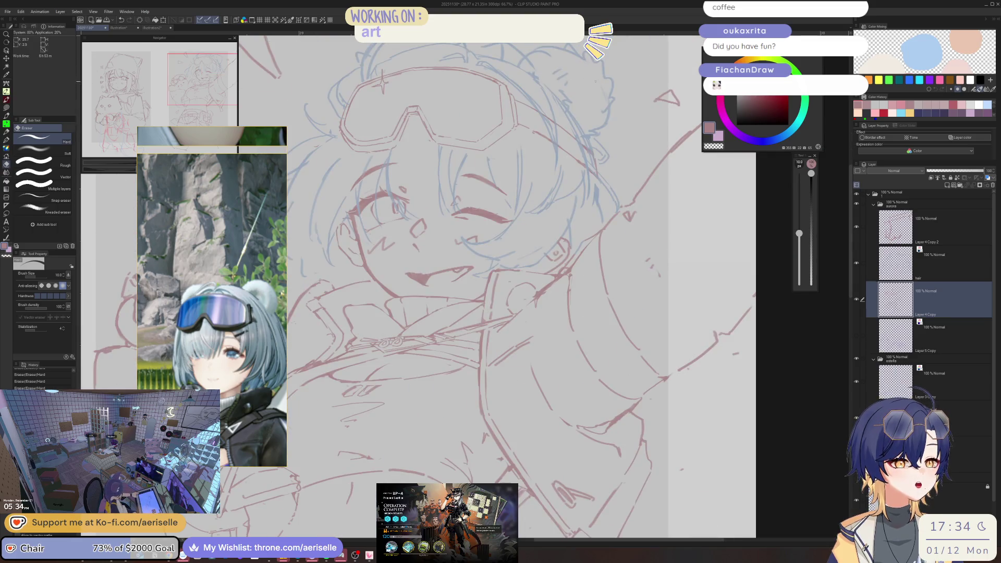
key(ctrl+s)
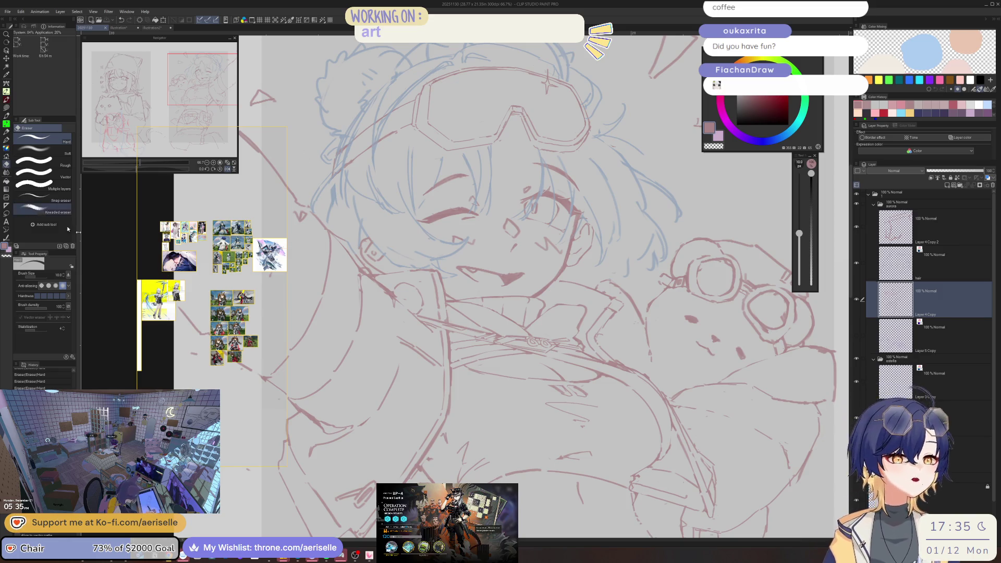
Enlarge a small reference image to fill the reference board and study it
scroll(211, 303, down, 3)
scroll(211, 303, up, 3)
click(176, 258)
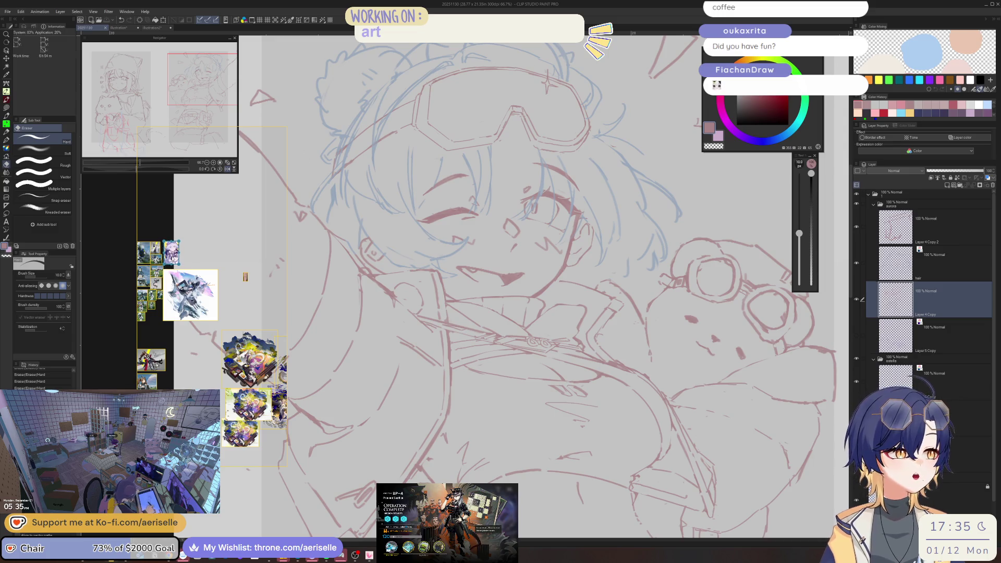
double_click(174, 257)
scroll(209, 245, down, 3)
scroll(219, 234, up, 2)
scroll(224, 229, down, 2)
scroll(224, 229, down, 2)
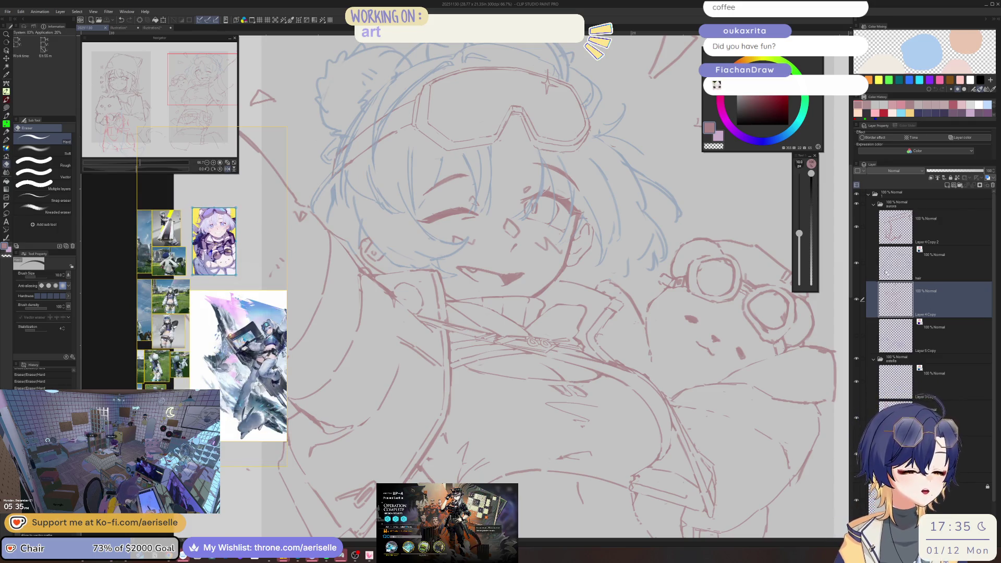
Zoom in on the chest, erase a small blob, and redraw a red line down it
key(ctrl+minus)
key(ctrl+minus)
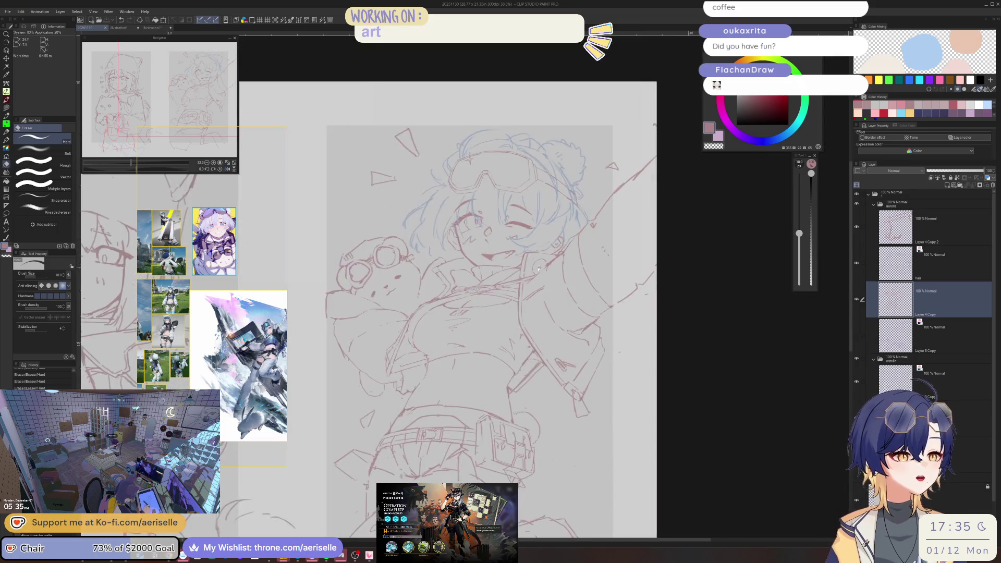
key(ctrl+plus)
key(ctrl+plus)
key(ctrl+plus)
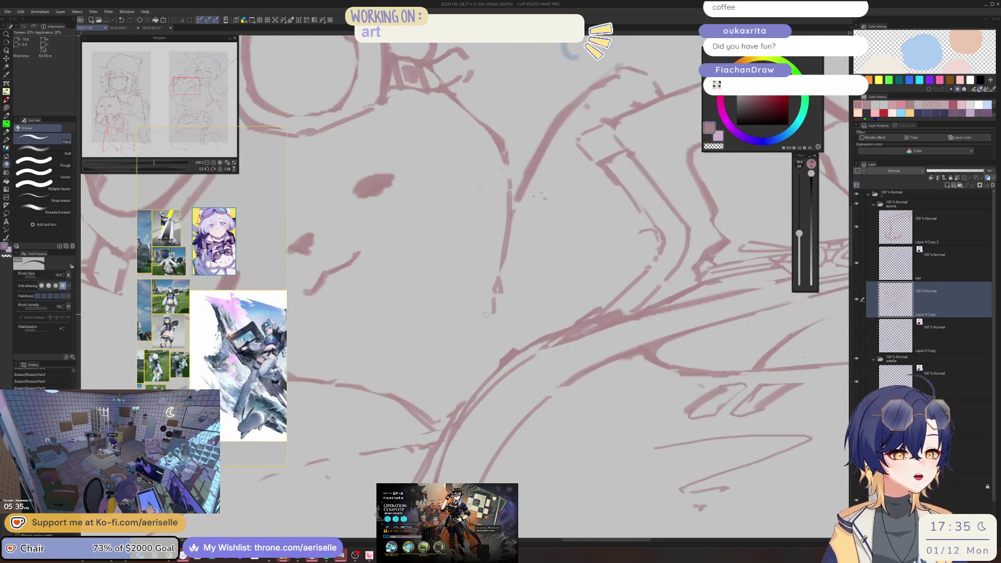
key(p)
drag(488, 325, 488, 315)
key(ctrl+z)
key(e)
key(p)
key(e)
drag(497, 282, 494, 308)
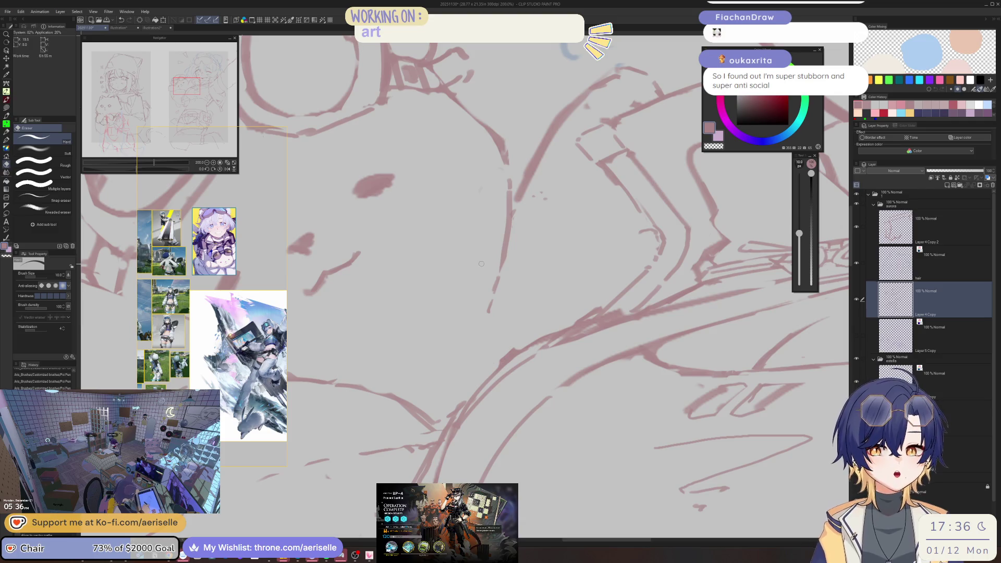
key(p)
drag(499, 279, 489, 315)
scroll(499, 286, down, 6)
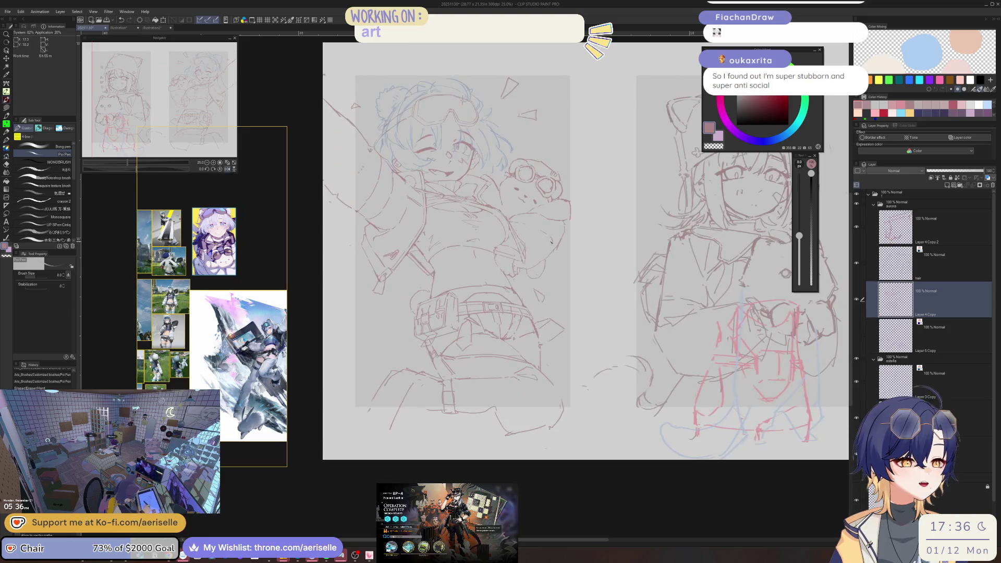
Mirror the view and erase the stray stroke beside the bear's goggle strap
scroll(480, 270, up, 4)
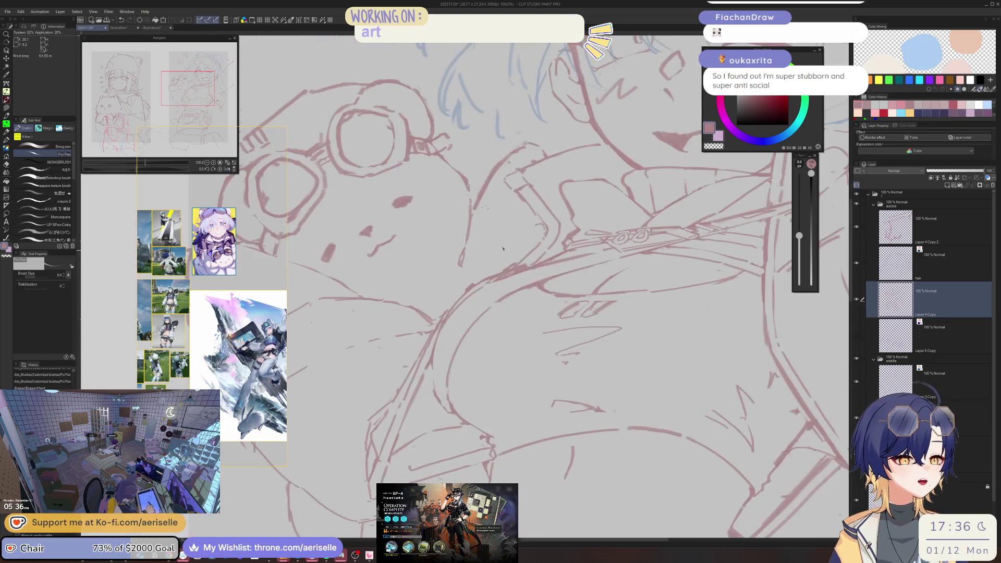
key(e)
key(bracketright)
key(bracketright)
key(bracketright)
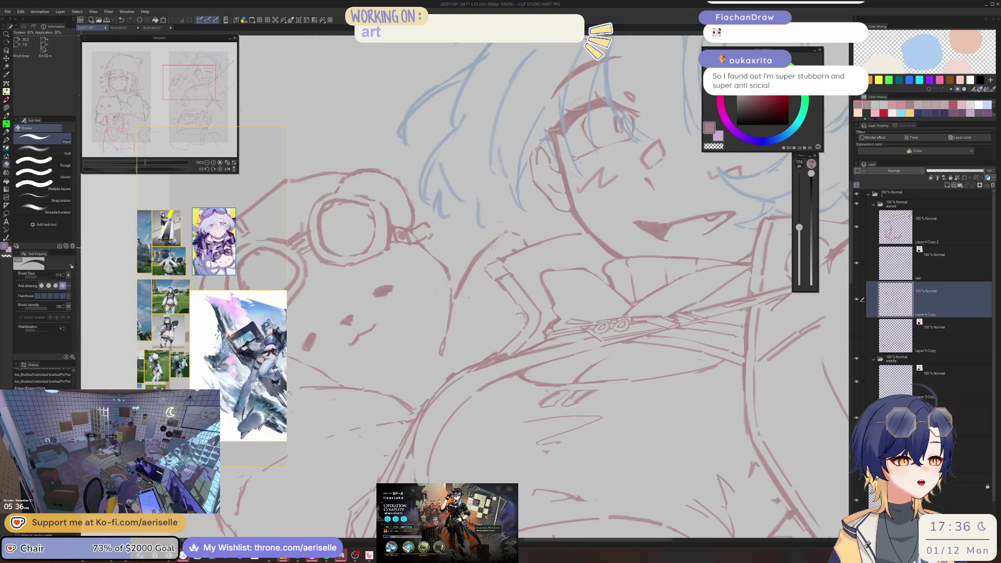
key(p)
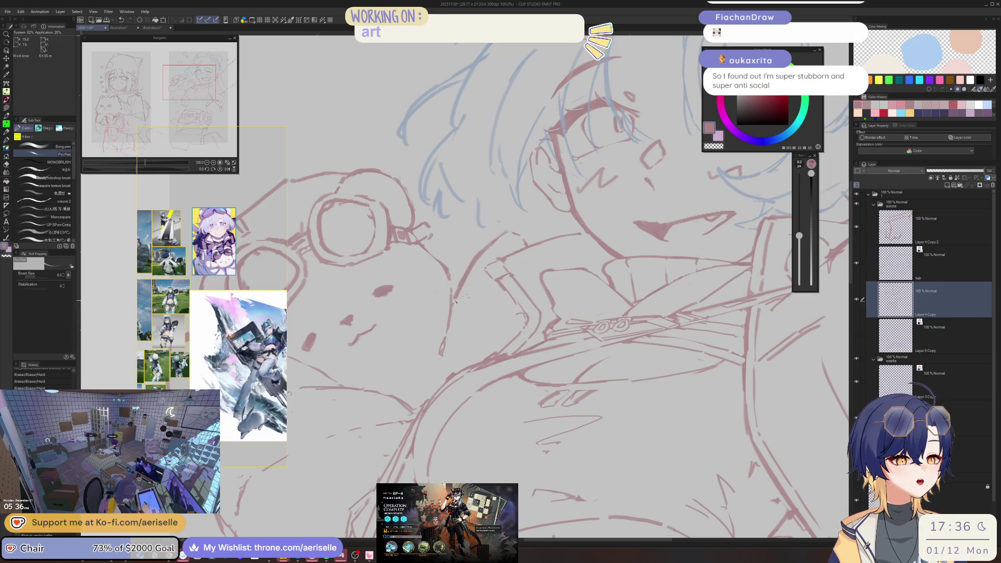
scroll(455, 298, down, 4)
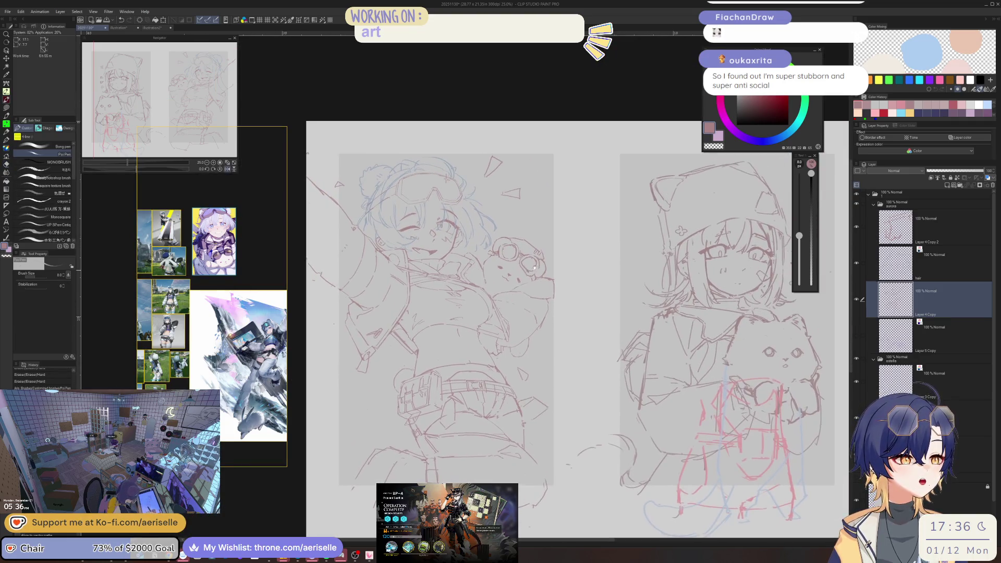
scroll(482, 259, up, 5)
key(e)
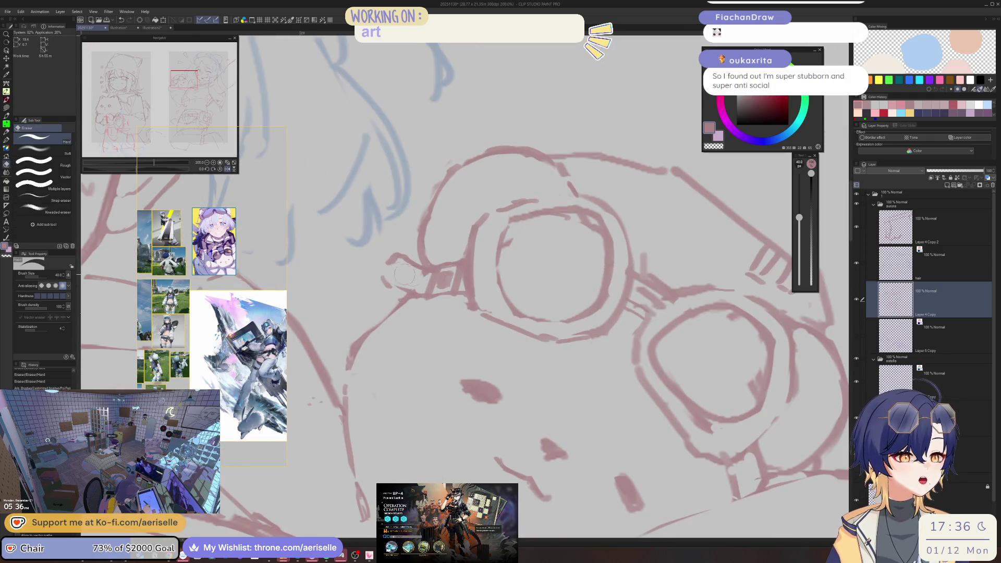
key(bracketleft)
key(bracketleft)
key(bracketleft)
key(h)
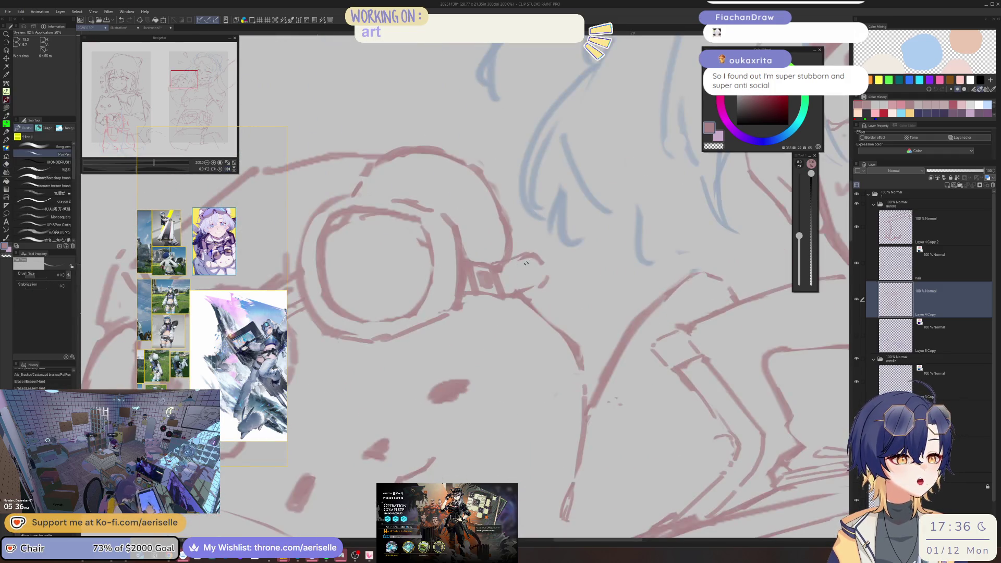
mouse_move(504, 268)
mouse_down()
mouse_move(532, 251)
mouse_move(506, 298)
mouse_up()
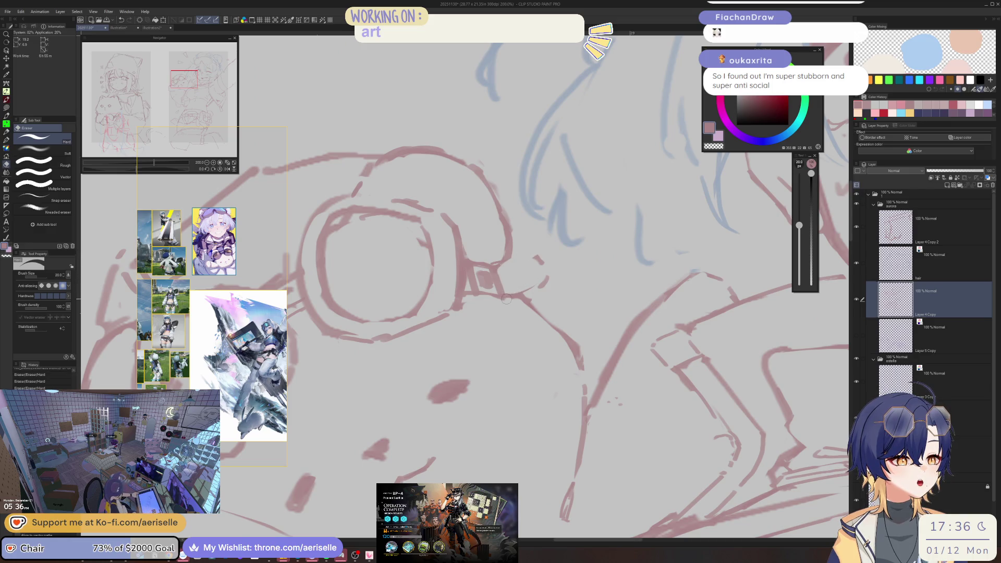
key(h)
Redraw the bear's goggle strap in red, erasing leftover marks around it
key(p)
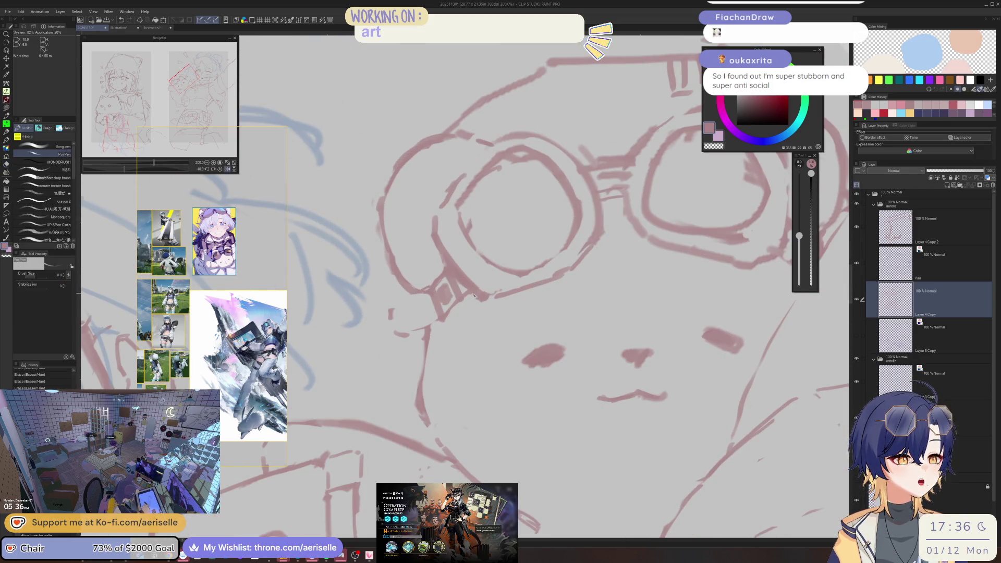
drag(454, 311, 426, 331)
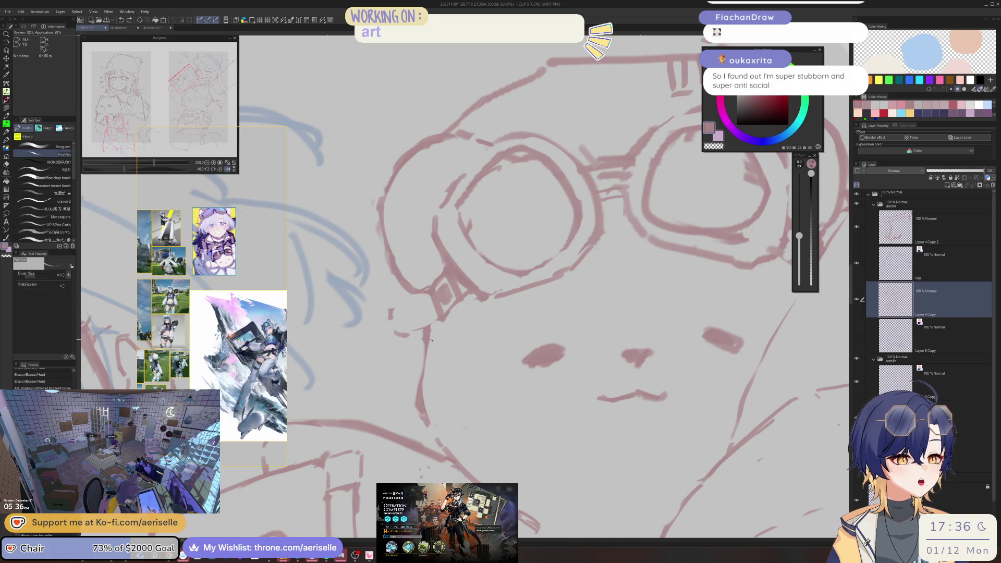
key(e)
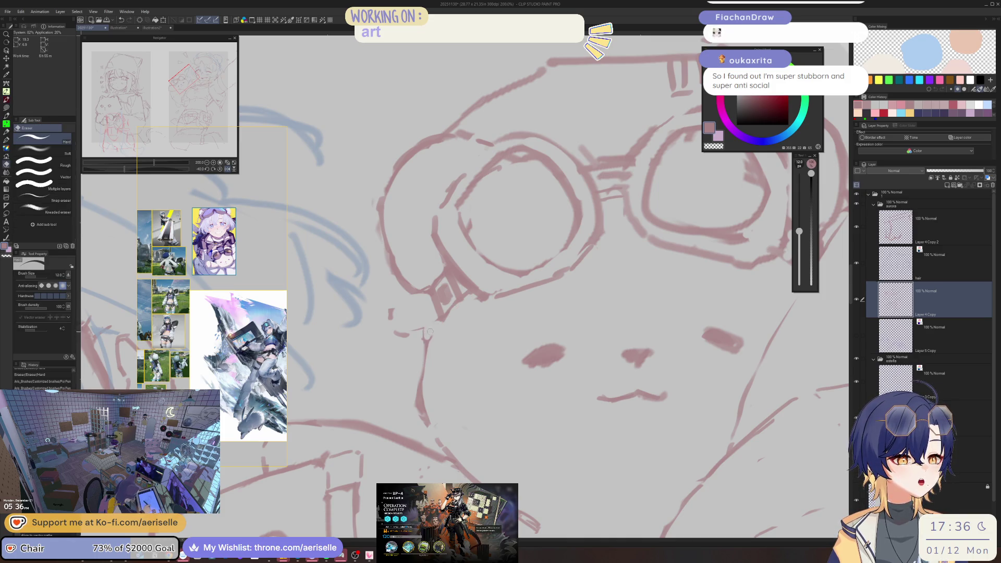
key(p)
drag(459, 299, 432, 333)
key(e)
mouse_move(461, 300)
mouse_down()
mouse_move(443, 321)
mouse_move(437, 289)
mouse_move(452, 299)
mouse_move(390, 301)
mouse_move(394, 317)
mouse_up()
key(p)
key(e)
key(p)
key(p)
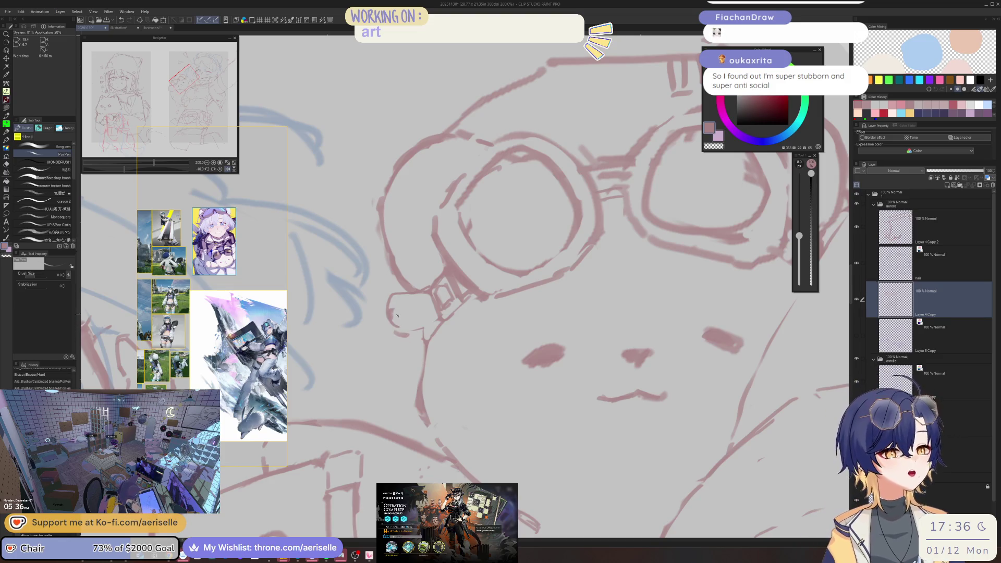
mouse_move(392, 308)
mouse_down()
mouse_move(401, 334)
mouse_move(438, 315)
mouse_up()
Zoom out and pan across the canvas to review the whole bear
key(ctrl+minus)
drag(545, 181, 495, 180)
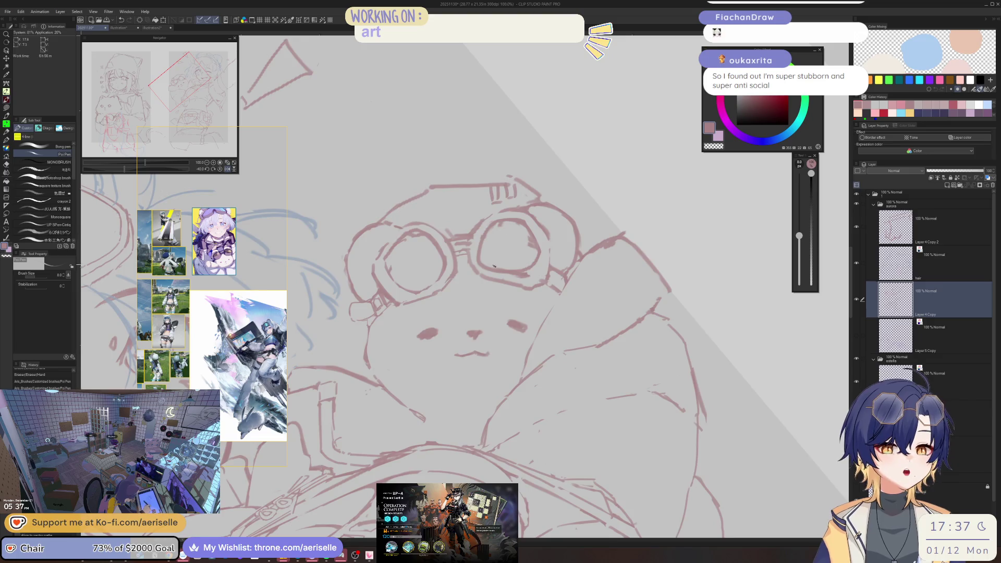
scroll(492, 266, down, 2)
mouse_move(493, 266)
mouse_down()
mouse_move(532, 221)
mouse_move(516, 222)
mouse_move(625, 150)
mouse_up()
scroll(516, 221, down, 1)
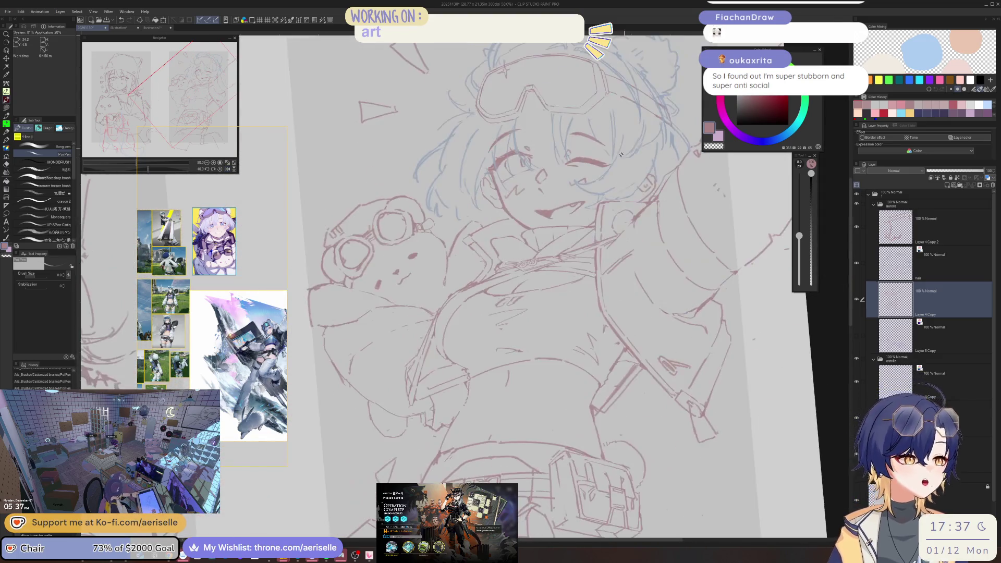
scroll(478, 257, up, 3)
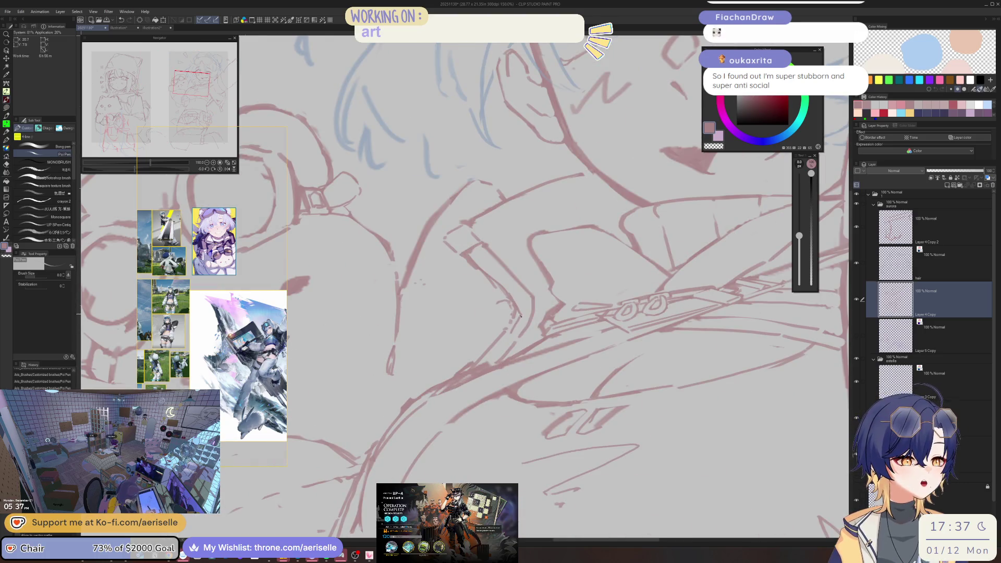
scroll(520, 329, down, 3)
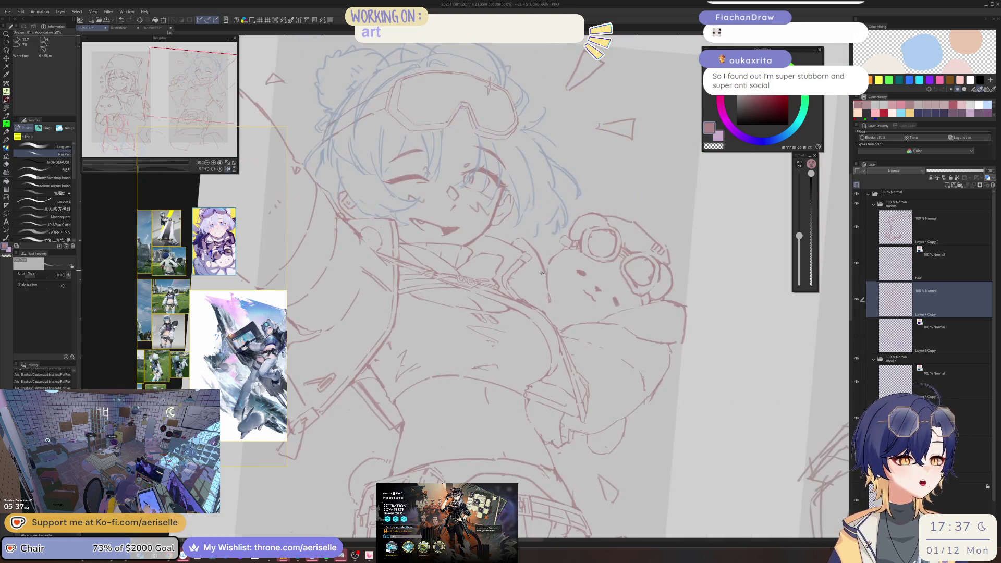
scroll(512, 282, up, 4)
key(e)
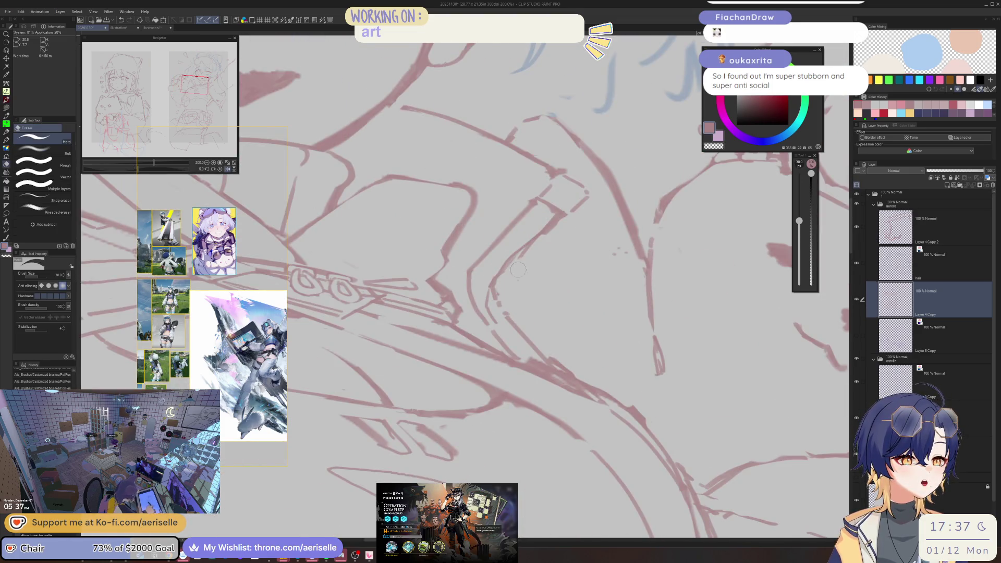
scroll(596, 191, down, 3)
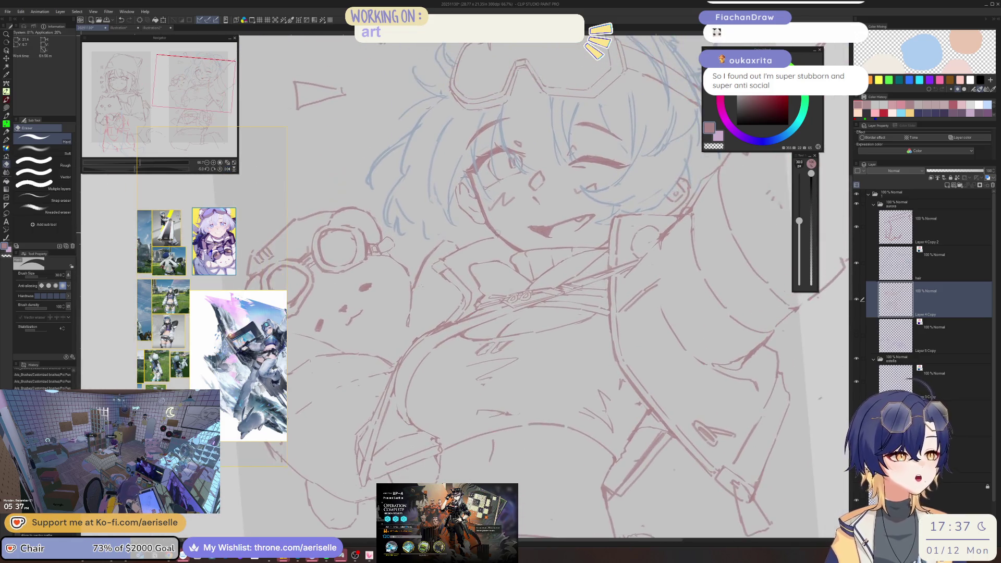
scroll(491, 243, up, 3)
key(p)
scroll(510, 237, down, 6)
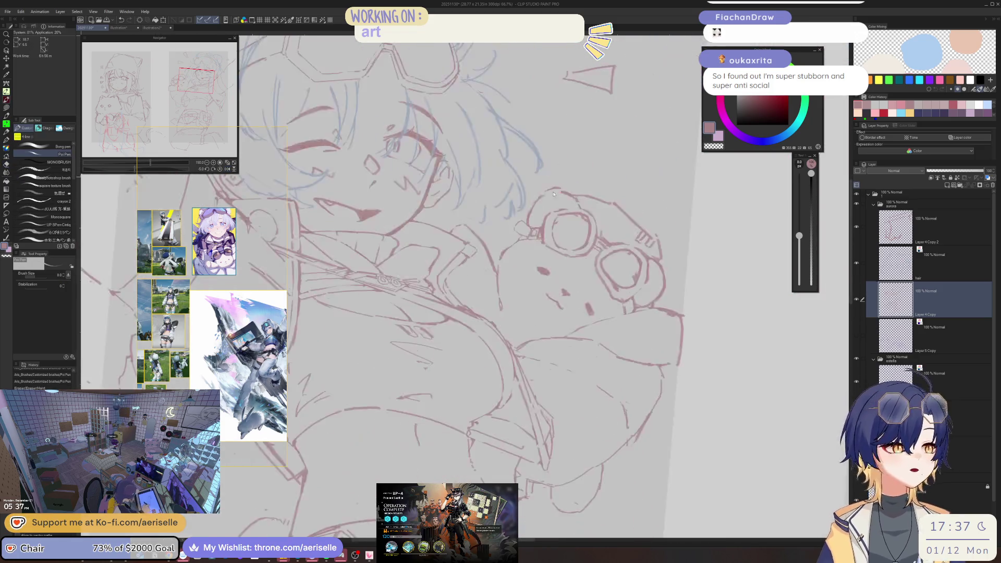
drag(500, 244, 557, 248)
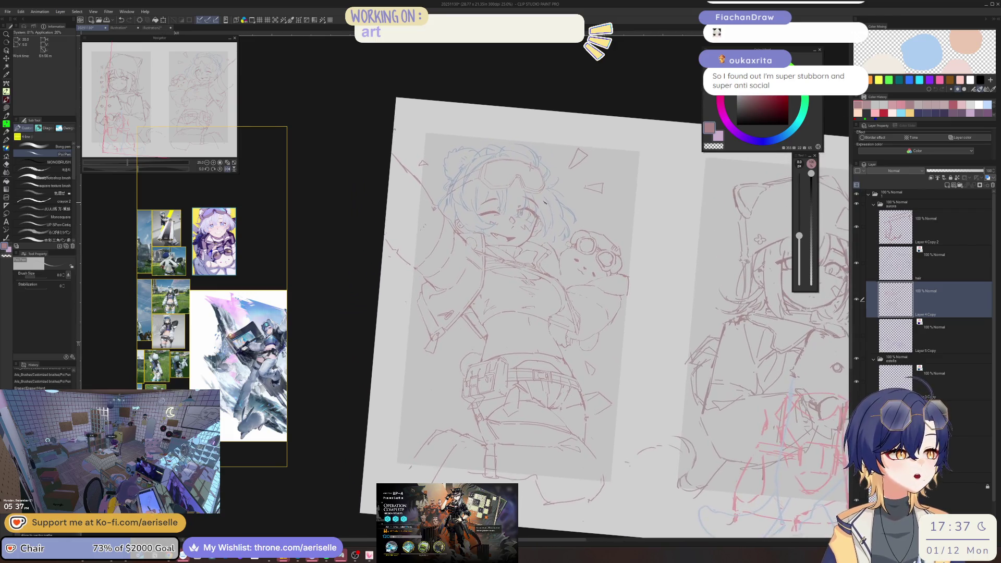
scroll(469, 224, up, 5)
On the hair layer, mirror the zoomed face view and add a short goggle-outline stroke
key(u)
key(e)
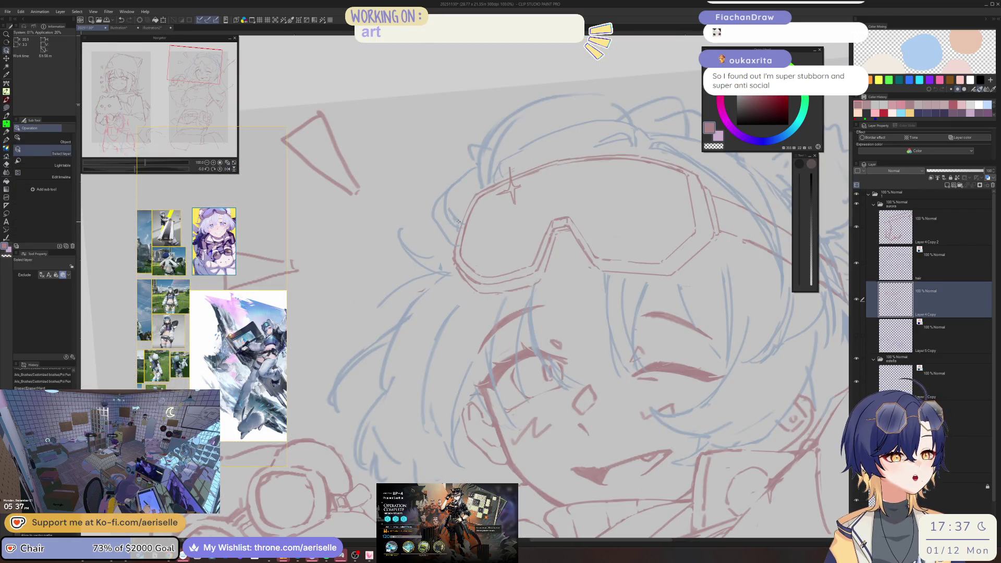
key(alt+bracketright)
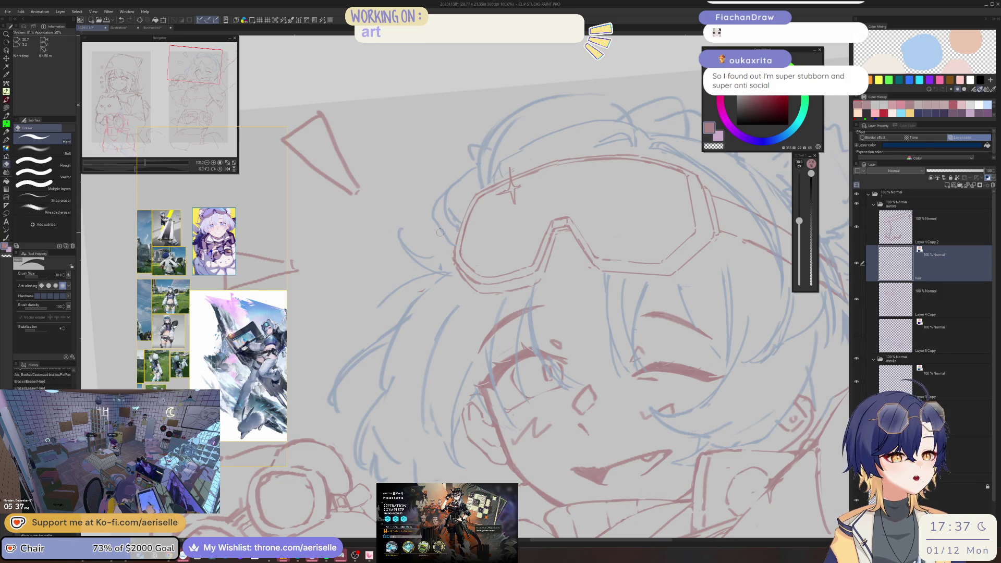
scroll(456, 263, up, 1)
key(p)
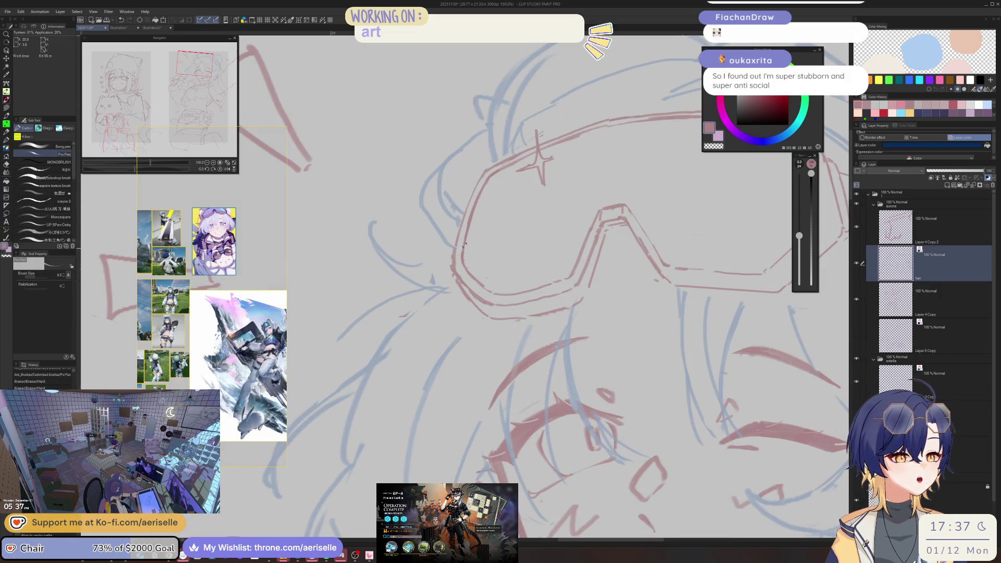
key(h)
drag(481, 270, 508, 267)
Rotate the view and draw two new red strokes beside the goggles
key(e)
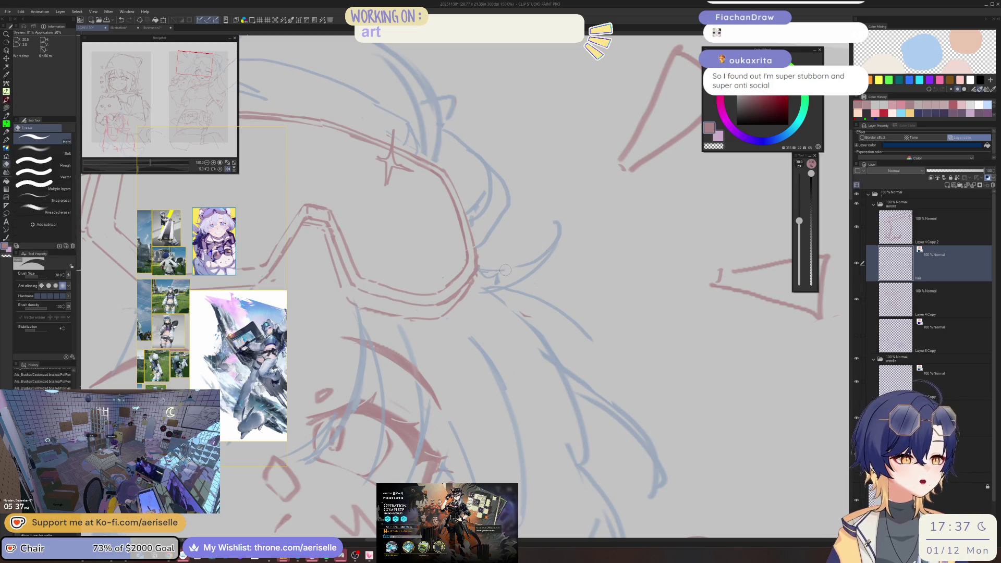
key(bracketleft)
key(minus)
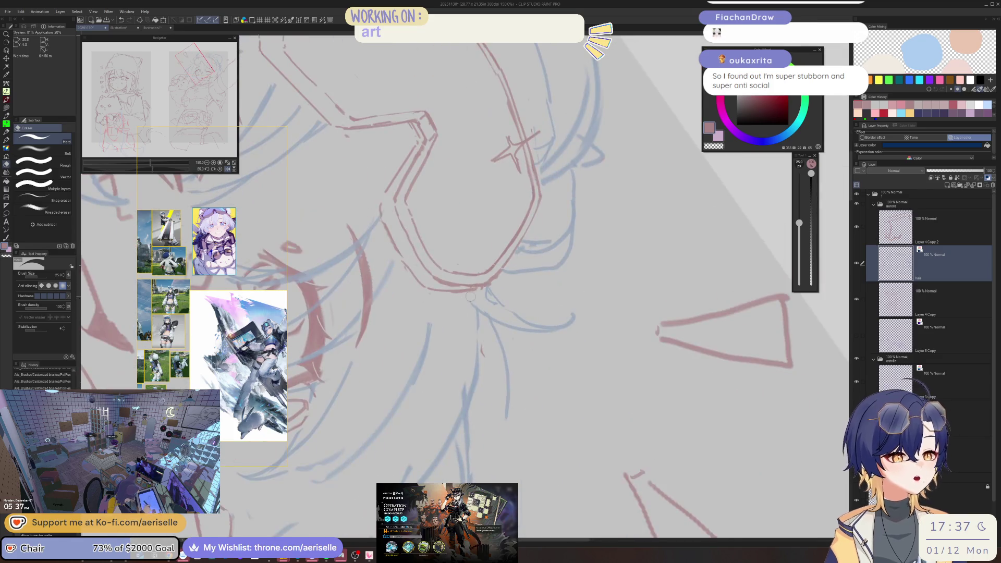
key(p)
key(minus)
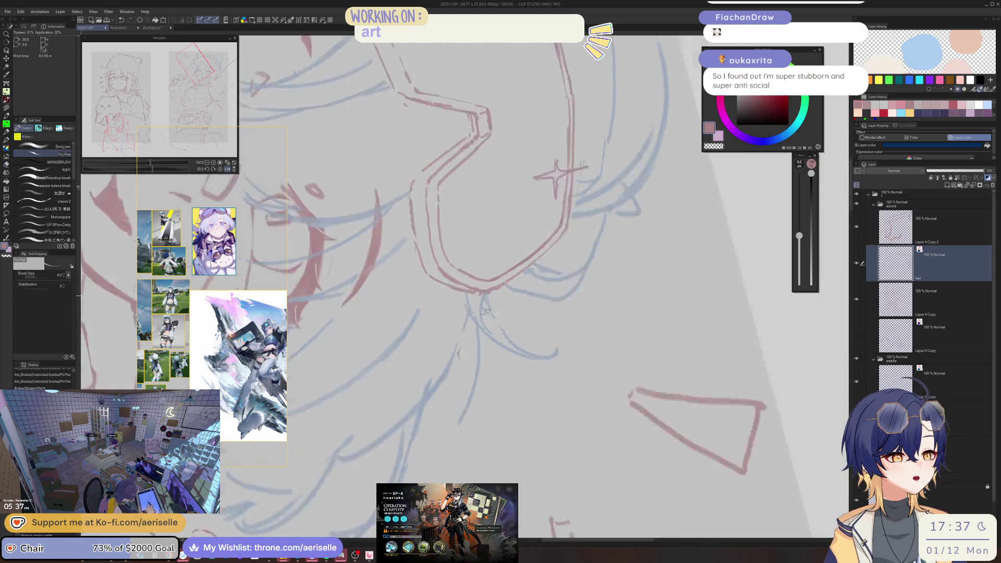
key(minus)
key(e)
key(minus)
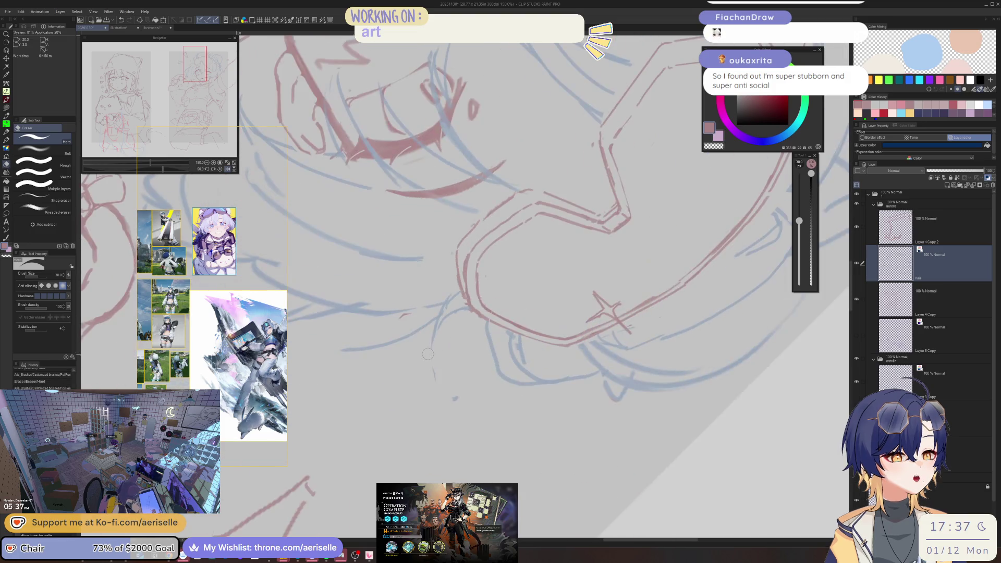
key(minus)
key(p)
mouse_move(440, 337)
mouse_down()
mouse_move(452, 382)
mouse_move(488, 388)
mouse_up()
Sketch short hair strands, undo them, and erase stray lines in the hair
key(ctrl+minus)
key(ctrl+minus)
key(minus)
key(minus)
key(minus)
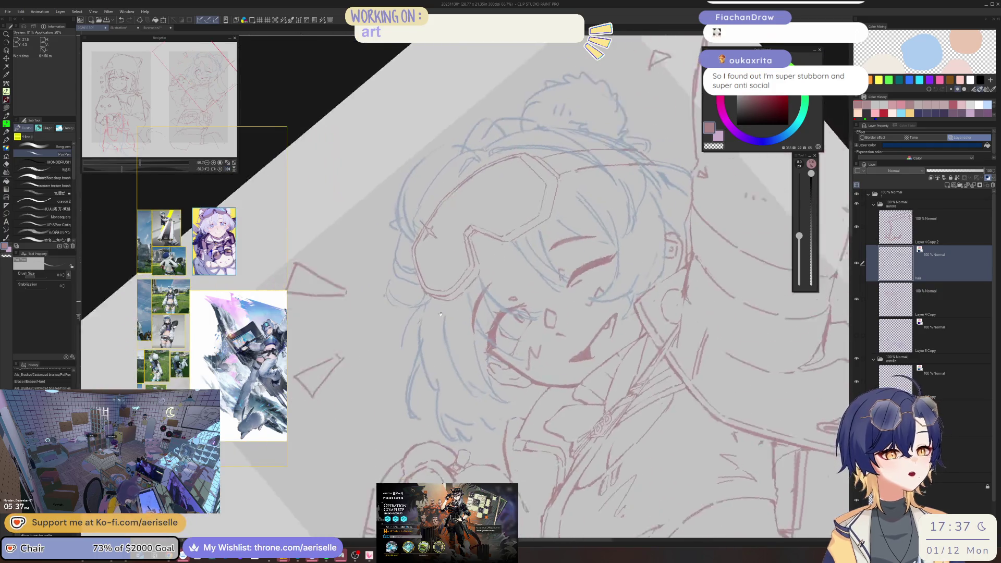
scroll(475, 231, up, 2)
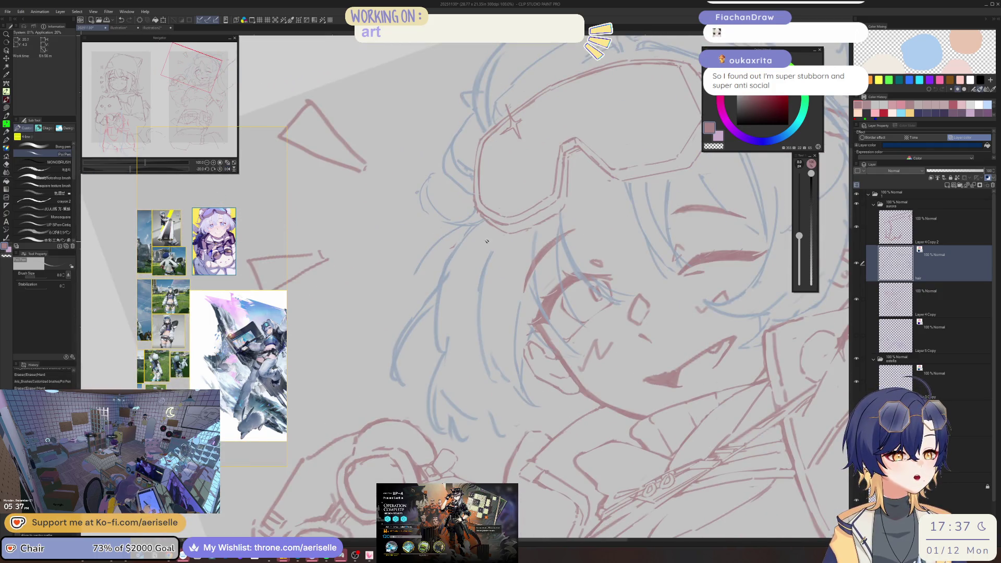
drag(499, 232, 433, 289)
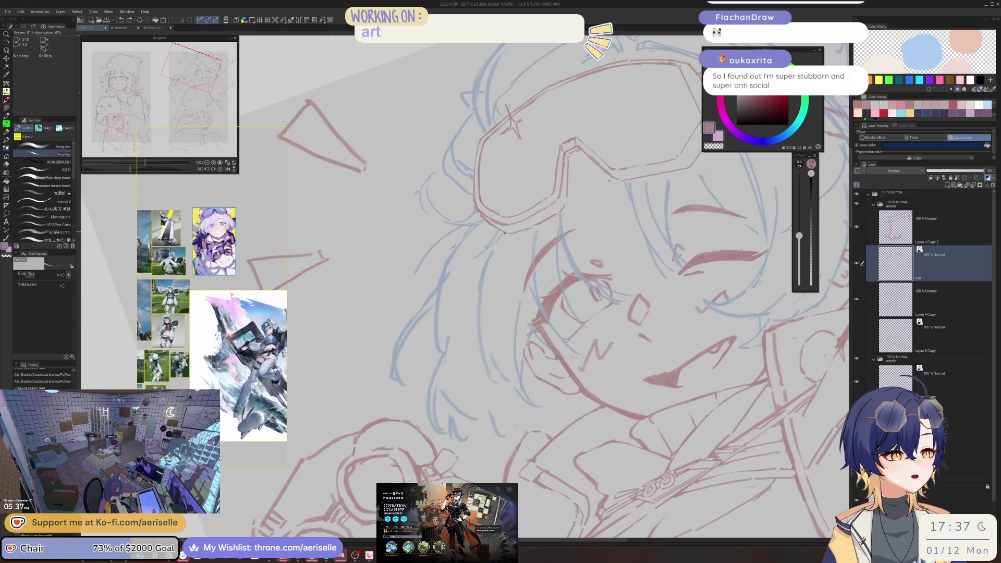
key(ctrl+z)
key(ctrl+z)
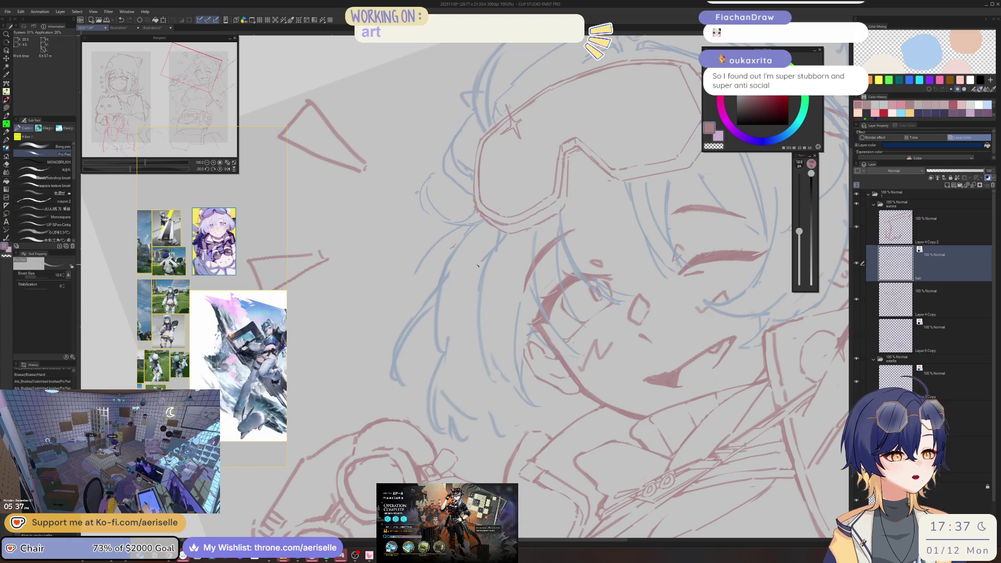
key(e)
drag(492, 253, 464, 269)
Erase a stray hair line, then draw and cleanly redraw a strand down the face's left side
key(p)
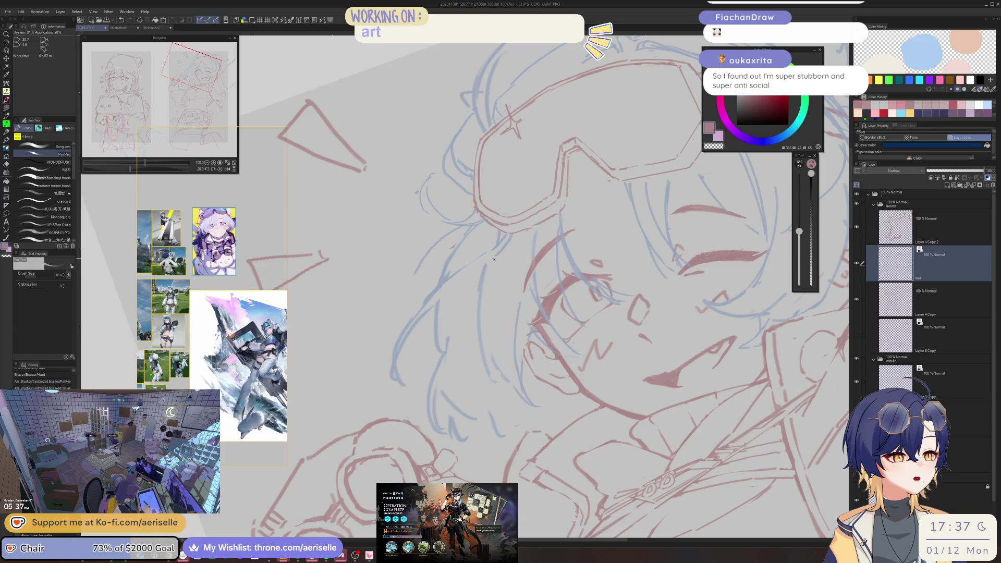
scroll(436, 304, down, 3)
scroll(491, 250, up, 5)
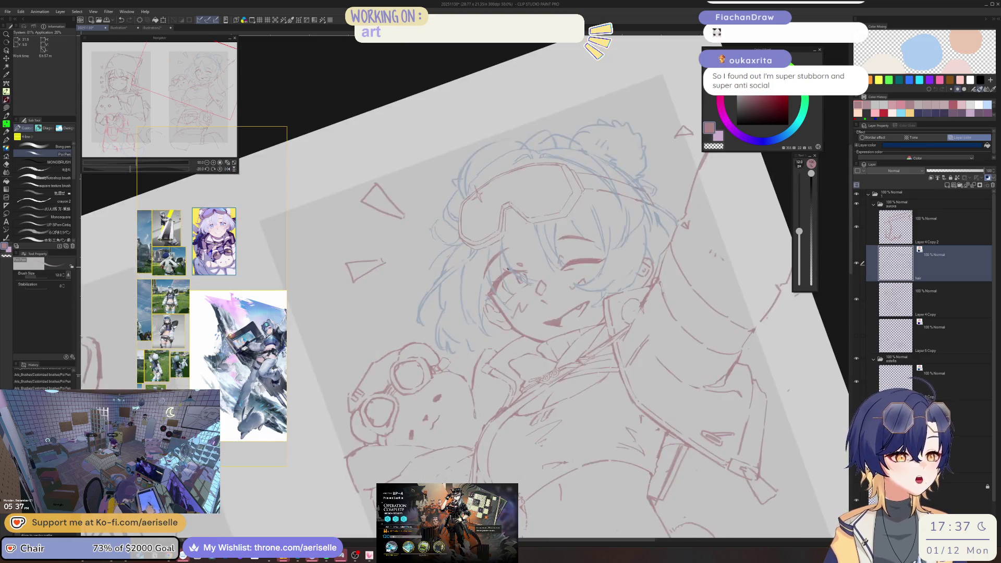
mouse_move(378, 323)
mouse_down()
mouse_move(415, 265)
mouse_move(378, 368)
mouse_up()
key(e)
key(p)
drag(417, 264, 371, 330)
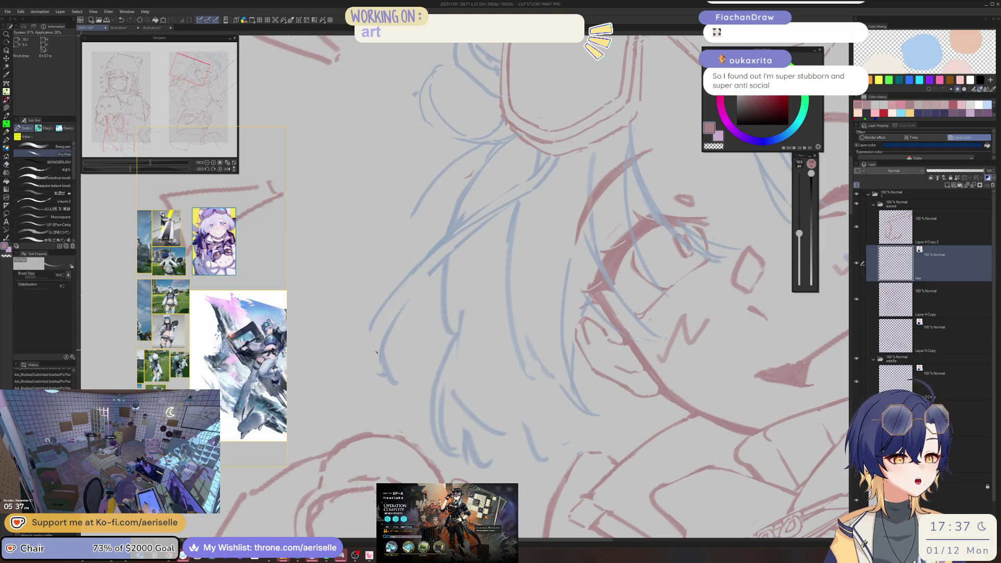
key(ctrl+z)
drag(413, 272, 368, 329)
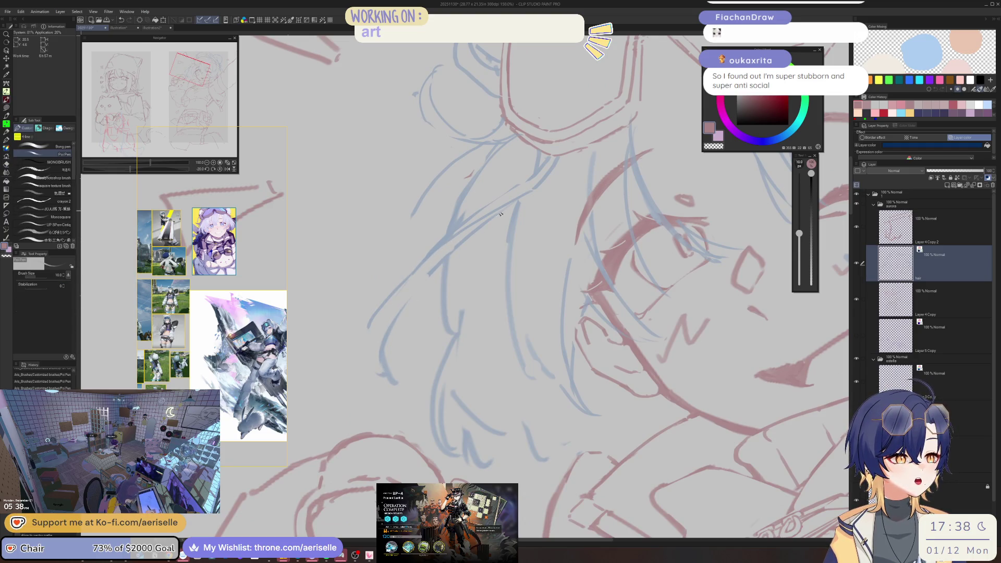
Add more left-side hair strands, erasing and redrawing the lower part of one stroke
key(e)
key(p)
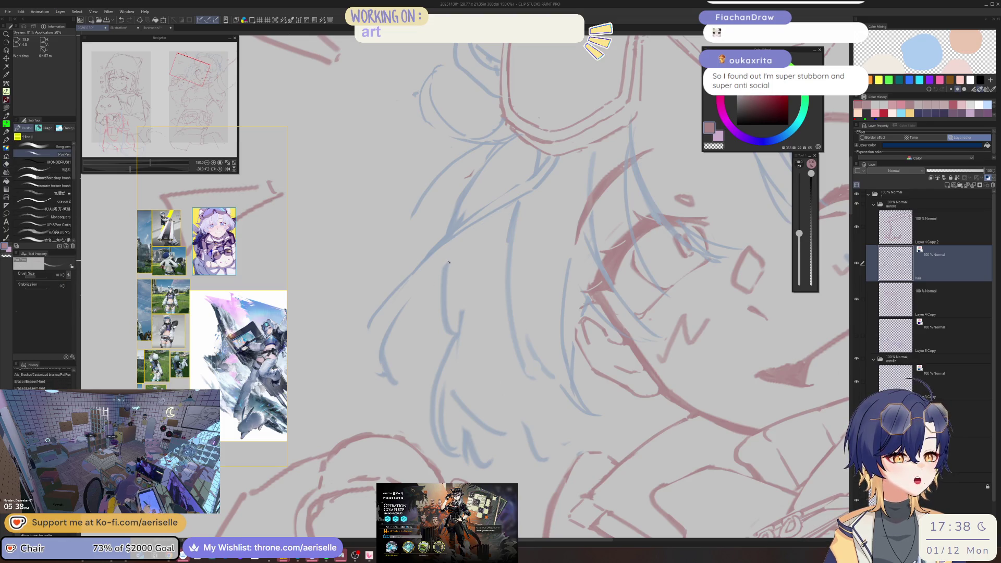
drag(406, 296, 386, 320)
key(ctrl+z)
mouse_move(415, 285)
mouse_down()
mouse_move(377, 322)
mouse_move(378, 373)
mouse_up()
key(e)
drag(404, 307, 391, 379)
key(p)
mouse_move(392, 309)
mouse_down()
mouse_move(380, 348)
mouse_move(387, 380)
mouse_up()
key(e)
key(p)
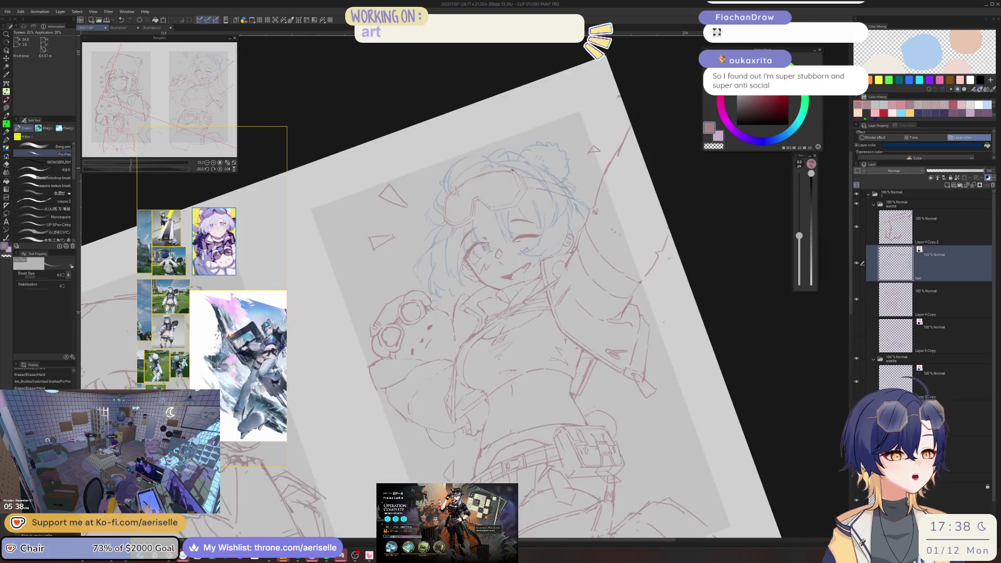
Reset the view rotation and erase a small bit beside the left hair line
key(ctrl+shift+at)
scroll(516, 170, up, 5)
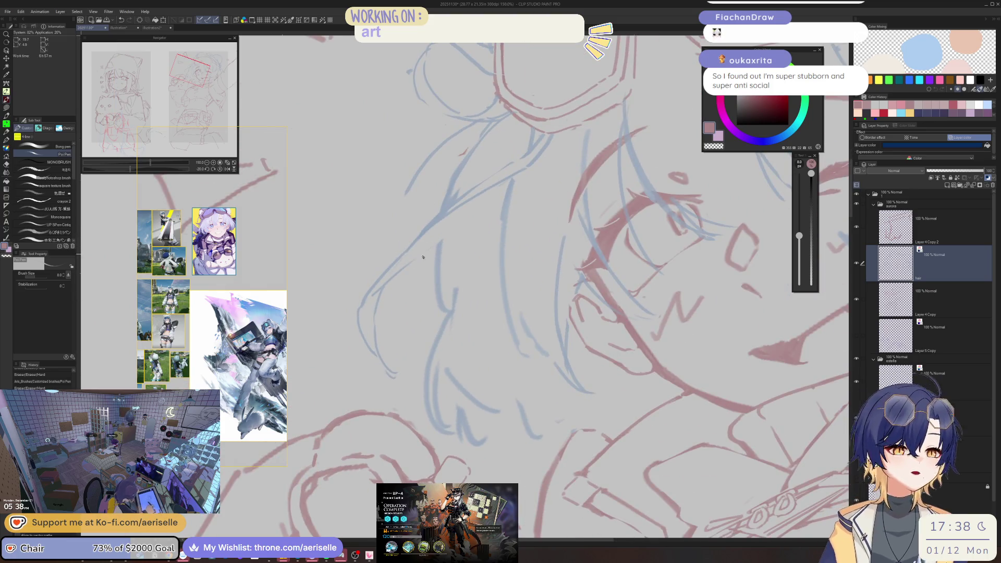
key(e)
mouse_move(374, 298)
mouse_down()
mouse_move(370, 305)
mouse_move(436, 246)
mouse_up()
key(p)
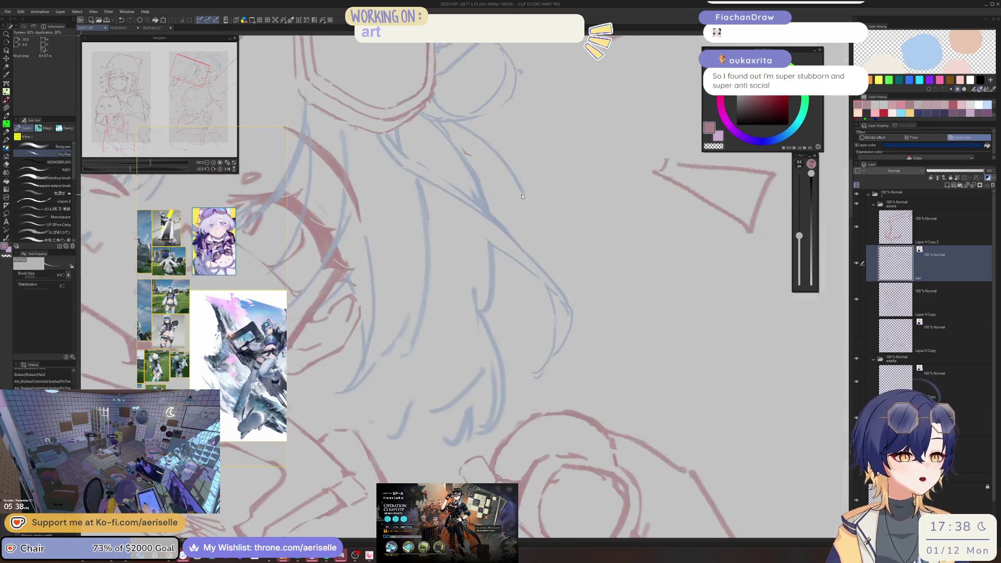
Erase the stray marks and rough lines scattered around the hair strands
scroll(438, 245, down, 5)
scroll(445, 235, up, 5)
key(e)
drag(495, 254, 477, 273)
drag(467, 278, 412, 318)
key(p)
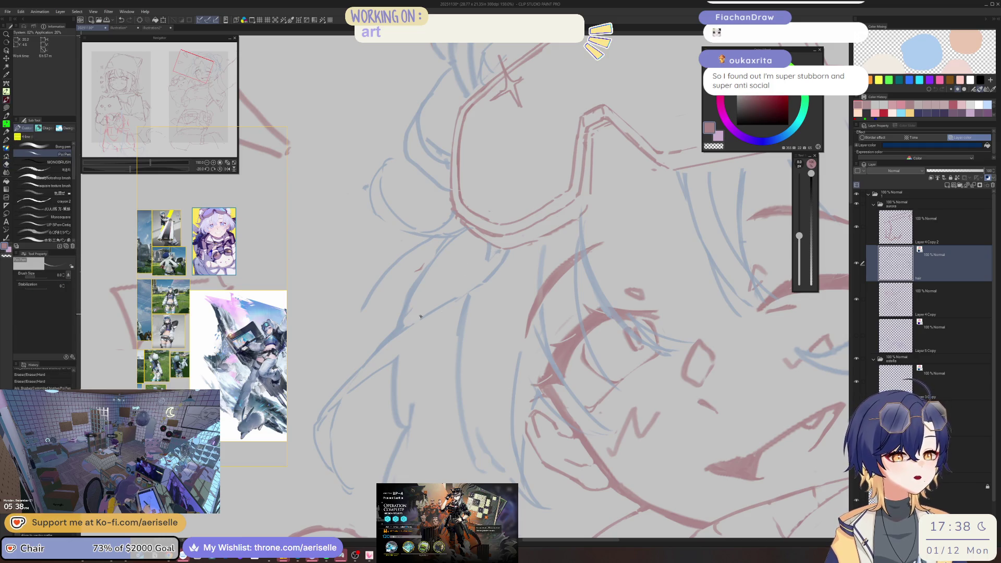
mouse_move(502, 280)
mouse_down()
mouse_move(516, 250)
mouse_move(469, 288)
mouse_up()
key(e)
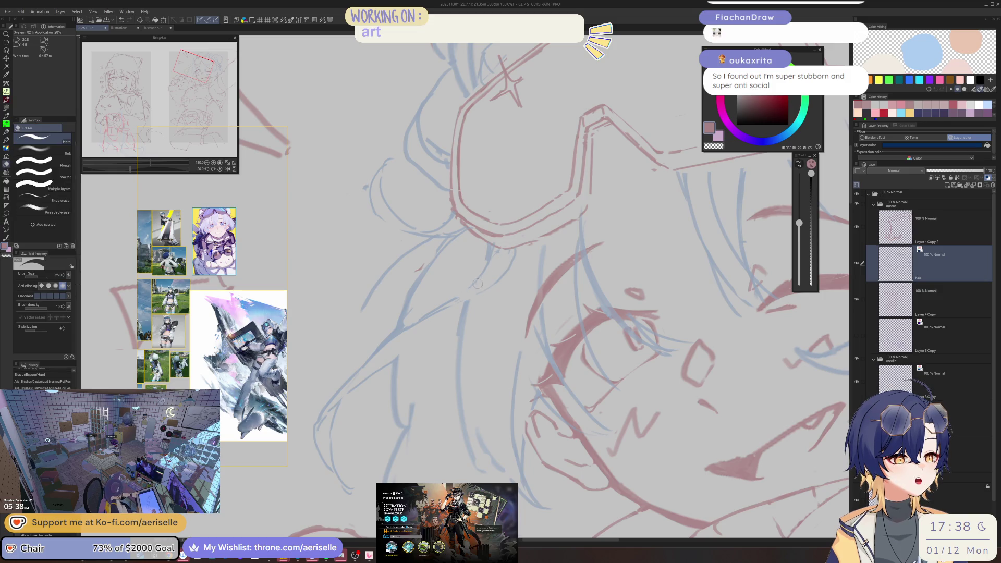
key(p)
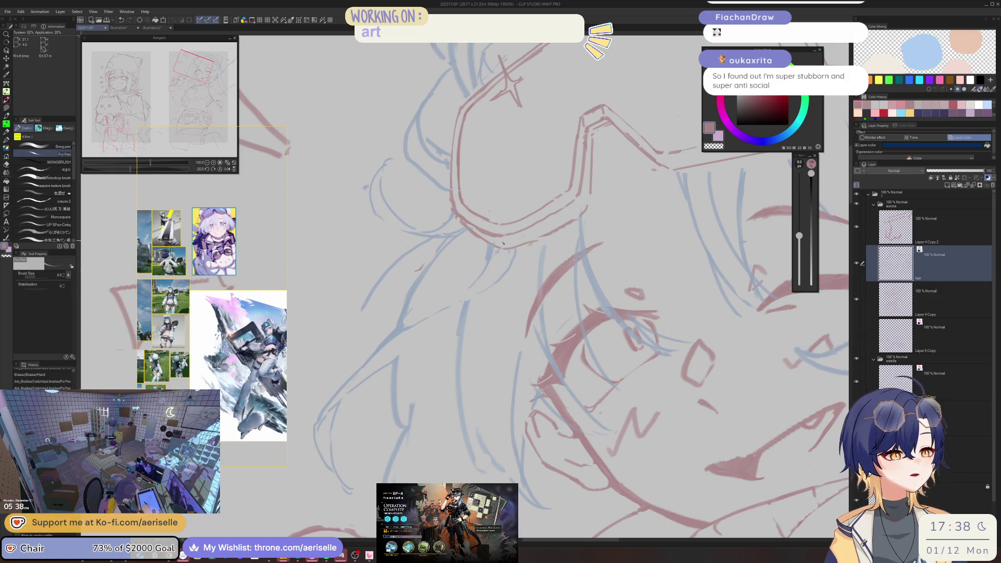
key(e)
click(503, 243)
Erase a last mark, reset the view, and sketch two hair strands under the goggles
click(503, 243)
key(ctrl+0)
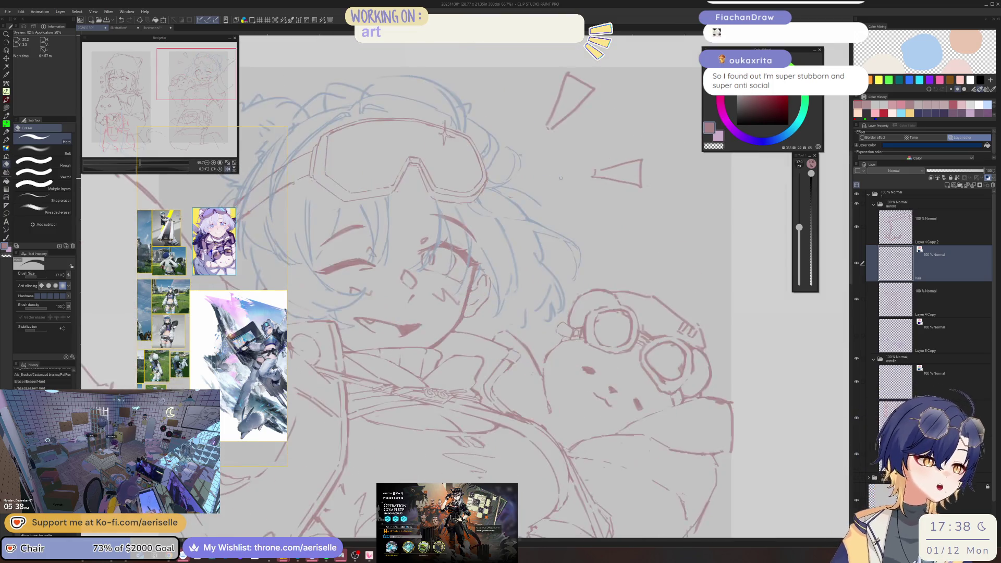
scroll(560, 177, up, 5)
key(p)
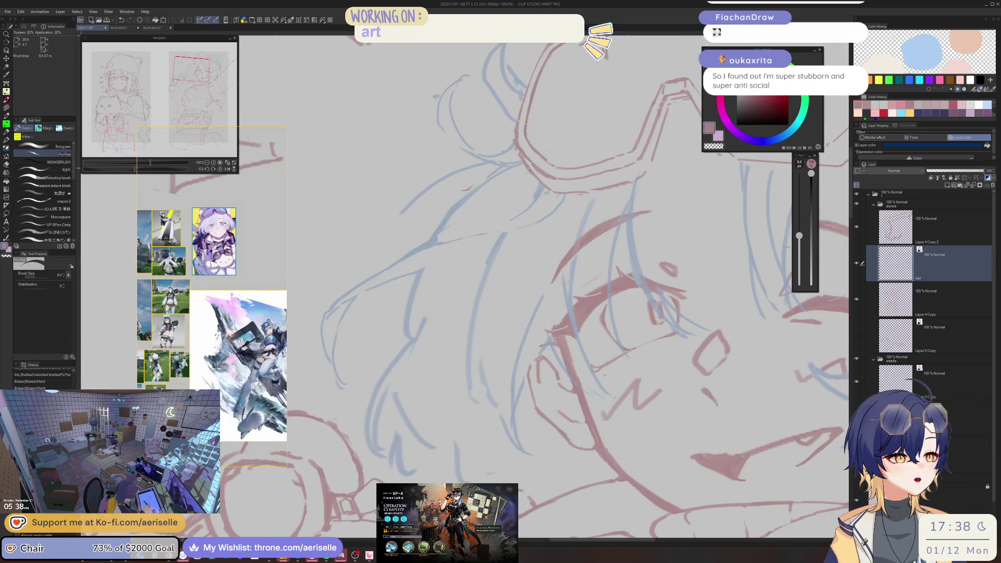
mouse_move(513, 180)
mouse_down()
mouse_move(469, 204)
mouse_move(457, 226)
mouse_up()
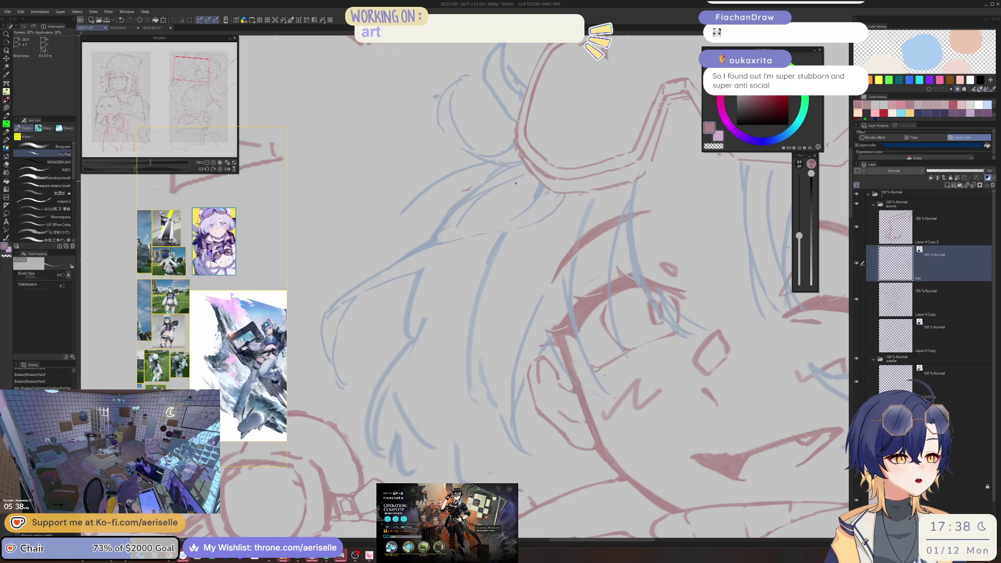
mouse_move(528, 175)
mouse_down()
mouse_move(475, 220)
mouse_move(469, 258)
mouse_move(437, 276)
mouse_move(426, 304)
mouse_up()
Erase faint old sketch lines in the hair, add new strokes, and mirror the view to check
key(e)
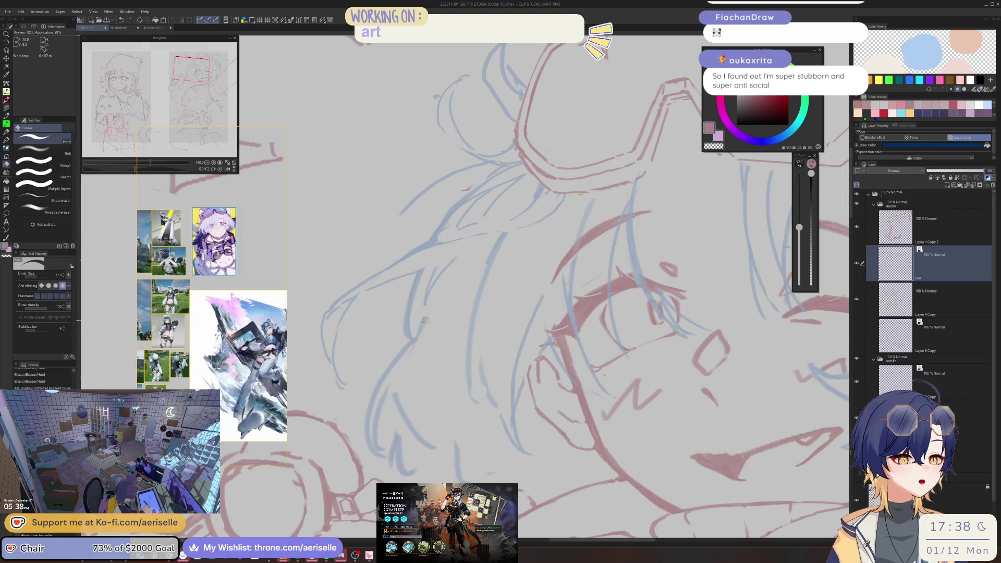
key(ctrl+minus)
key(ctrl+minus)
key(ctrl+minus)
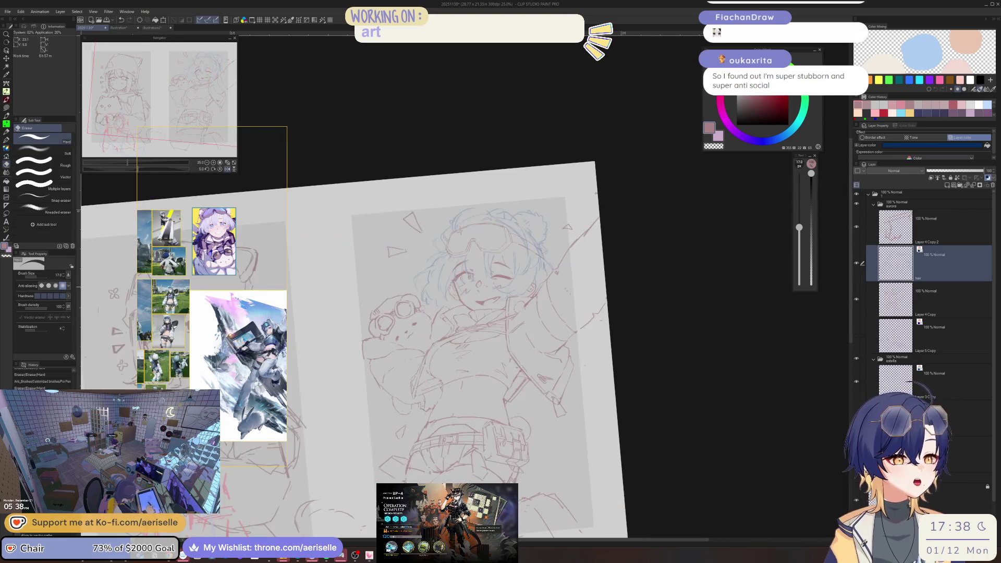
key(ctrl+plus)
key(ctrl+plus)
key(ctrl+plus)
key(p)
mouse_move(427, 276)
mouse_down()
mouse_move(441, 255)
mouse_move(402, 298)
mouse_up()
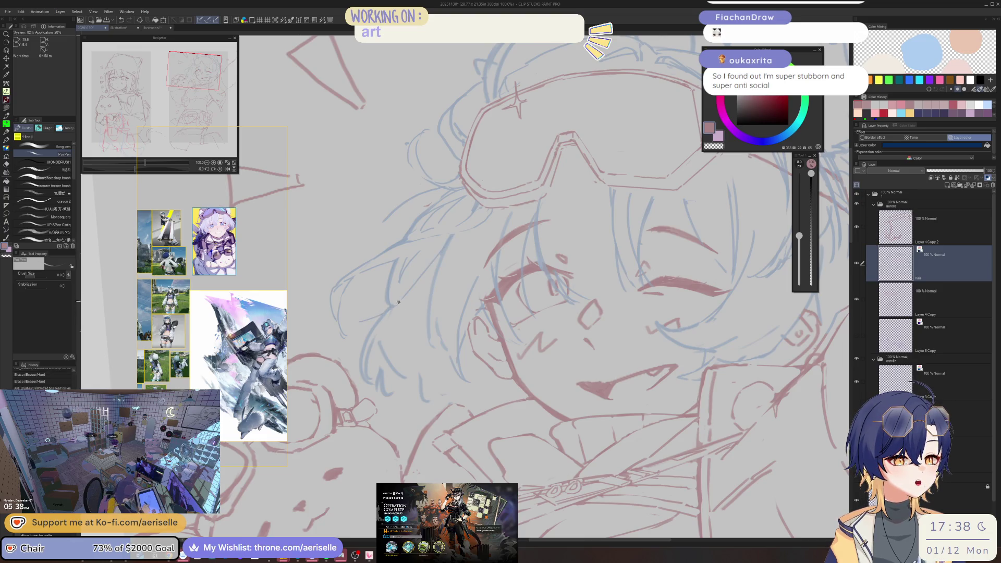
drag(402, 295, 385, 308)
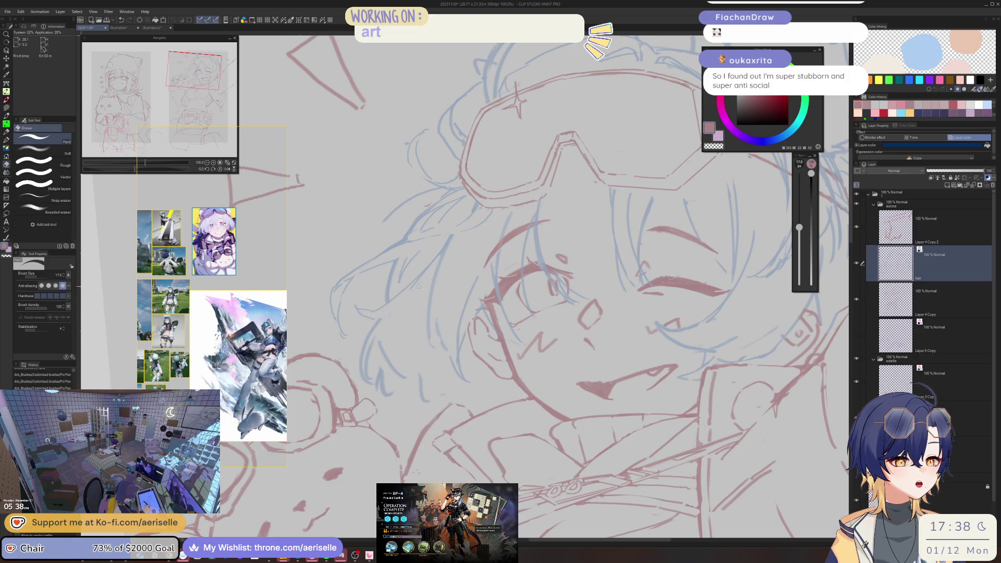
scroll(573, 245, down, 4)
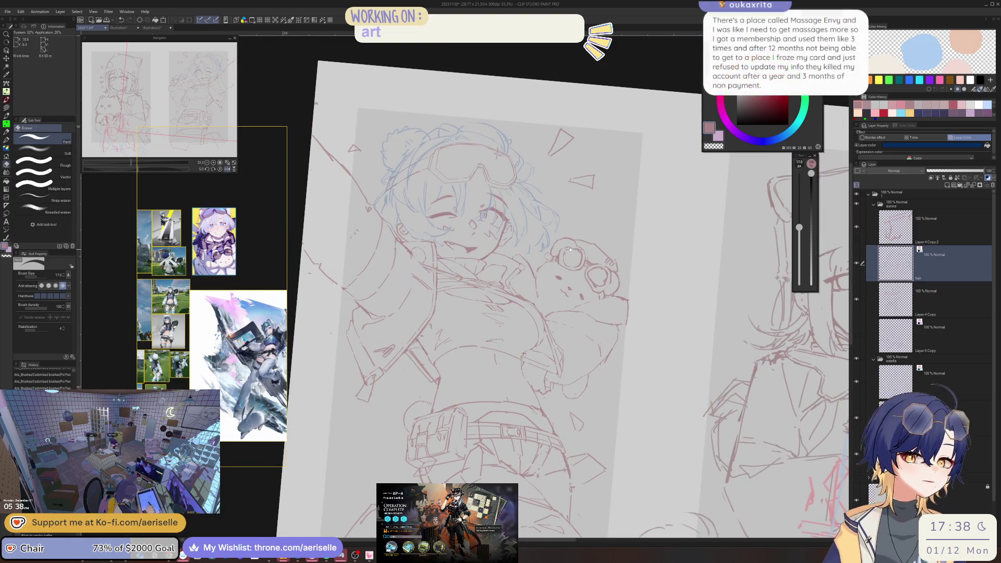
click(227, 169)
scroll(462, 269, up, 1)
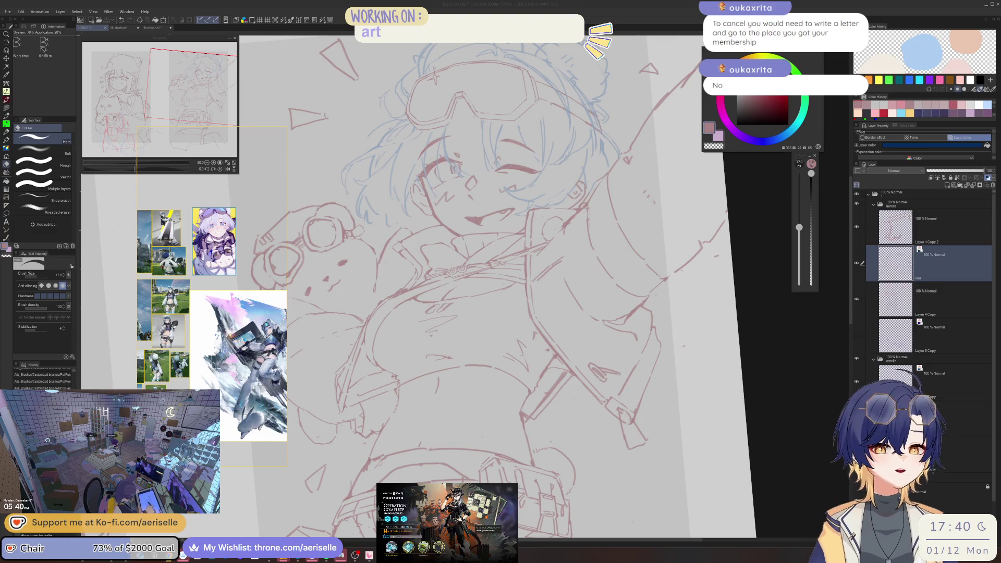
Enlarge the eraser and remove the blue hair lines beside the face
scroll(428, 256, down, 3)
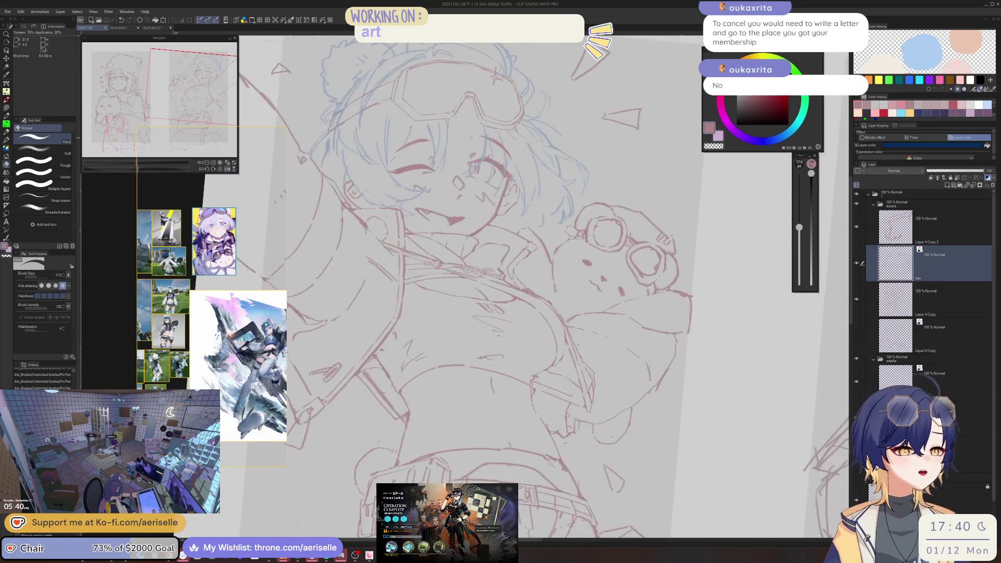
scroll(459, 167, up, 4)
key(bracketright)
key(bracketright)
key(bracketright)
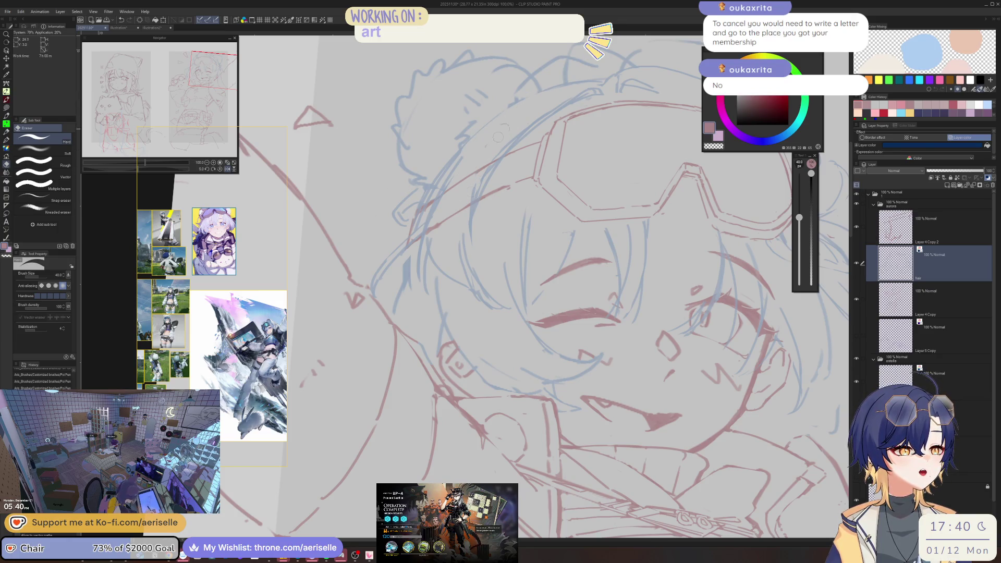
key(p)
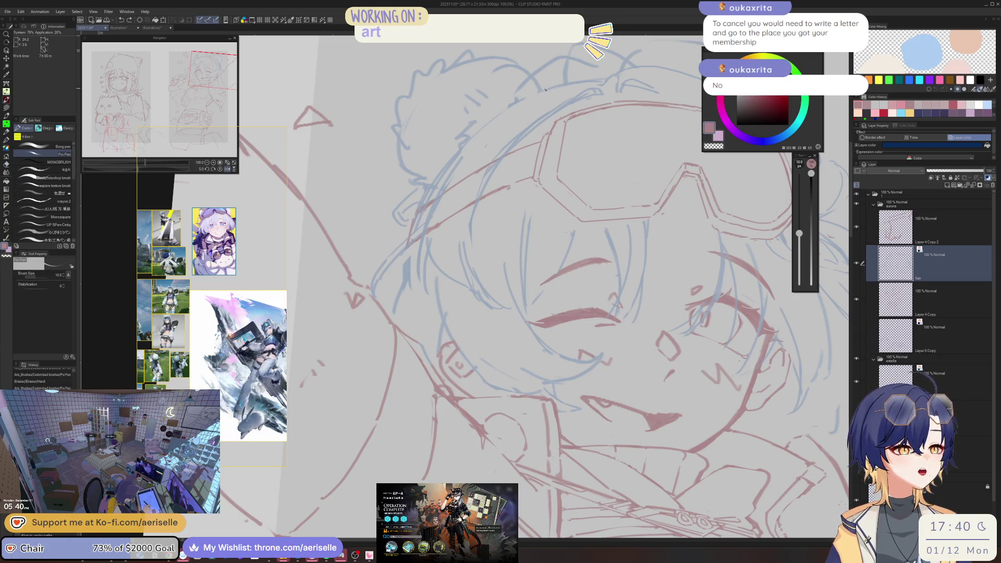
key(e)
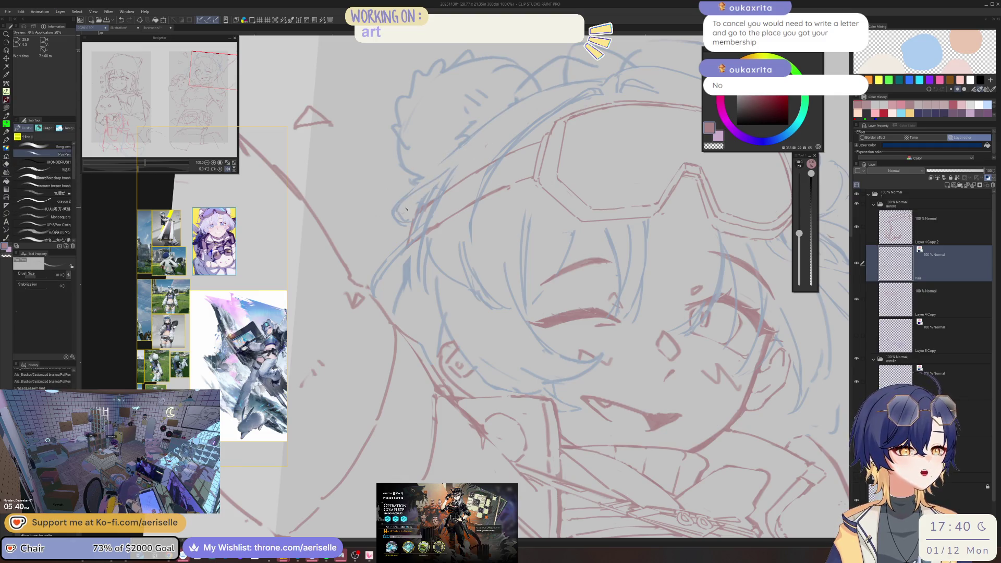
mouse_move(396, 205)
mouse_down()
mouse_move(402, 219)
mouse_move(401, 204)
mouse_up()
key(p)
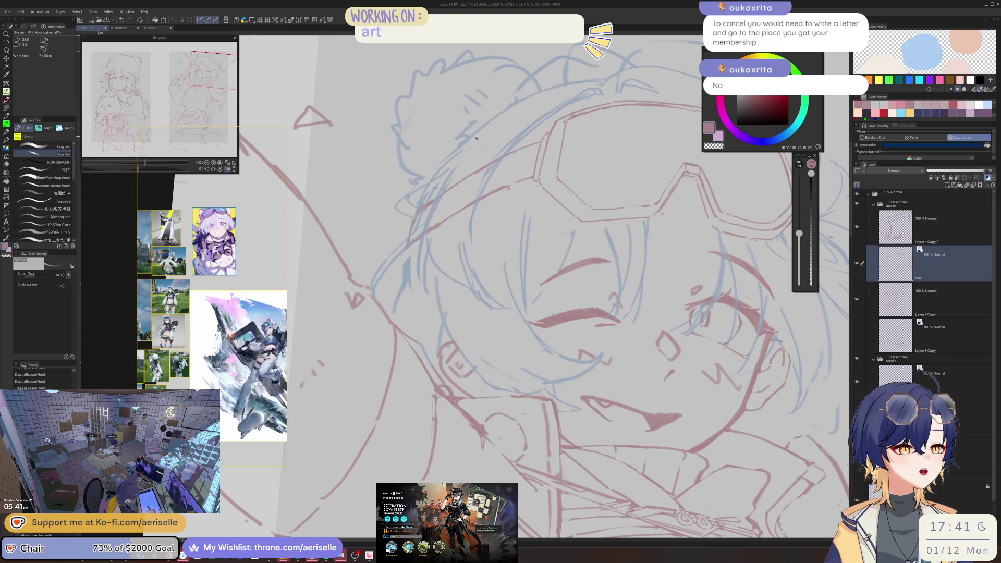
key(e)
key(p)
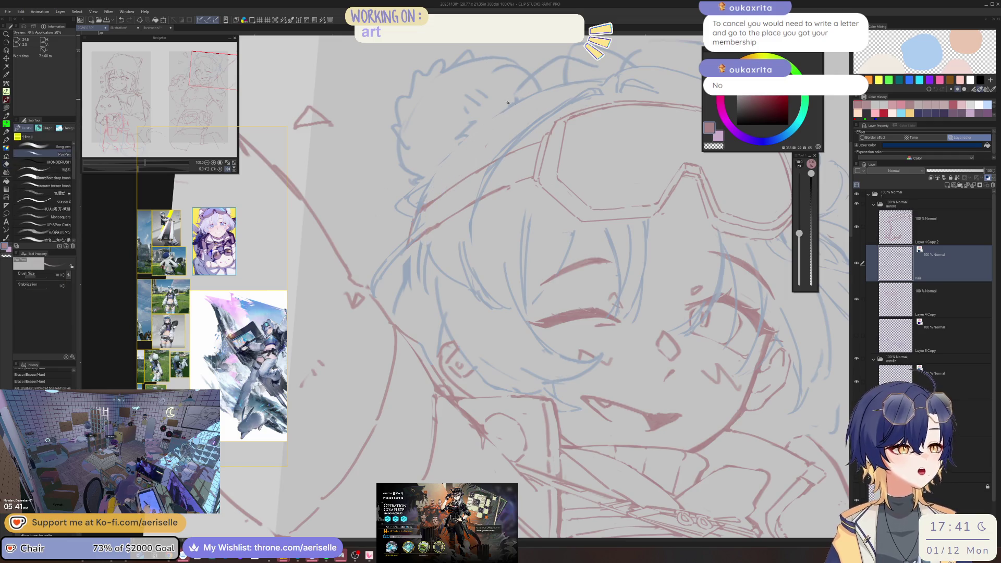
Draw a new hair stroke and erase the stray hair strokes around it, undoing a trial stroke
mouse_move(521, 111)
mouse_down()
mouse_move(469, 203)
mouse_move(467, 260)
mouse_up()
key(e)
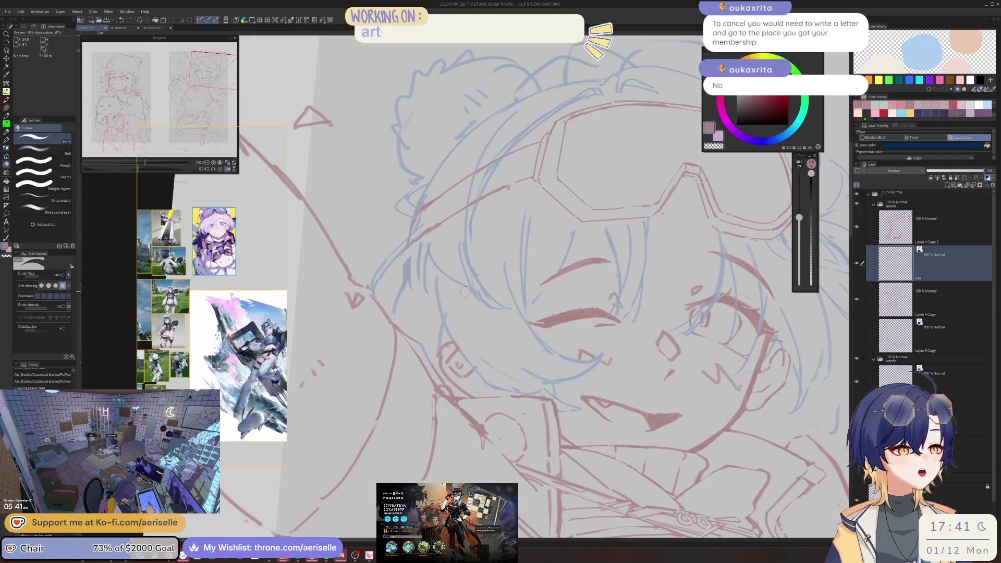
drag(495, 227, 463, 302)
drag(508, 279, 469, 307)
key(p)
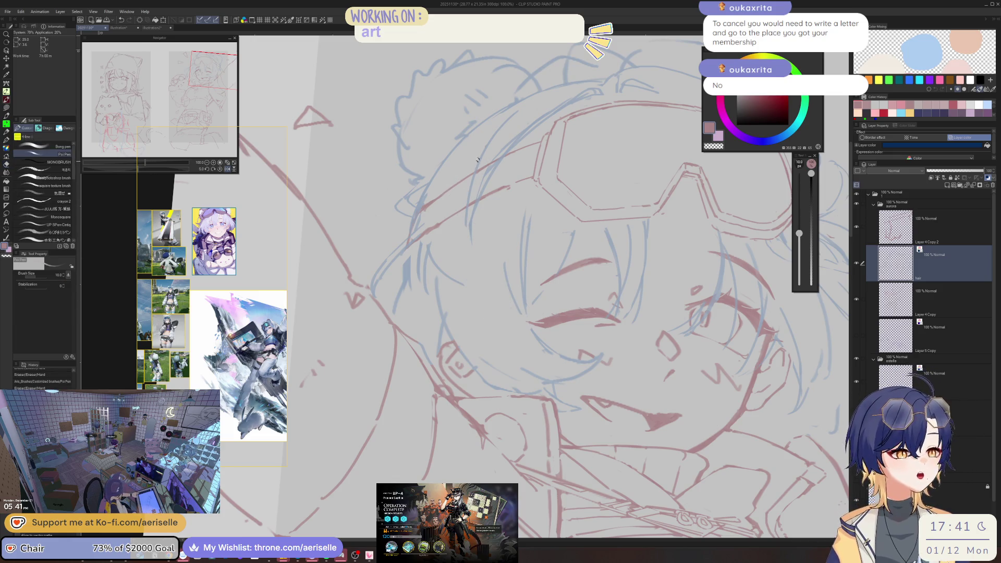
key(e)
drag(495, 131, 475, 169)
key(p)
drag(516, 111, 473, 242)
key(ctrl+z)
Redraw a long hair strand curving down-left over the head, trimming it and adding a short top stroke
drag(590, 84, 483, 162)
key(ctrl+z)
drag(608, 95, 477, 214)
key(e)
mouse_move(598, 86)
mouse_down()
mouse_move(507, 152)
mouse_move(480, 196)
mouse_up()
key(p)
mouse_move(581, 86)
mouse_down()
mouse_move(598, 91)
mouse_move(535, 110)
mouse_move(561, 106)
mouse_move(563, 88)
mouse_move(528, 130)
mouse_up()
Erase marks near the goggles' top-left and add short strokes near the goggles
key(e)
key(p)
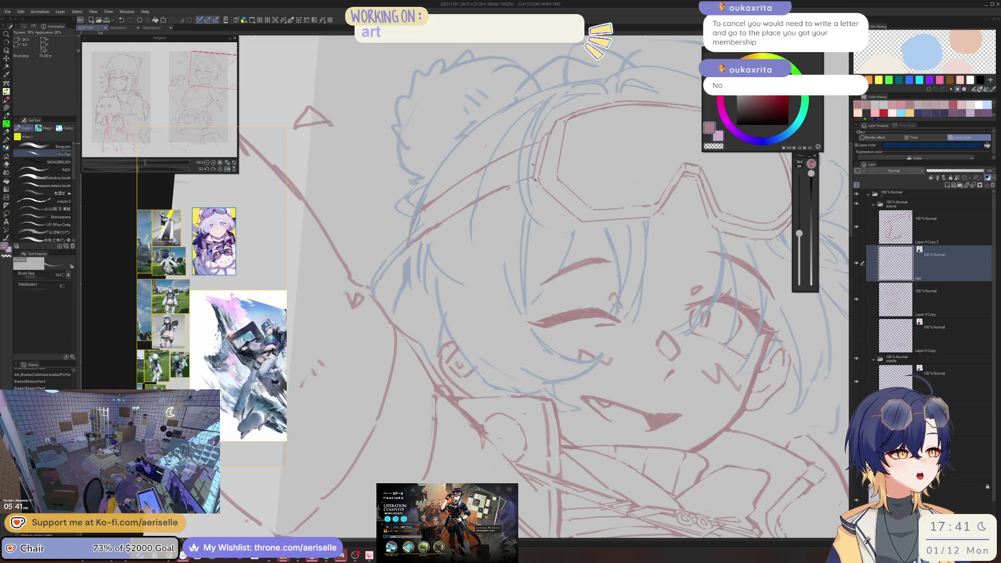
key(e)
mouse_move(547, 94)
mouse_down()
mouse_move(518, 201)
mouse_move(530, 156)
mouse_up()
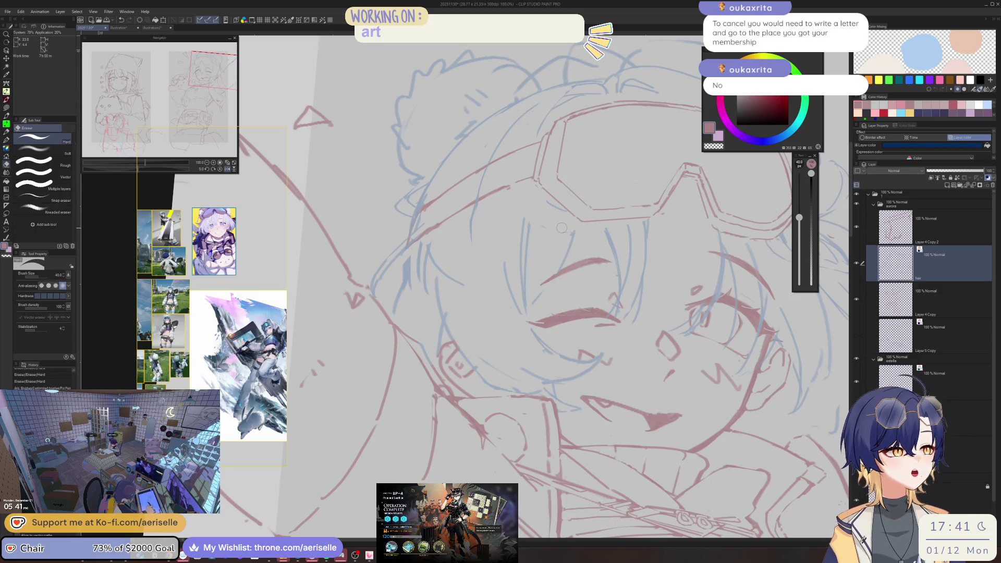
key(p)
drag(542, 94, 541, 122)
drag(555, 209, 579, 227)
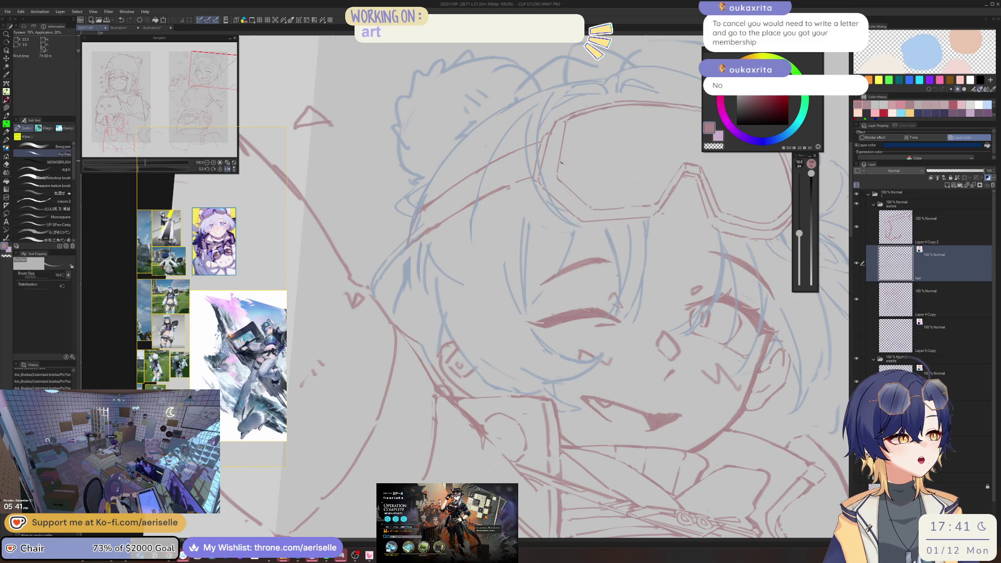
Clear the recent strokes and draw the goggles' left edge in red with a slightly thinner pen
key(e)
drag(530, 125, 563, 208)
key(p)
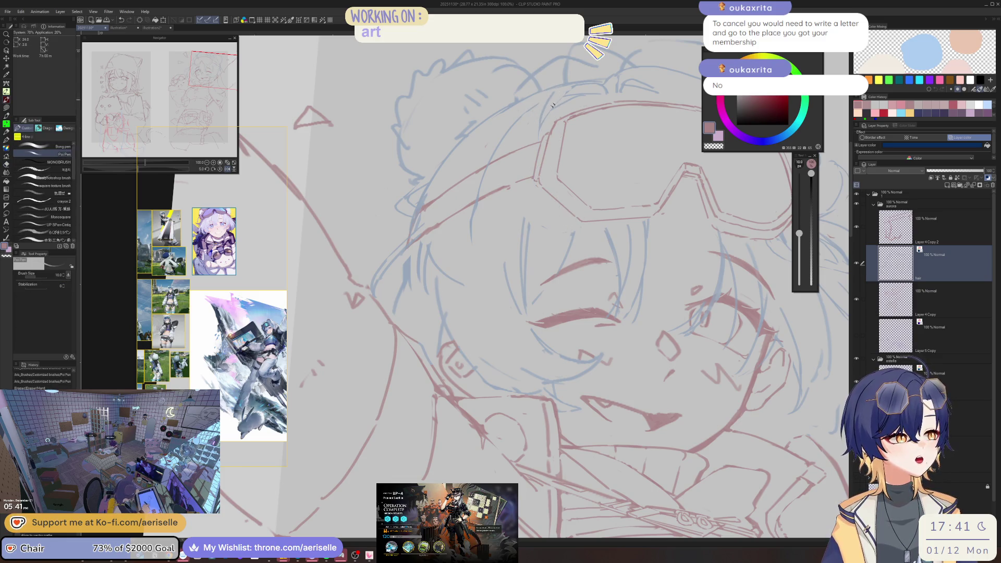
mouse_move(540, 108)
mouse_down()
mouse_move(534, 150)
mouse_move(563, 250)
mouse_up()
key(bracketleft)
mouse_move(524, 125)
mouse_down()
mouse_move(518, 180)
mouse_move(567, 249)
mouse_up()
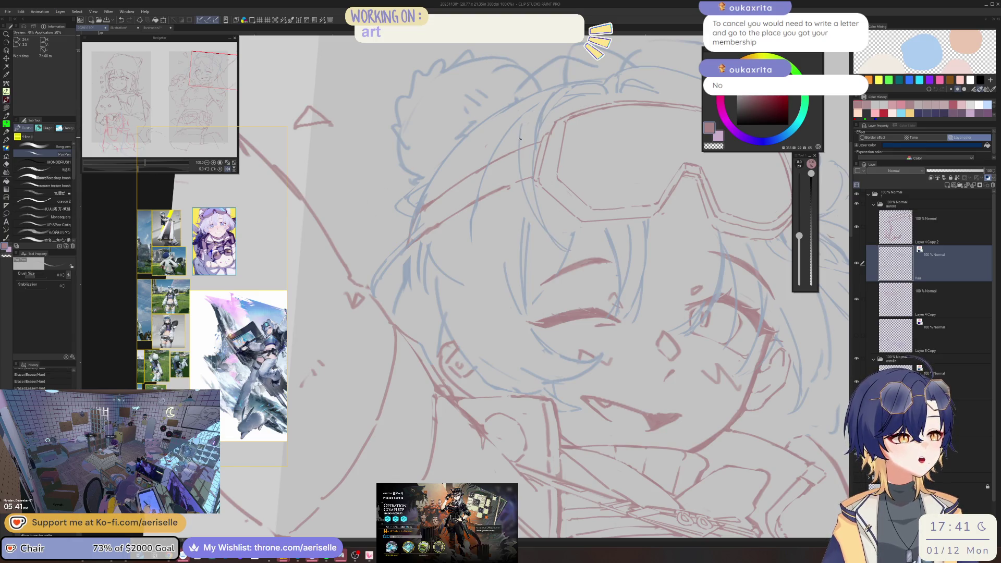
key(e)
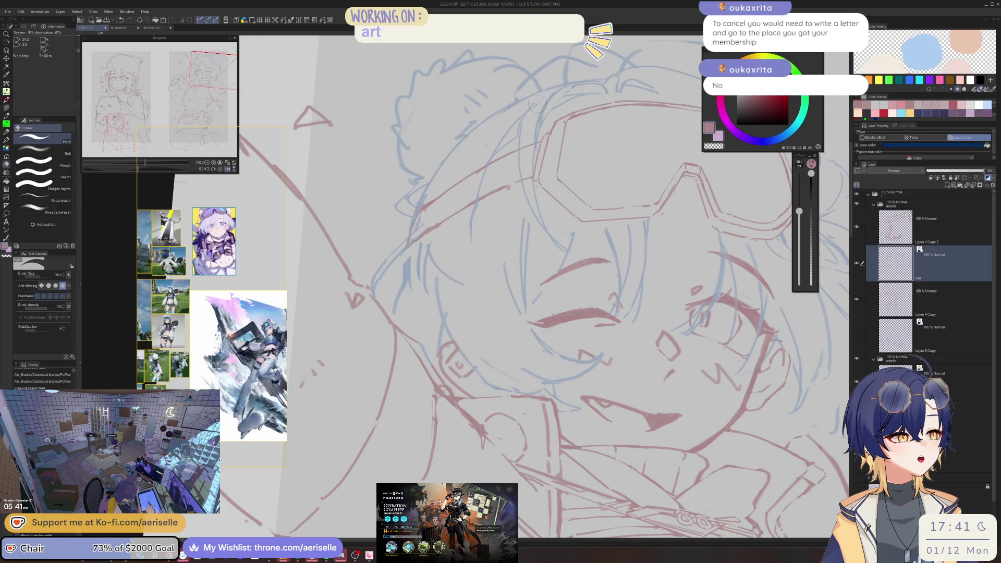
key(p)
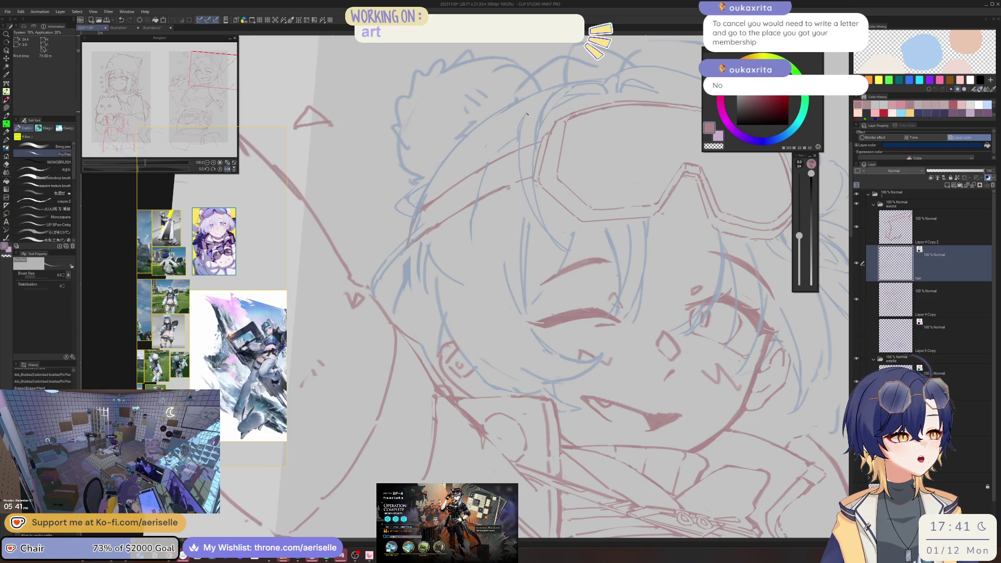
scroll(526, 114, down, 5)
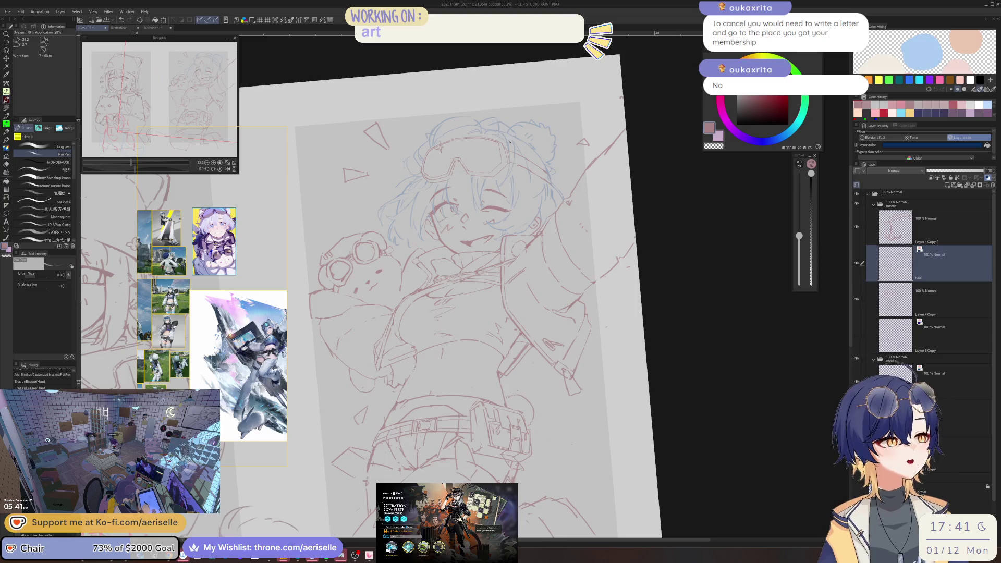
scroll(508, 139, up, 3)
scroll(381, 143, up, 3)
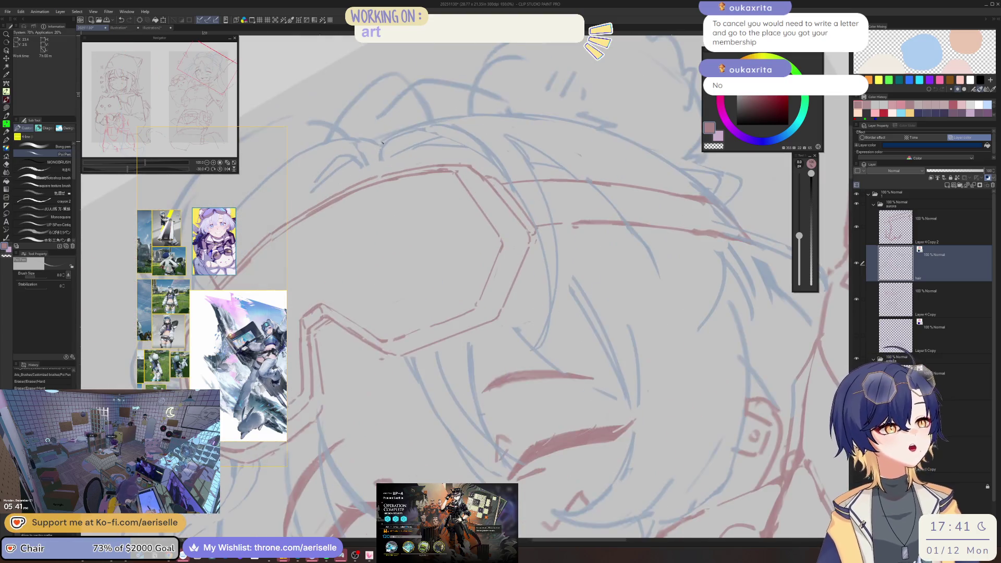
scroll(451, 120, up, 2)
Add a small stroke near the goggles, erase a stray mark, and thin the pen slightly
drag(452, 120, 422, 125)
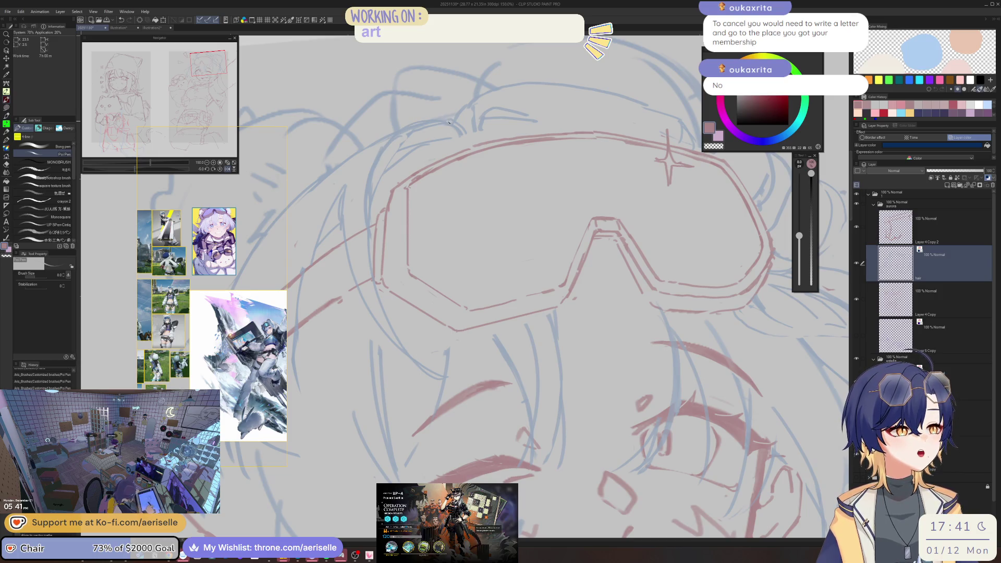
key(e)
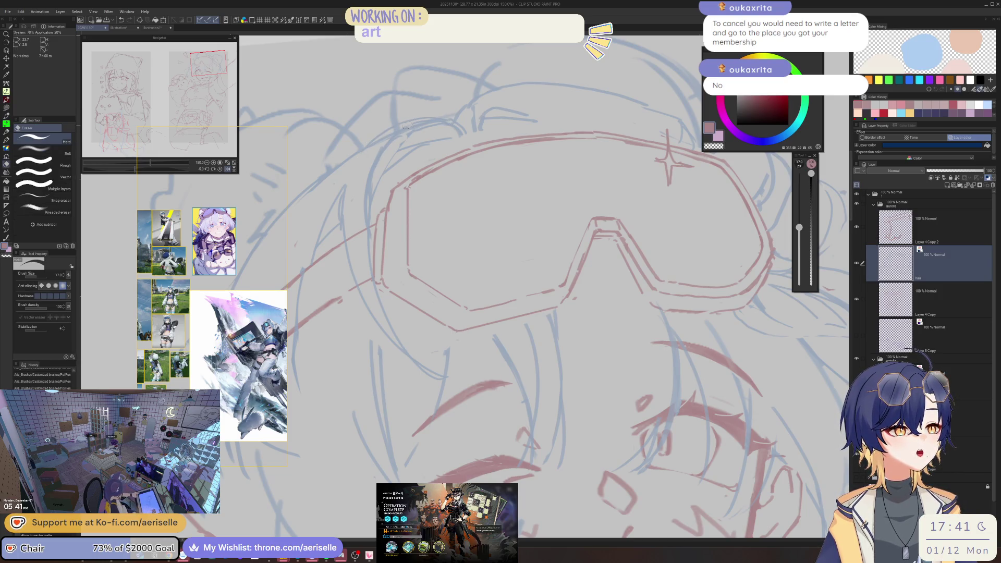
drag(425, 122, 396, 148)
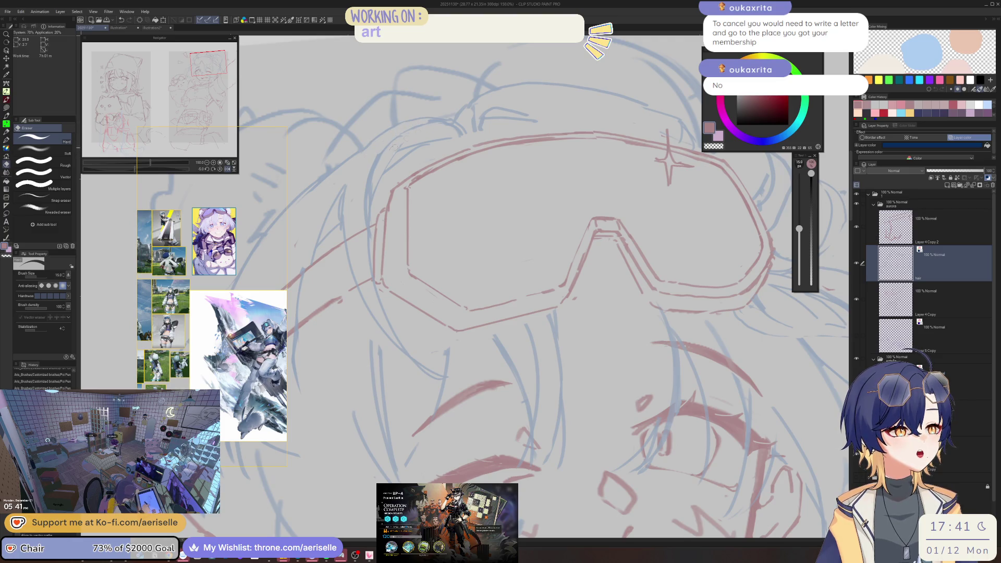
key(p)
scroll(381, 177, down, 2)
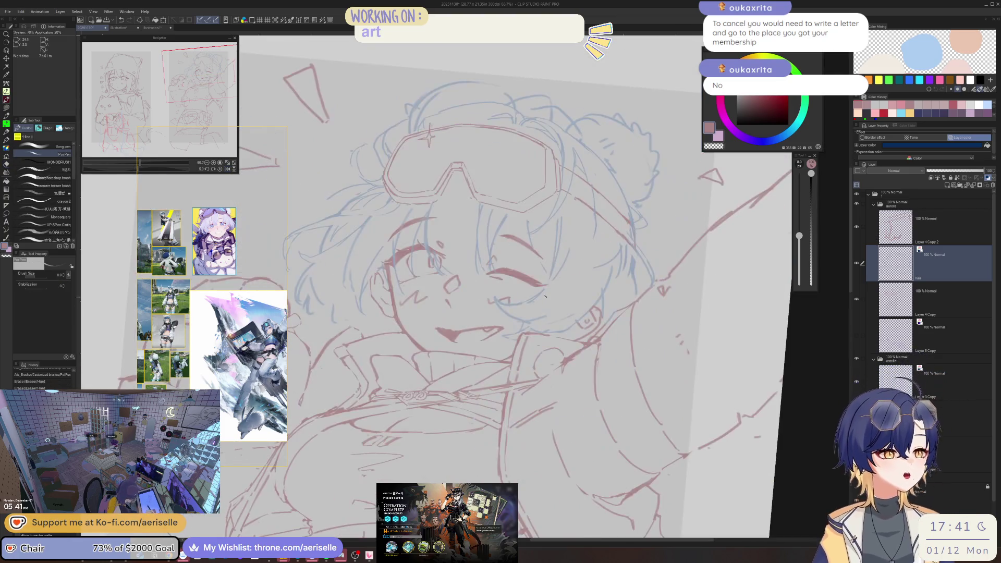
scroll(569, 170, up, 4)
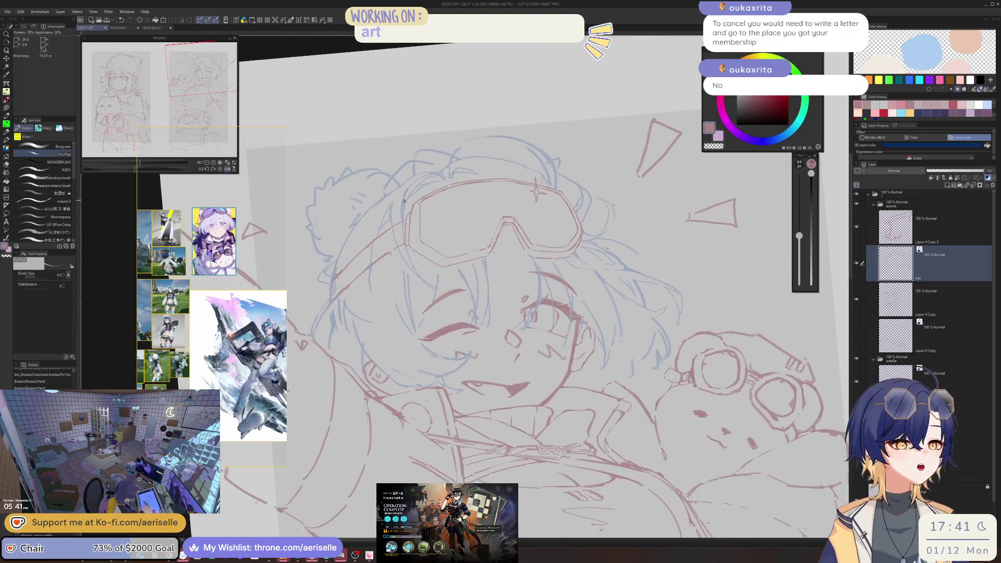
key(e)
key(p)
key(bracketleft)
scroll(452, 170, down, 3)
scroll(453, 169, up, 5)
Rotate the view so the goggles sit upright and draw strokes along the goggle outline
drag(491, 95, 477, 107)
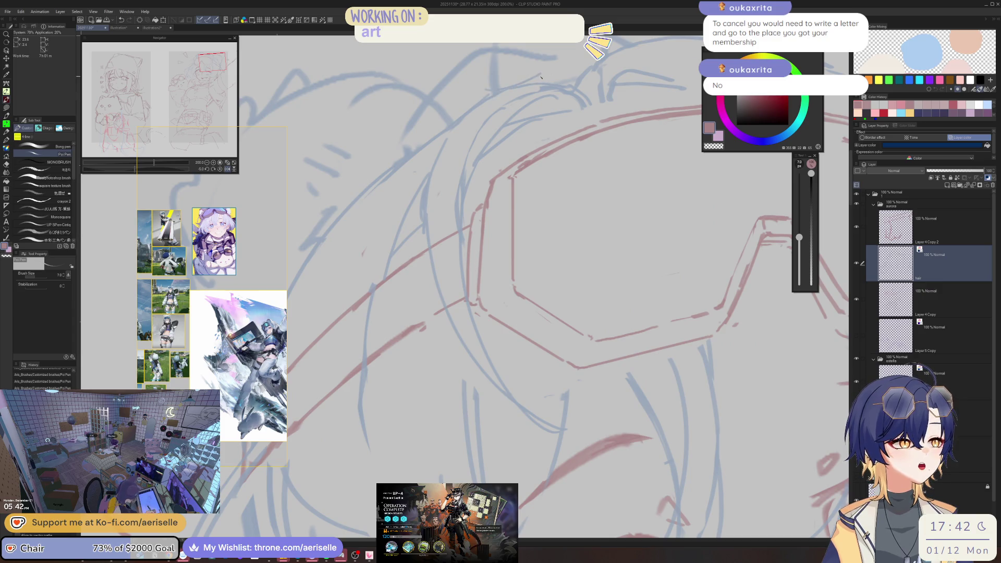
mouse_move(541, 77)
mouse_down()
mouse_move(458, 125)
mouse_move(469, 144)
mouse_move(494, 119)
mouse_move(451, 152)
mouse_up()
key(e)
key(p)
key(e)
key(p)
mouse_move(489, 121)
mouse_down()
mouse_move(435, 164)
mouse_move(412, 147)
mouse_move(430, 123)
mouse_move(398, 151)
mouse_move(435, 135)
mouse_up()
key(e)
key(p)
scroll(436, 135, down, 5)
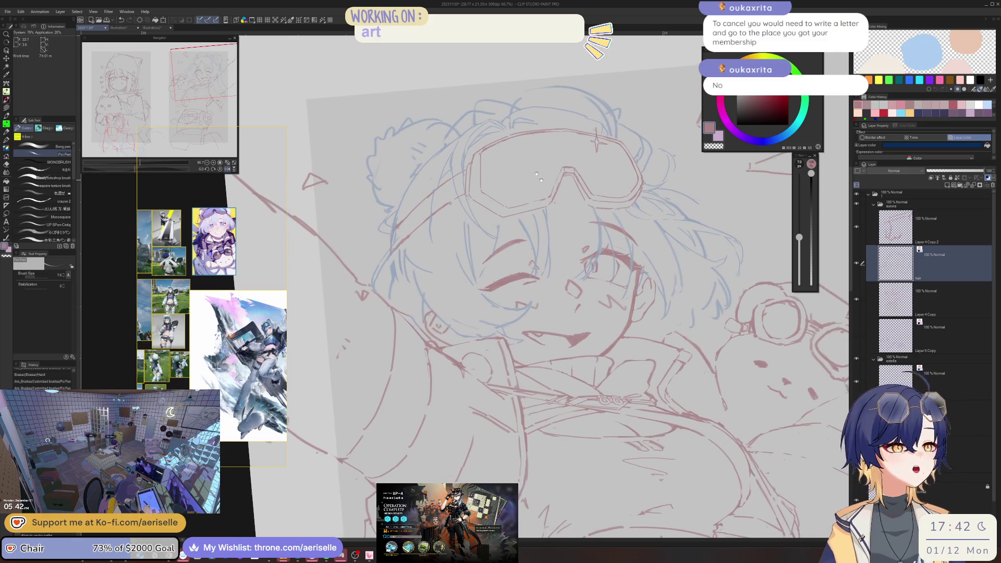
scroll(490, 127, up, 6)
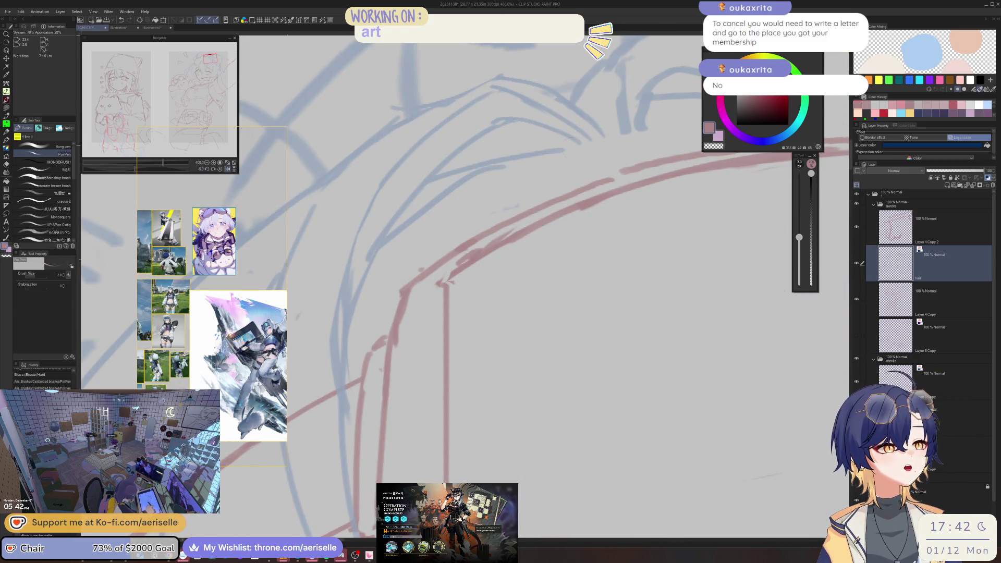
Erase two blue hair sketch strokes and try a short stroke above the goggles, then undo it
key(e)
drag(570, 152, 404, 225)
scroll(486, 146, down, 4)
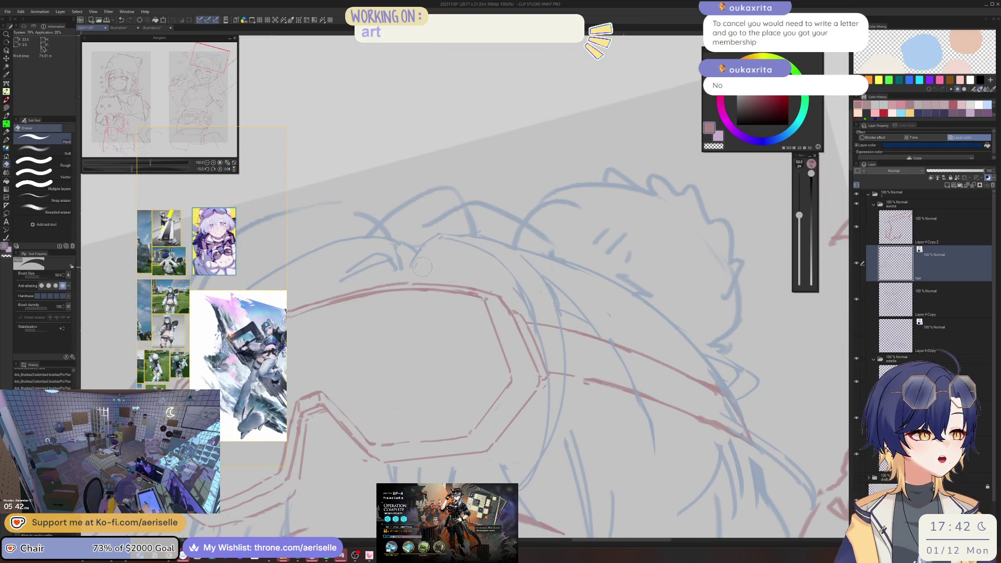
key(p)
scroll(452, 238, up, 2)
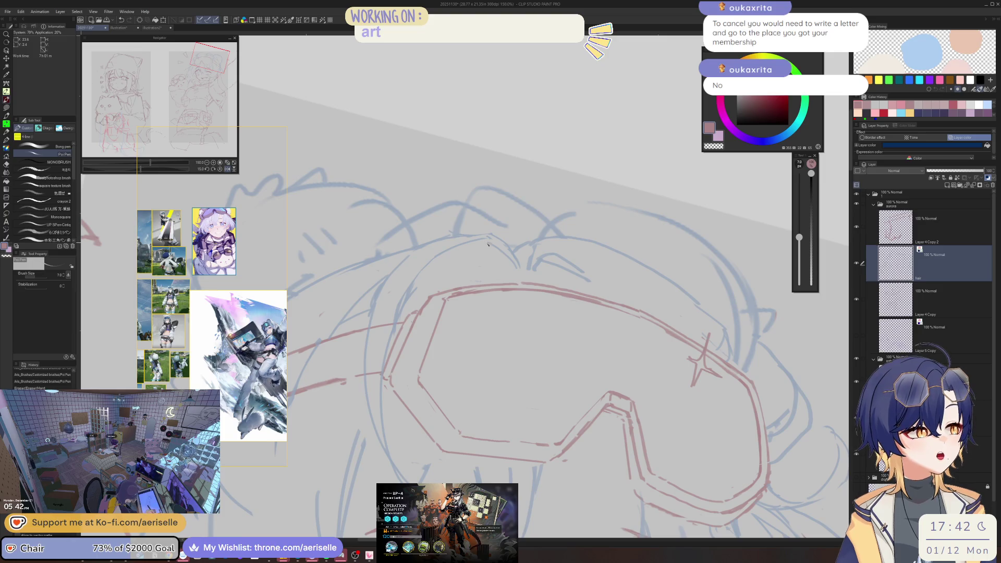
key(e)
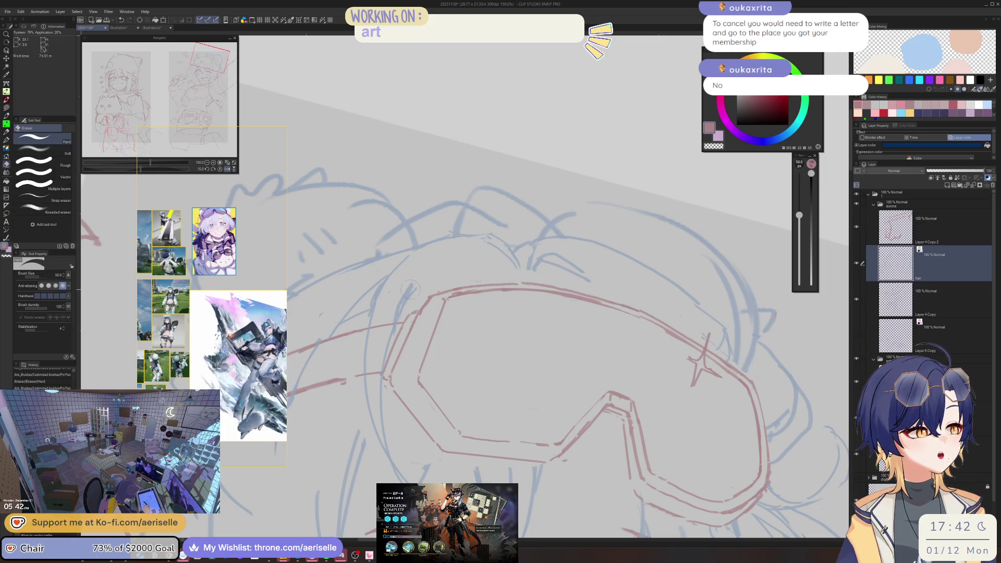
key(p)
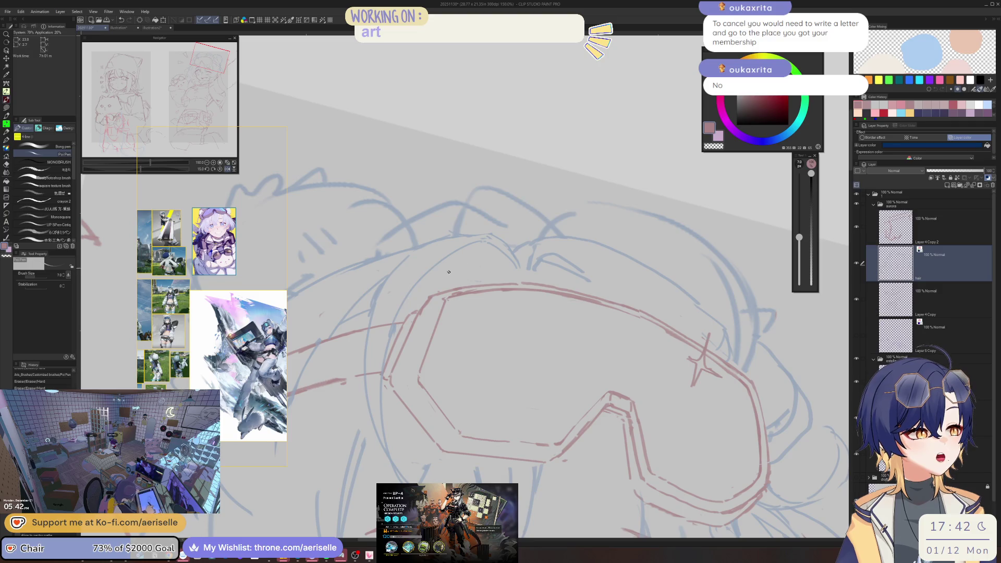
mouse_move(433, 278)
mouse_down()
mouse_move(492, 263)
mouse_move(508, 269)
mouse_move(458, 266)
mouse_up()
key(ctrl+z)
scroll(458, 266, up, 3)
scroll(458, 266, up, 2)
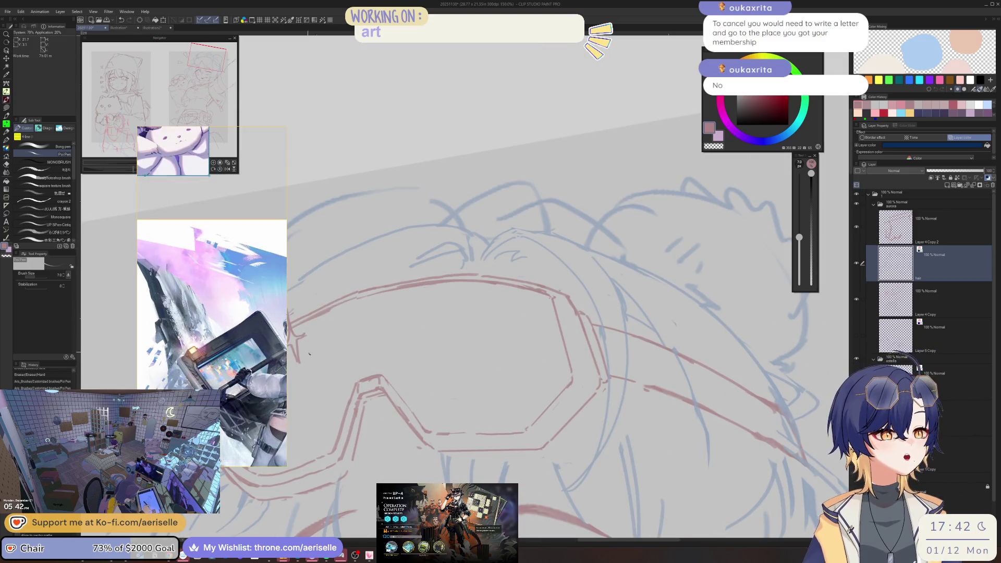
Tilt the canvas, erase a stray goggle stroke, and add a small pen mark on the goggles
mouse_move(486, 88)
mouse_down()
mouse_move(496, 89)
mouse_move(424, 228)
mouse_up()
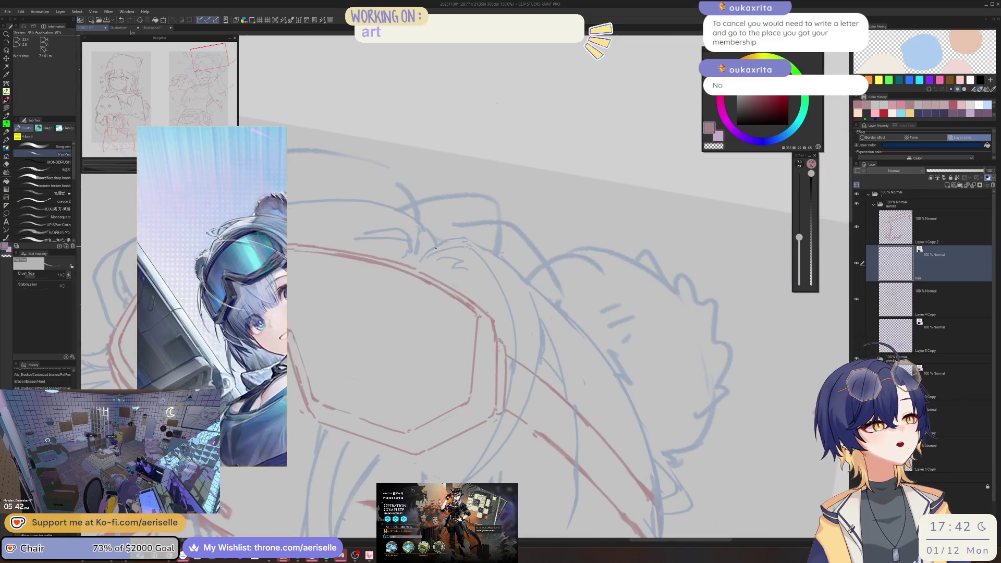
key(e)
click(417, 227)
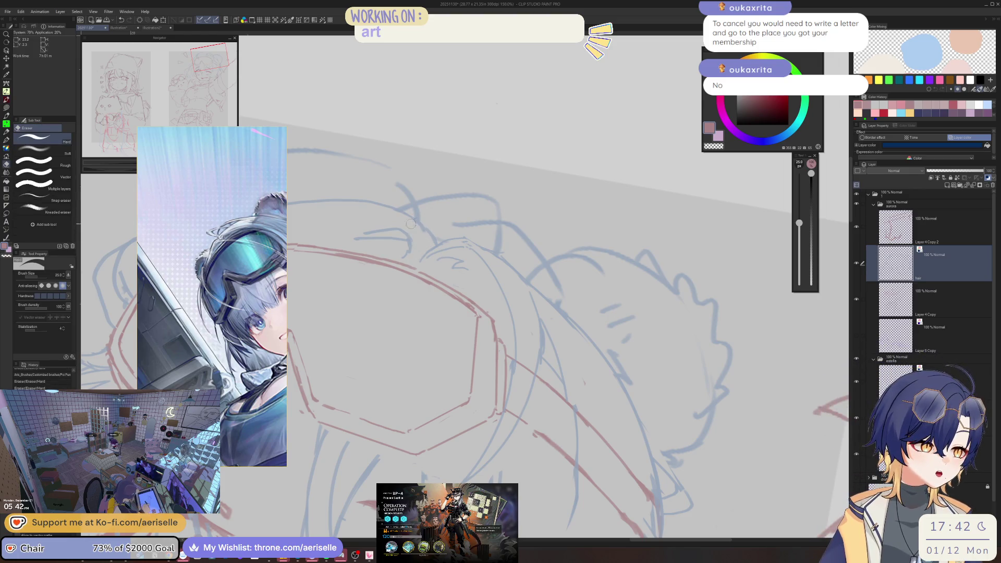
key(p)
click(429, 229)
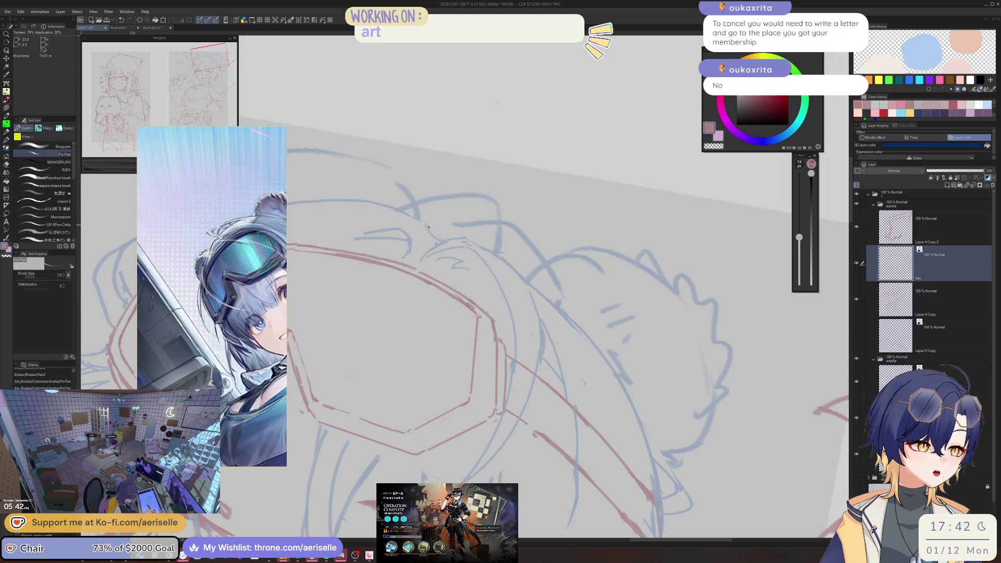
Rotate and zoom onto the goggles, then erase stray strokes along the goggle edge
drag(427, 226, 373, 284)
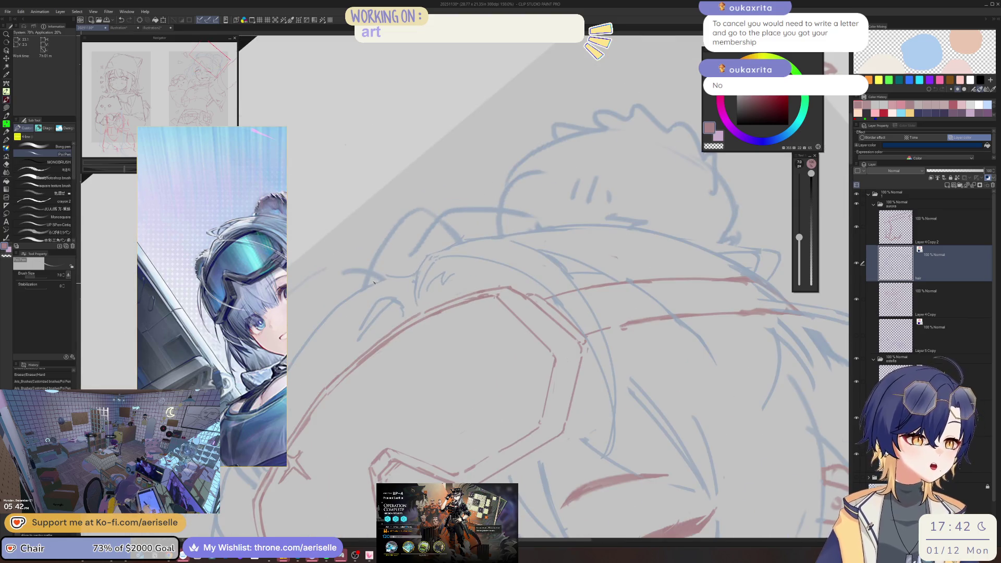
key(e)
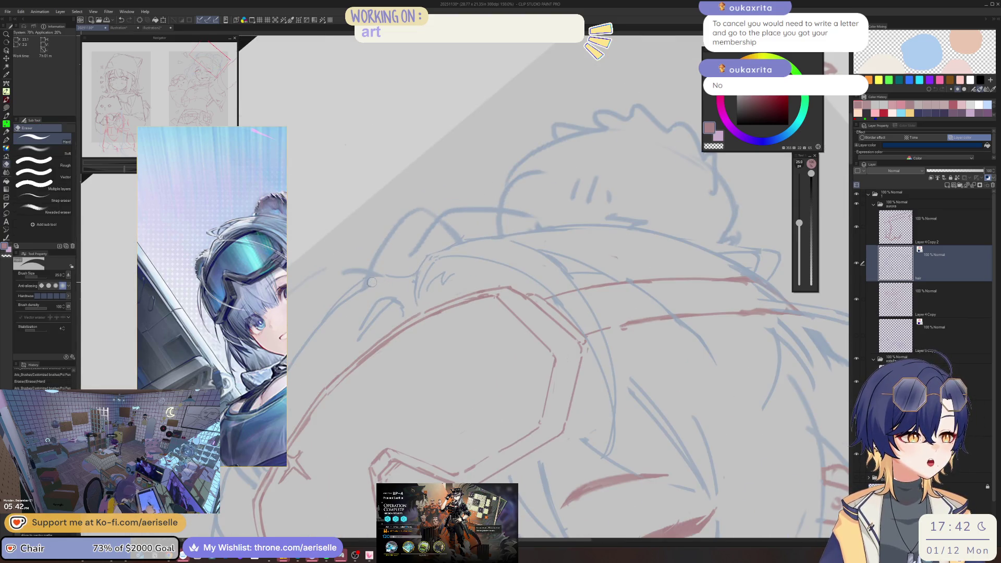
drag(319, 339, 438, 334)
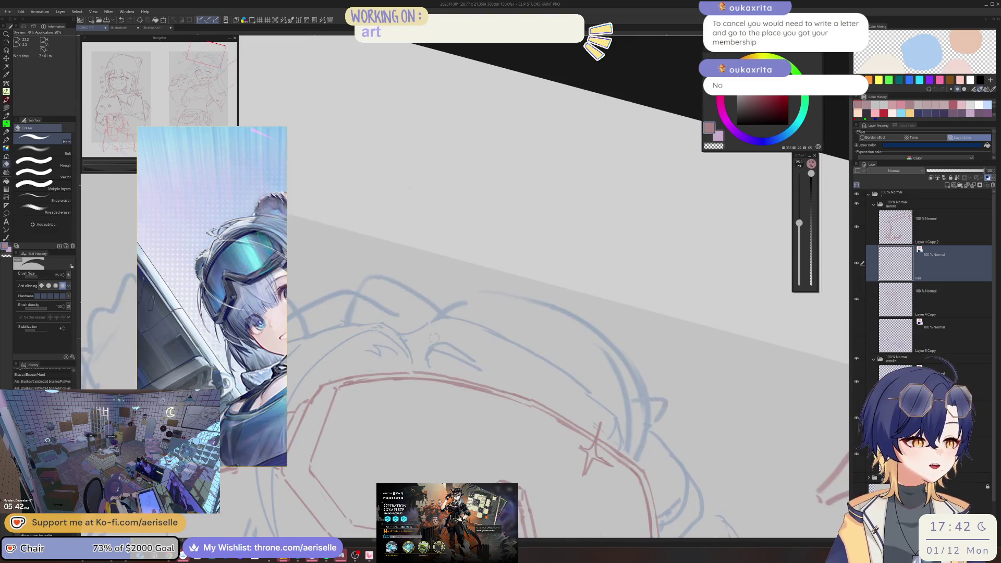
key(p)
mouse_move(531, 257)
mouse_down()
mouse_move(570, 235)
mouse_move(447, 411)
mouse_up()
key(e)
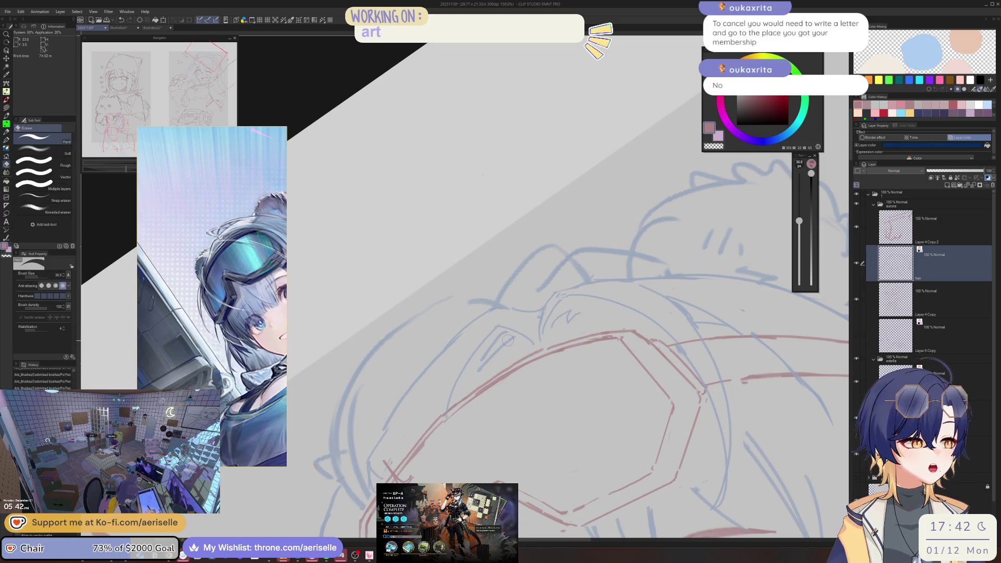
mouse_move(503, 336)
mouse_down()
mouse_move(448, 409)
mouse_move(653, 266)
mouse_move(654, 312)
mouse_move(495, 322)
mouse_move(466, 349)
mouse_up()
Draw two small strokes on the goggles, then erase the newly drawn one
key(p)
mouse_move(476, 290)
mouse_down()
mouse_move(463, 288)
mouse_move(380, 388)
mouse_up()
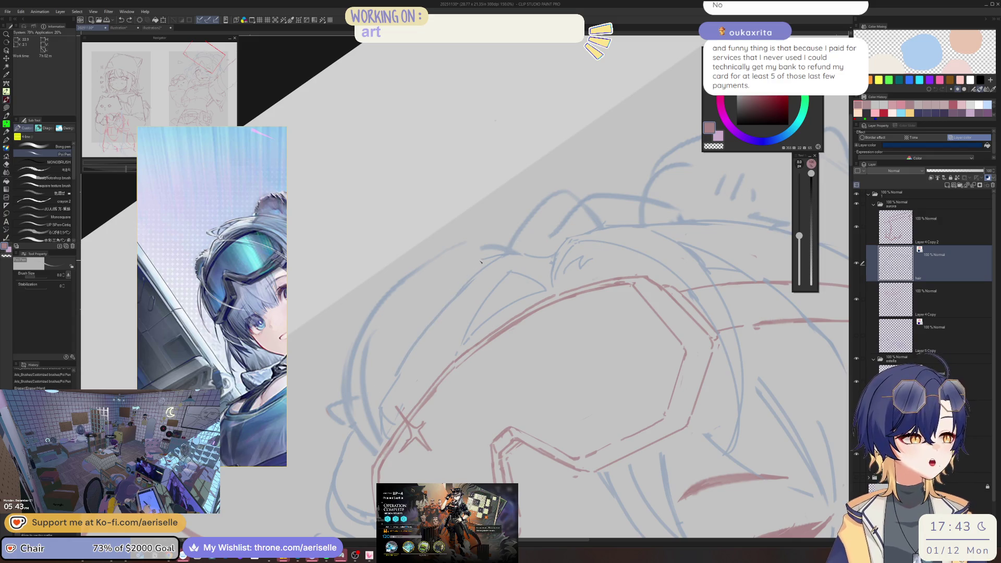
drag(437, 319, 383, 405)
key(e)
key(p)
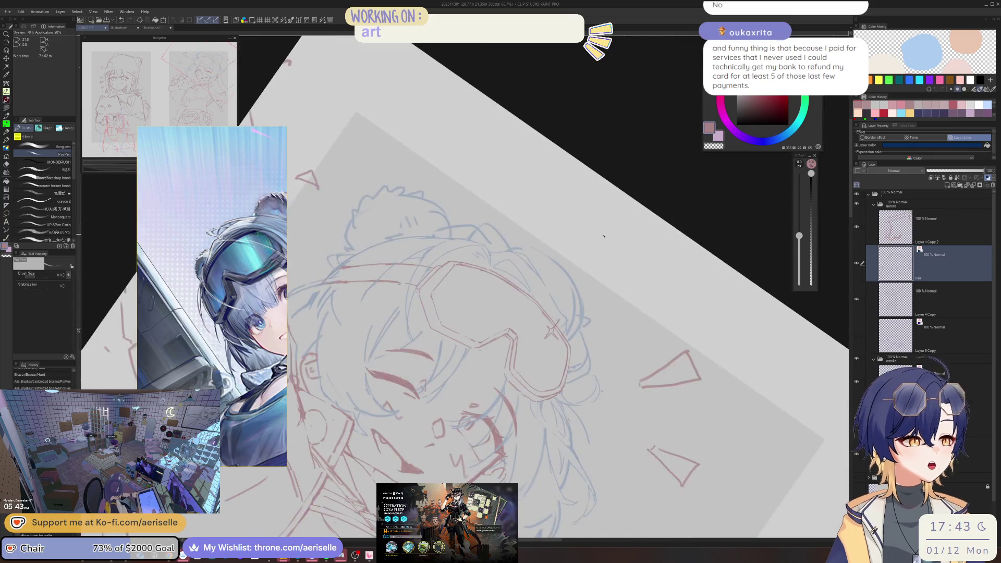
Zoom in and out on the goggles while alternating between Poi Pen and Hard Eraser
scroll(538, 292, down, 3)
key(e)
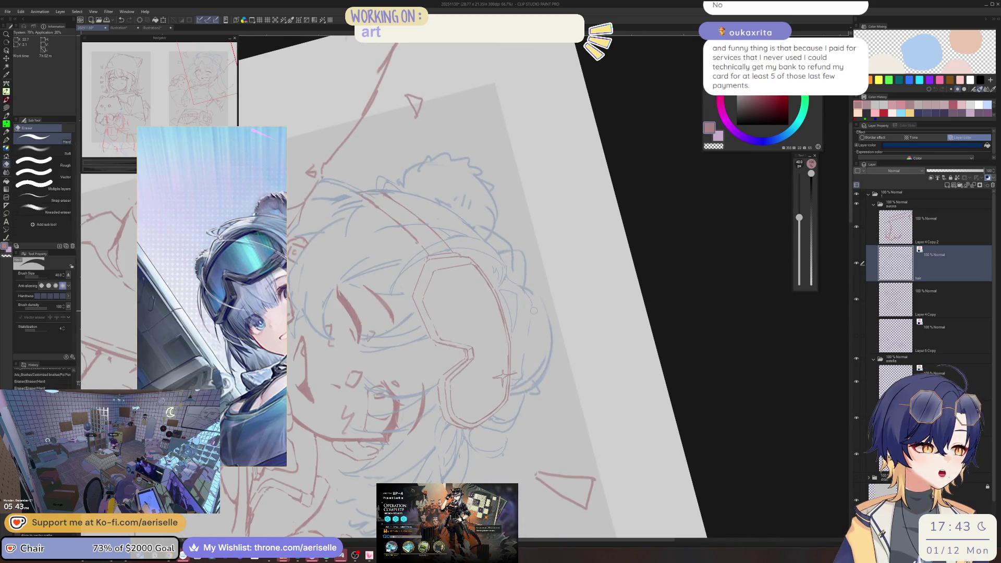
key(p)
scroll(597, 315, down, 3)
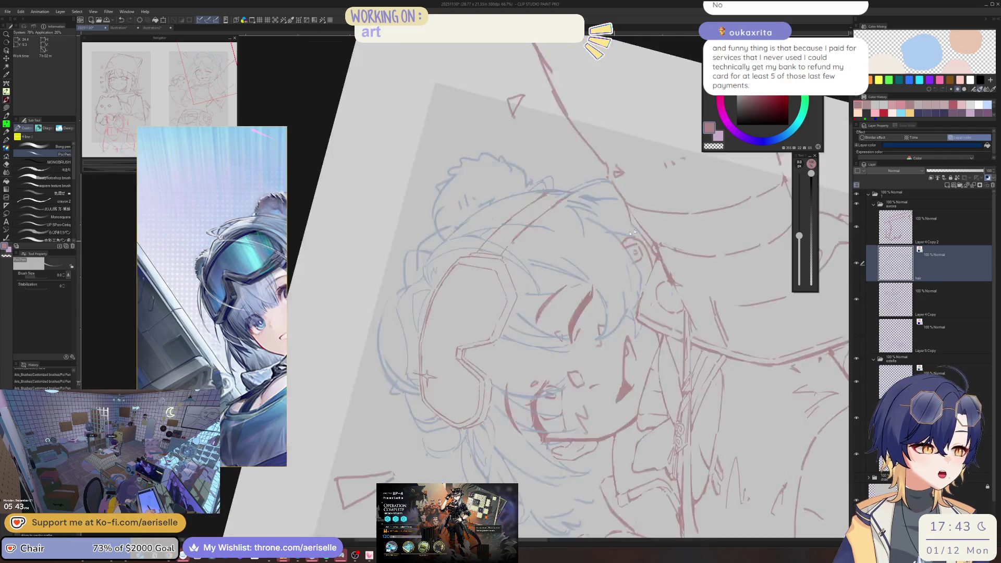
scroll(597, 315, up, 3)
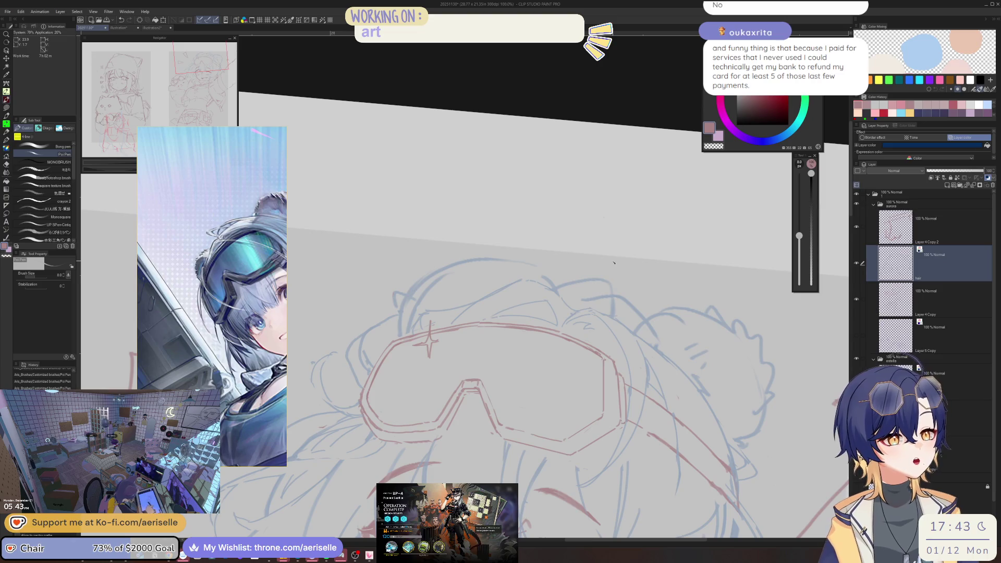
scroll(613, 262, down, 2)
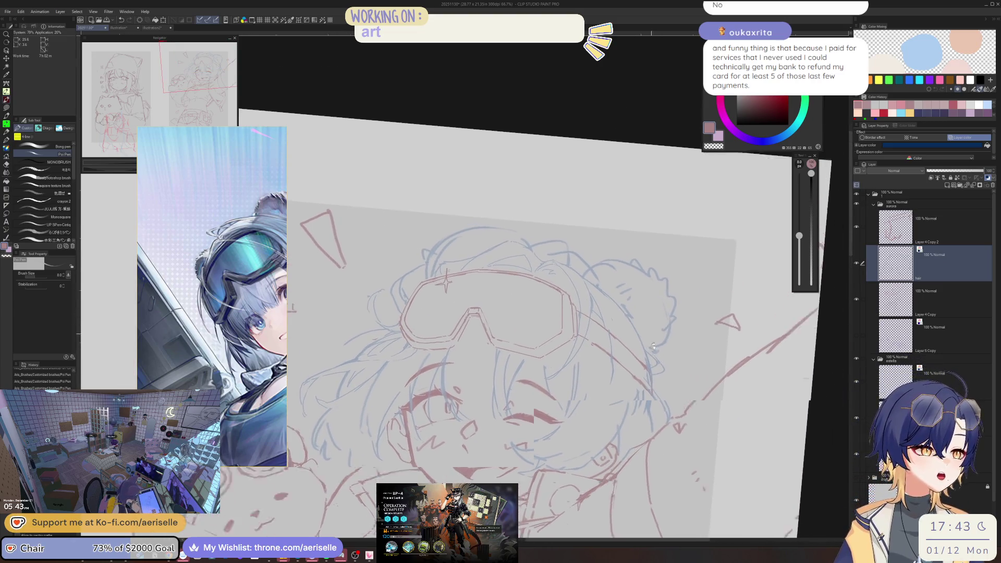
scroll(500, 220, up, 3)
key(e)
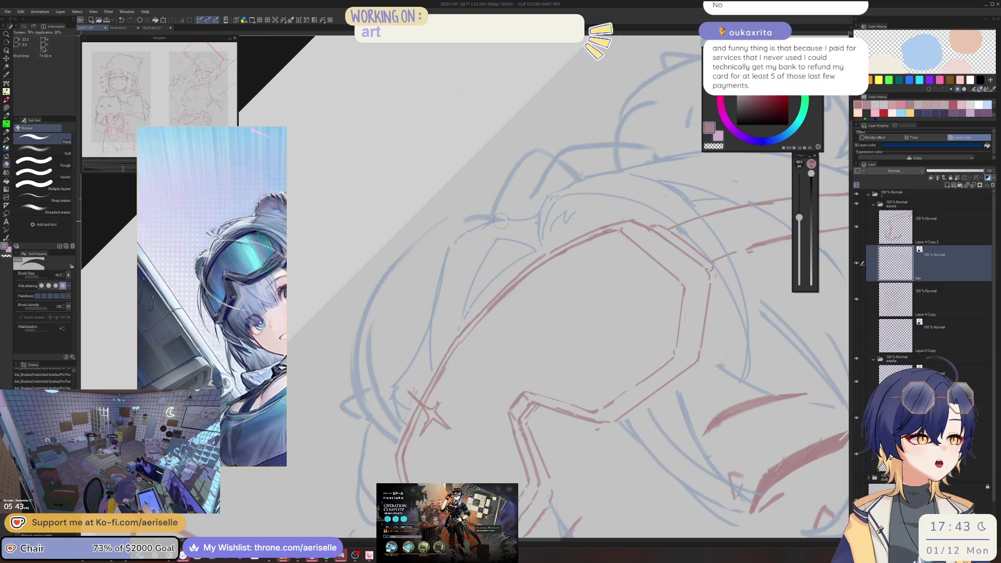
key(p)
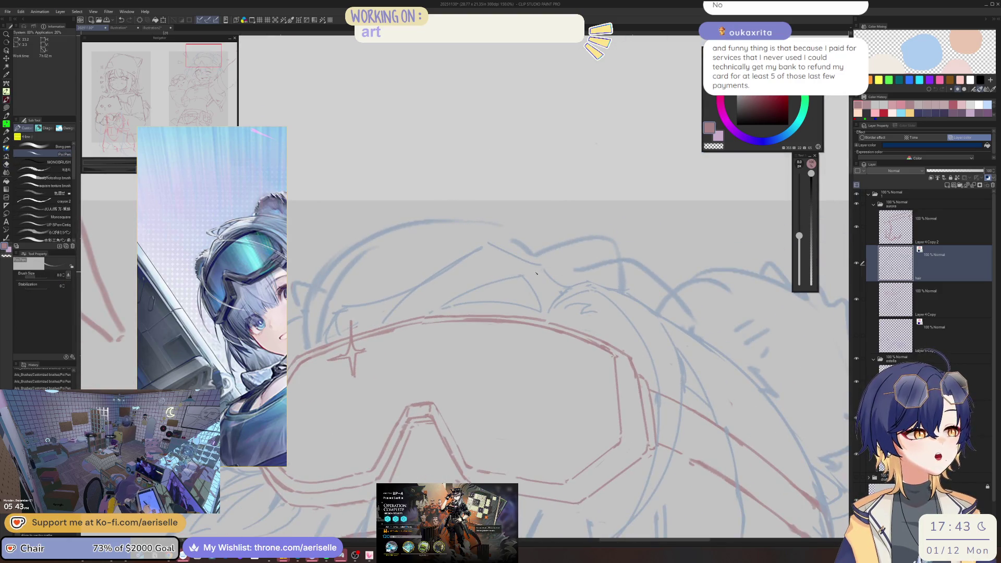
Level the view and flip the canvas horizontally to check the goggle sketch
drag(540, 292, 475, 314)
scroll(475, 315, down, 4)
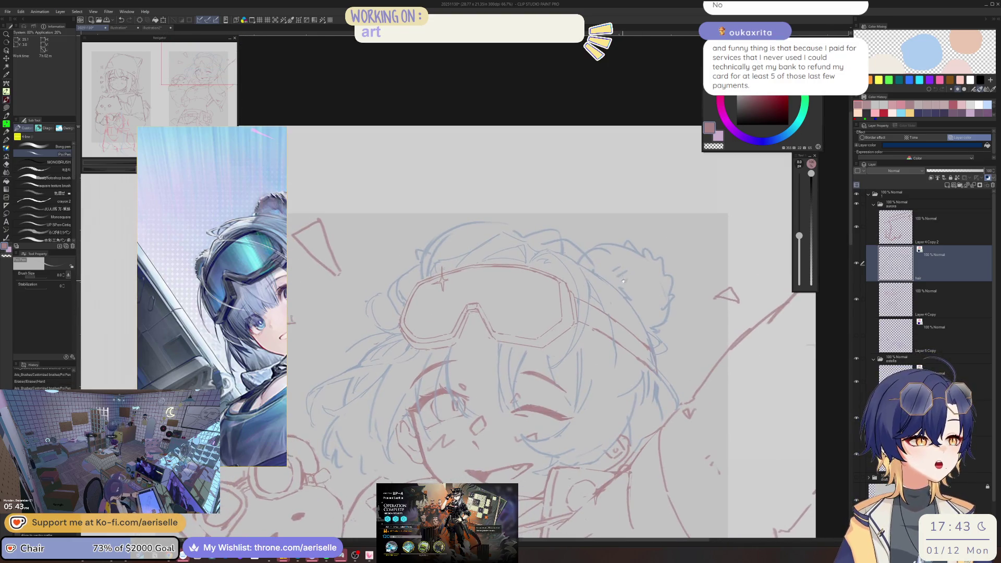
key(h)
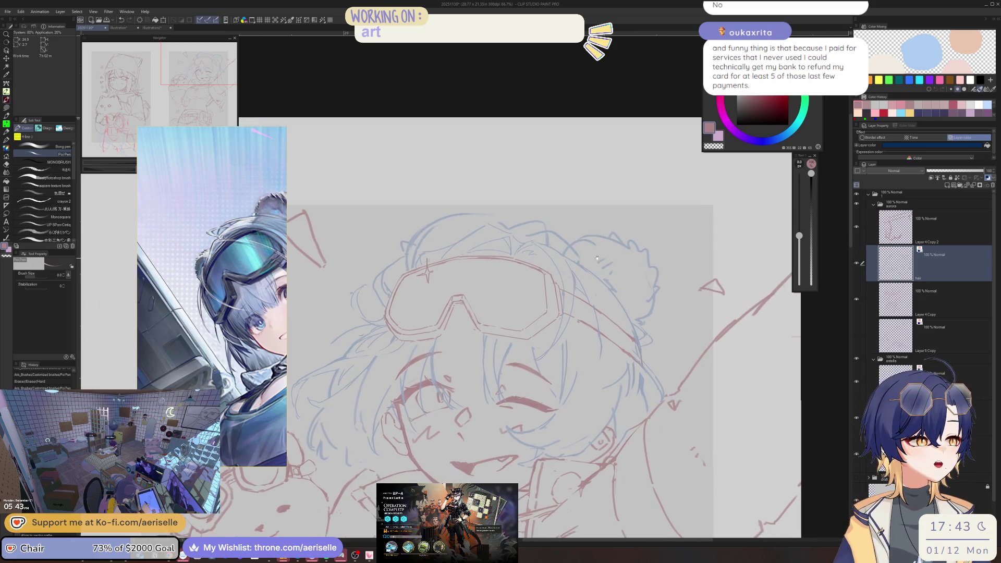
drag(448, 298, 563, 314)
key(e)
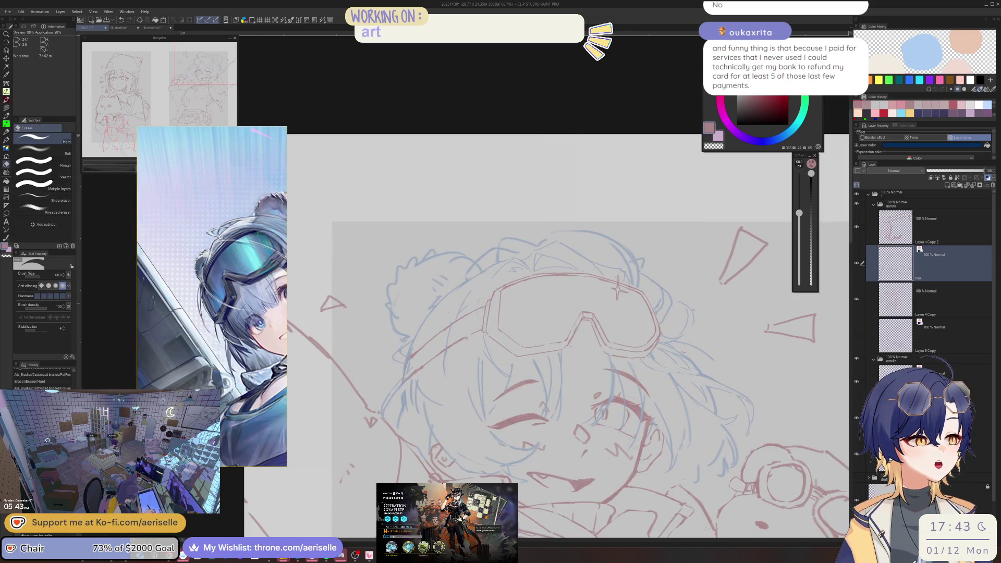
key(p)
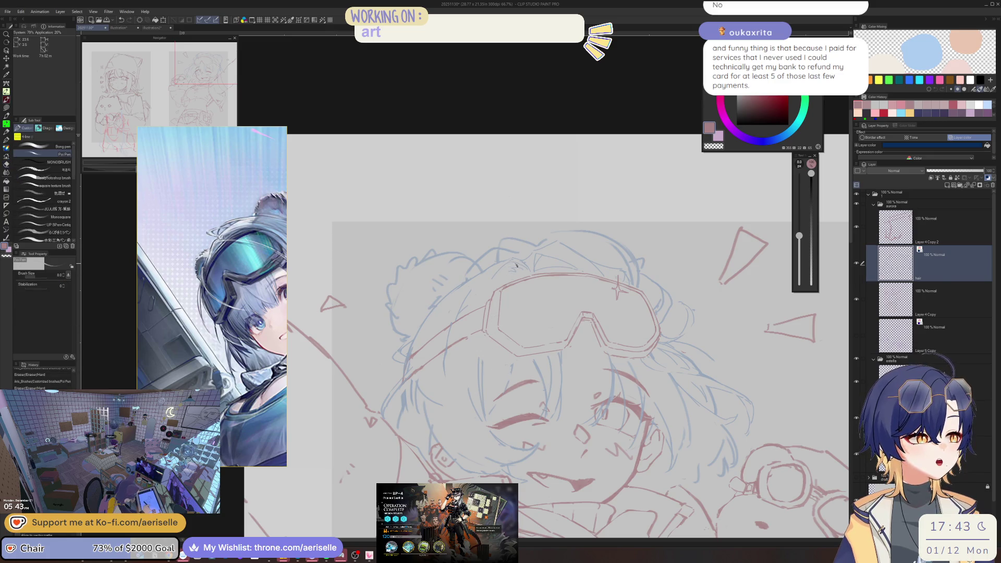
key(e)
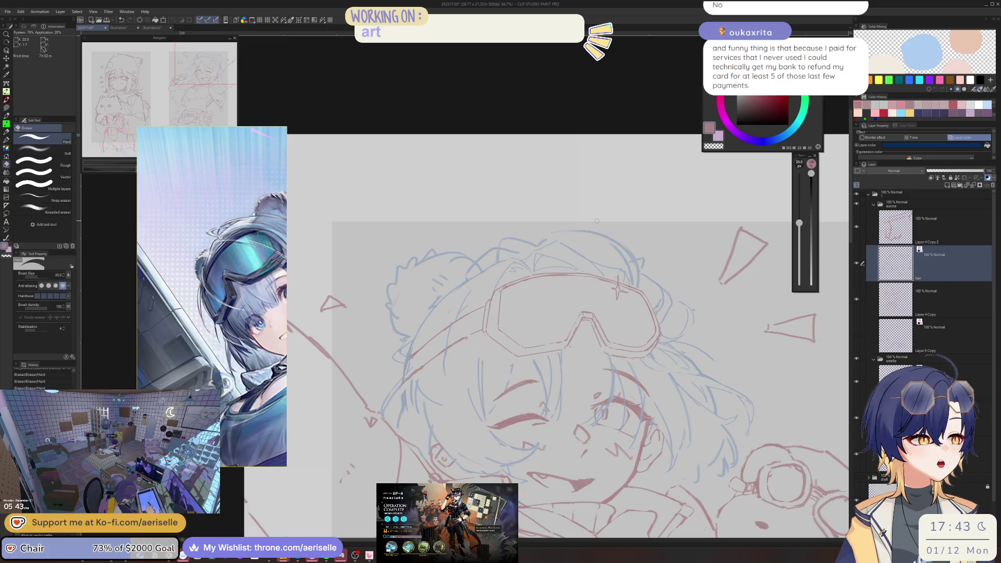
scroll(492, 277, up, 4)
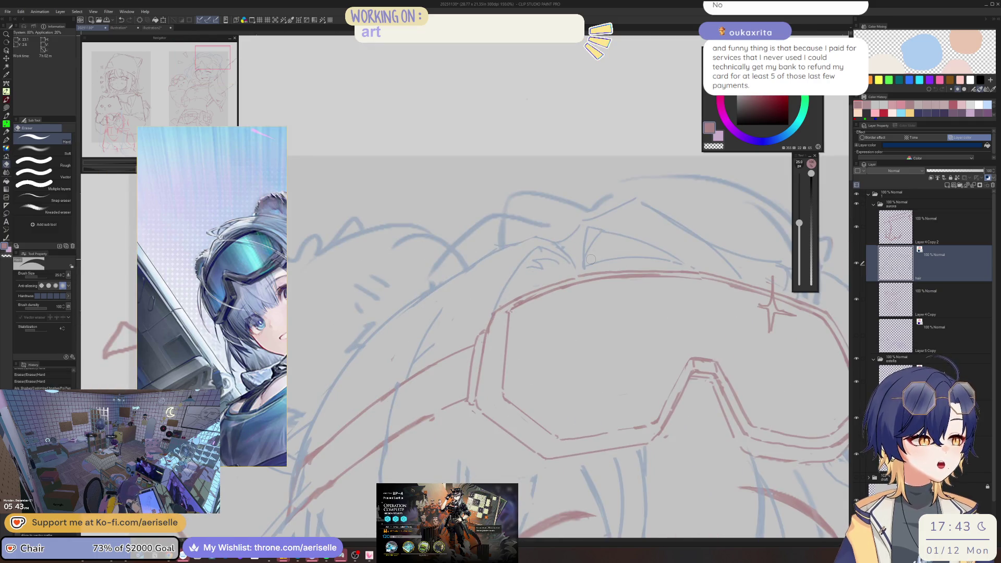
key(p)
Draw a goggle line, undo it, and redraw the goggle stroke more cleanly
drag(462, 281, 420, 339)
key(ctrl+z)
mouse_move(463, 274)
mouse_down()
mouse_move(409, 321)
mouse_move(398, 367)
mouse_up()
drag(440, 302, 392, 377)
key(e)
key(p)
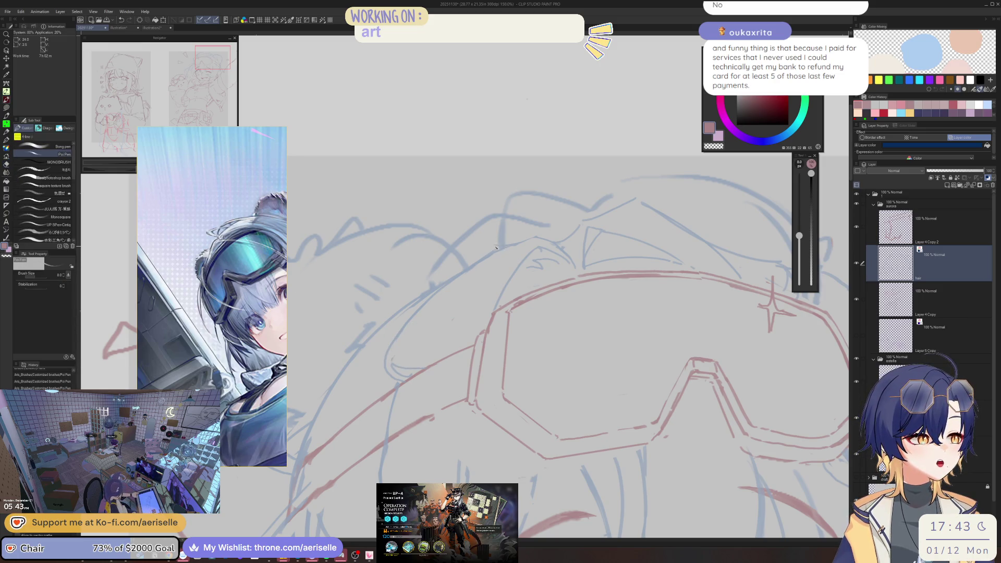
Erase a short stray line and the small hair lines above the goggles
key(e)
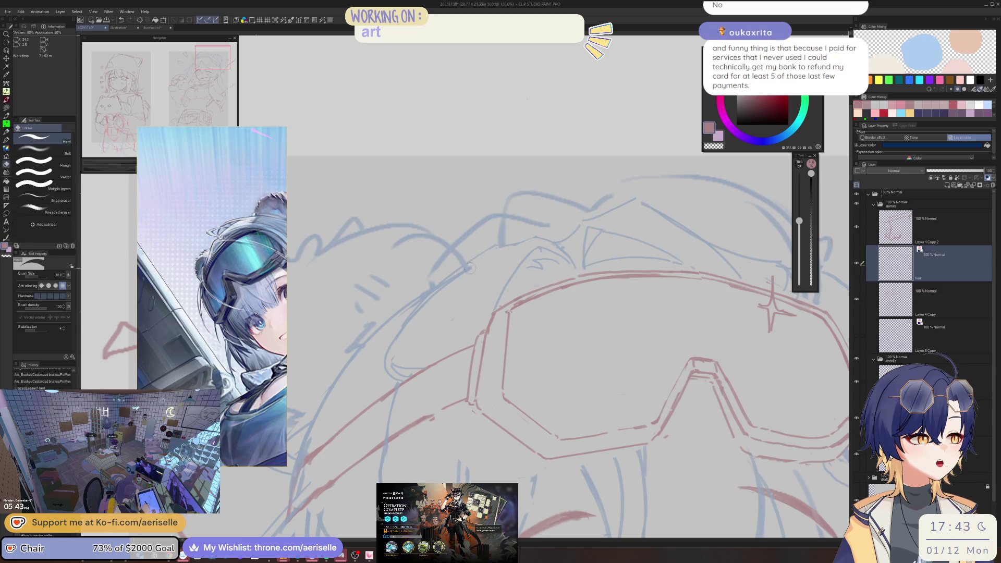
drag(448, 281, 388, 346)
key(p)
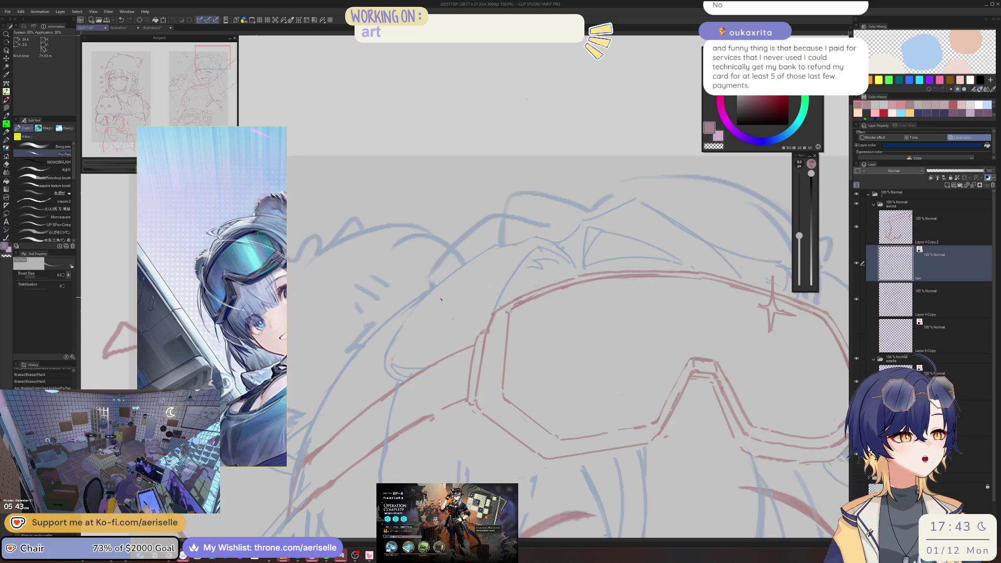
key(e)
drag(499, 248, 537, 239)
key(p)
scroll(537, 239, down, 4)
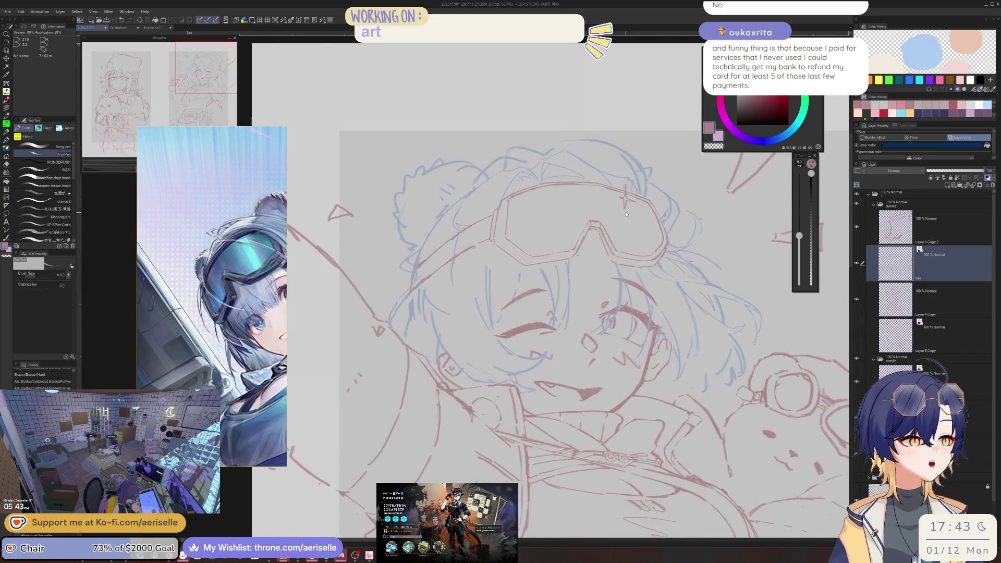
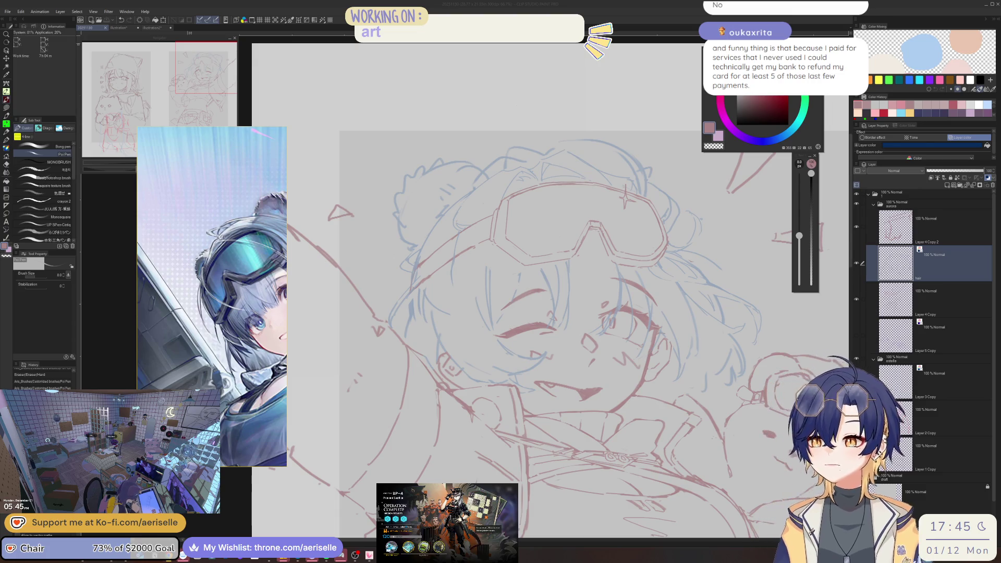
Draw the long red goggle-strap line down-left, erasing beside the lens and redrawing it
click(449, 256)
scroll(426, 256, up, 3)
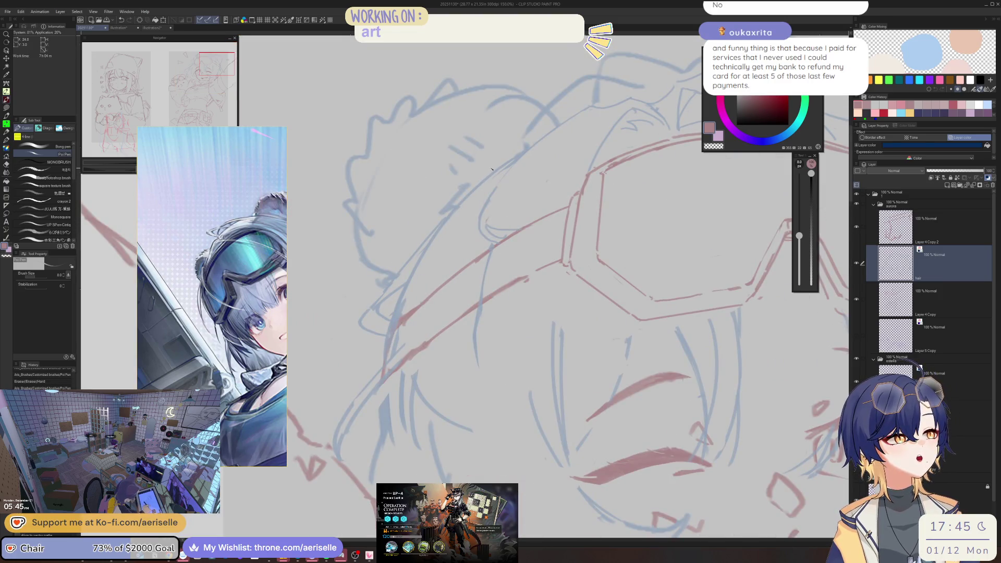
drag(427, 211, 414, 230)
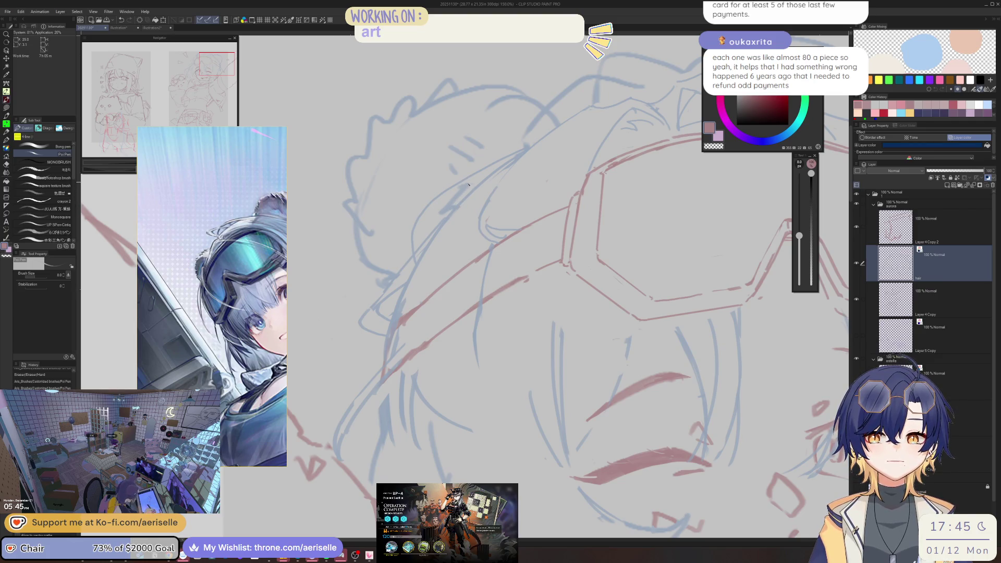
mouse_move(510, 154)
mouse_down()
mouse_move(403, 234)
mouse_move(417, 284)
mouse_move(412, 297)
mouse_move(398, 266)
mouse_move(391, 305)
mouse_up()
key(e)
key(p)
key(e)
key(p)
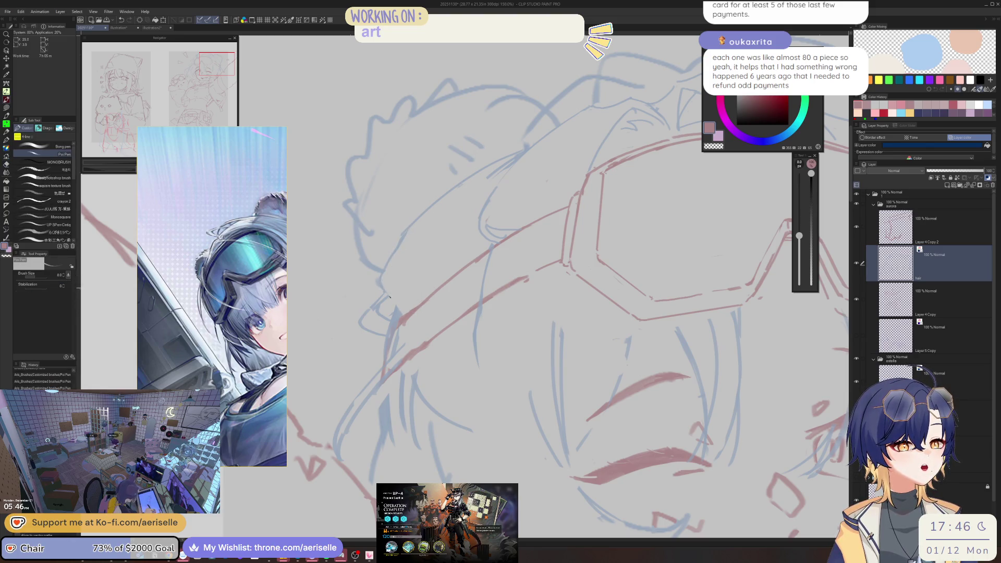
key(e)
mouse_move(513, 152)
mouse_down()
mouse_move(489, 177)
mouse_move(440, 284)
mouse_up()
key(p)
key(ctrl+z)
drag(518, 159, 447, 264)
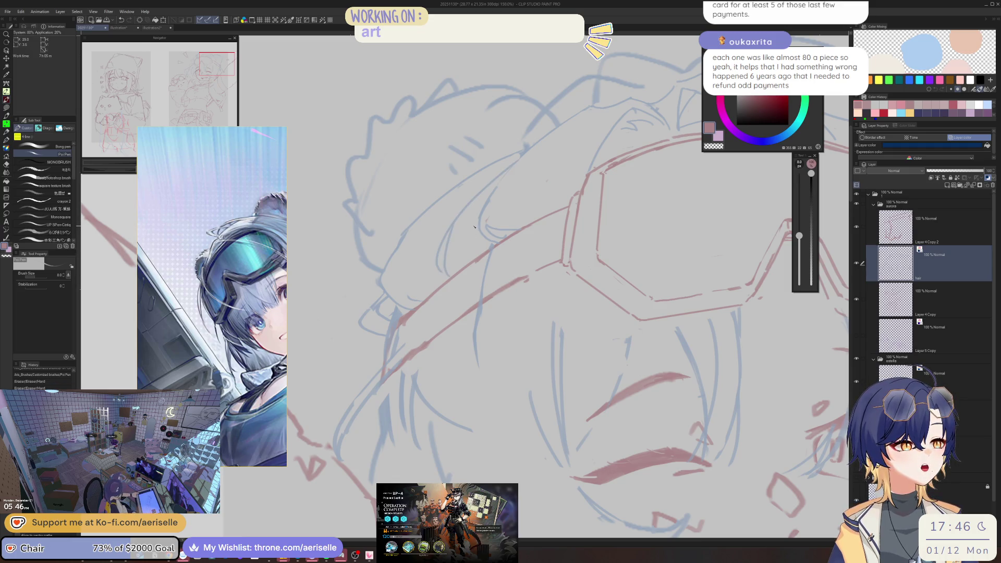
Add red lines left of the goggles and erase the excess below the strap
scroll(450, 242, down, 4)
mouse_move(568, 164)
mouse_down()
mouse_move(375, 110)
mouse_move(441, 124)
mouse_move(458, 201)
mouse_up()
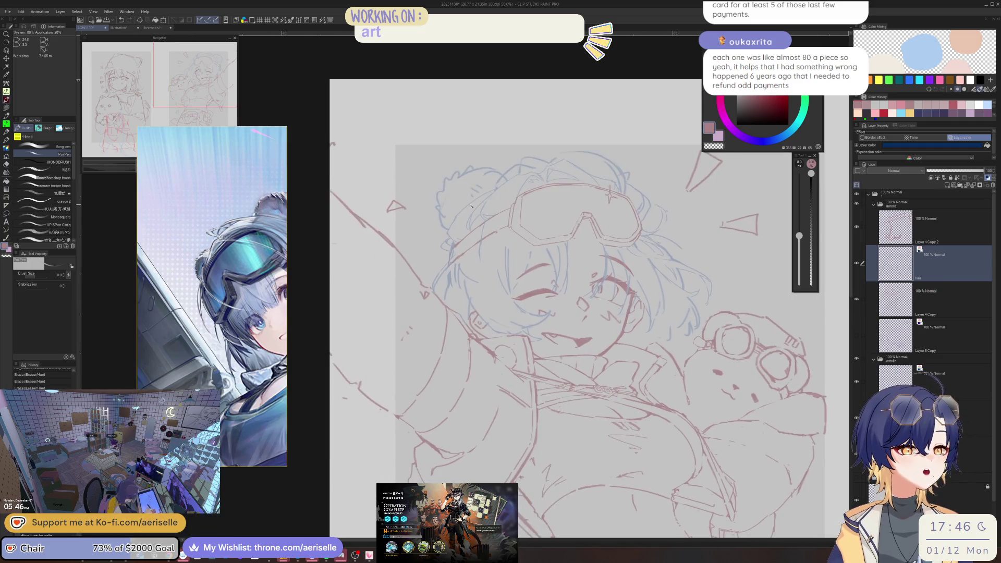
scroll(458, 202, up, 4)
mouse_move(409, 313)
mouse_down()
mouse_move(396, 263)
mouse_move(442, 253)
mouse_move(500, 193)
mouse_move(464, 213)
mouse_up()
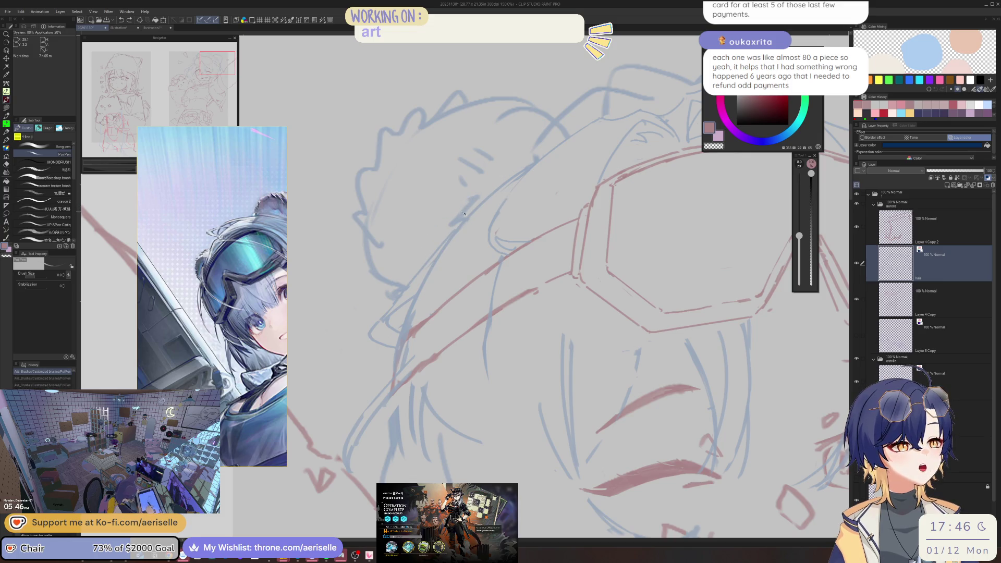
key(e)
drag(427, 271, 405, 316)
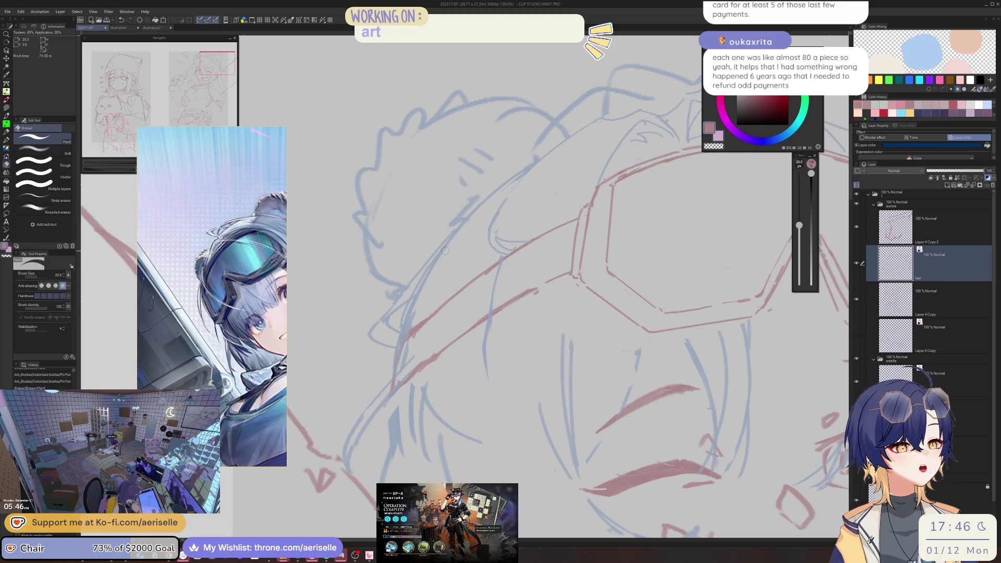
drag(435, 266, 401, 335)
key(p)
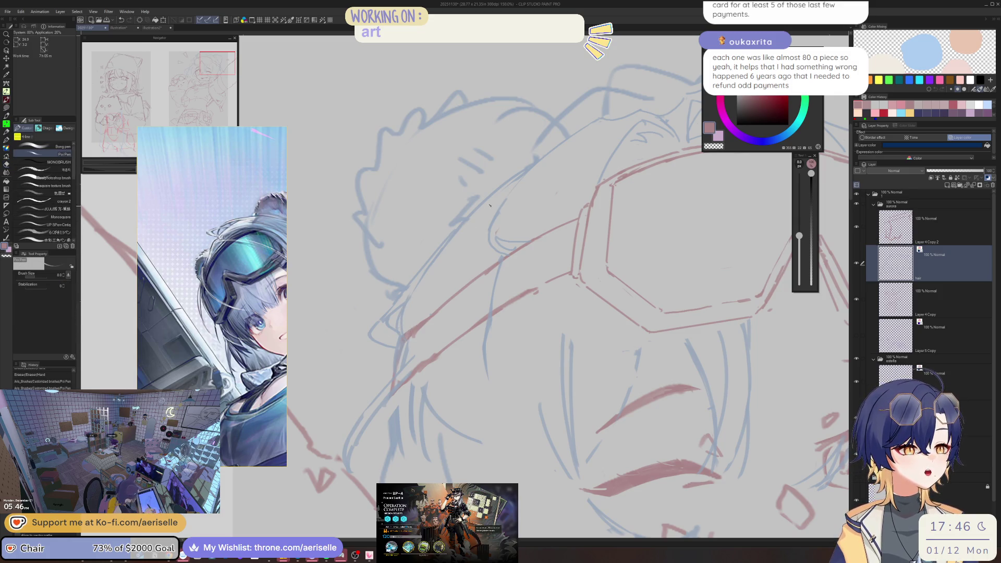
Add hair strokes beside the goggles, enlarge the eraser, and zoom out to the full page
drag(490, 208, 471, 279)
drag(481, 239, 474, 273)
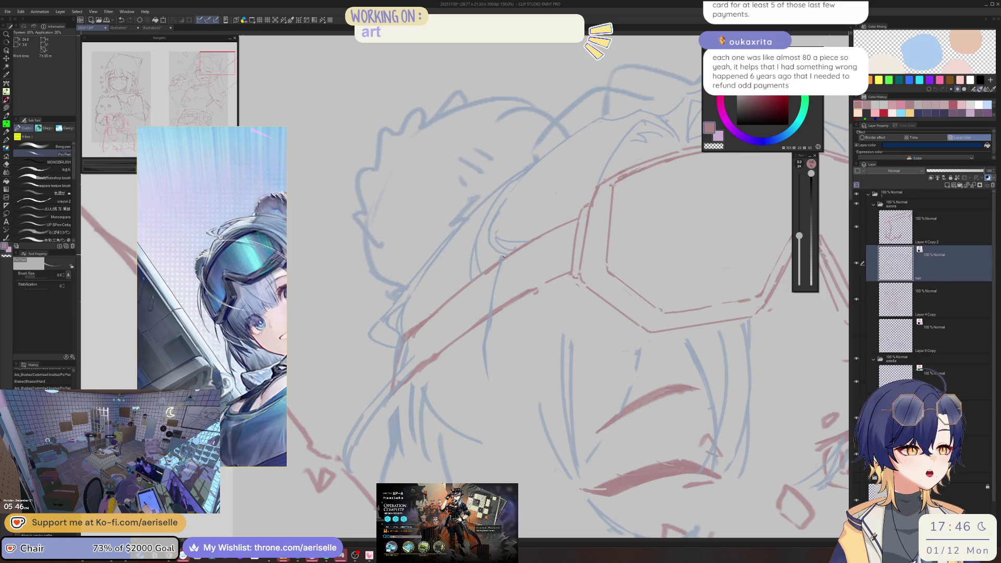
key(e)
key(bracketright)
key(ctrl+minus)
key(ctrl+minus)
key(ctrl+minus)
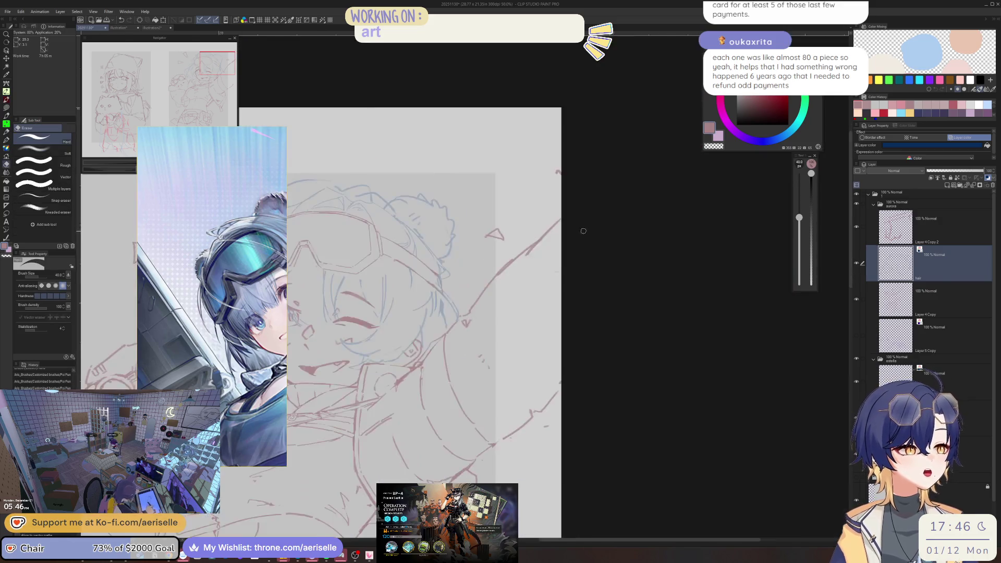
Zoom in, flip the canvas horizontally, and erase sketch lines beside the face at eraser size 25
key(ctrl+plus)
key(ctrl+plus)
key(ctrl+plus)
key(p)
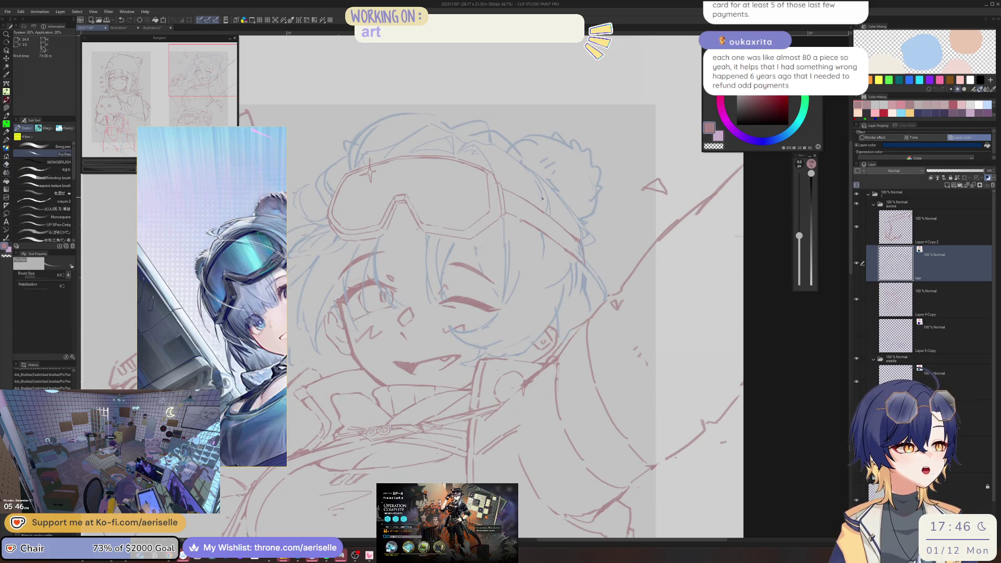
key(h)
key(e)
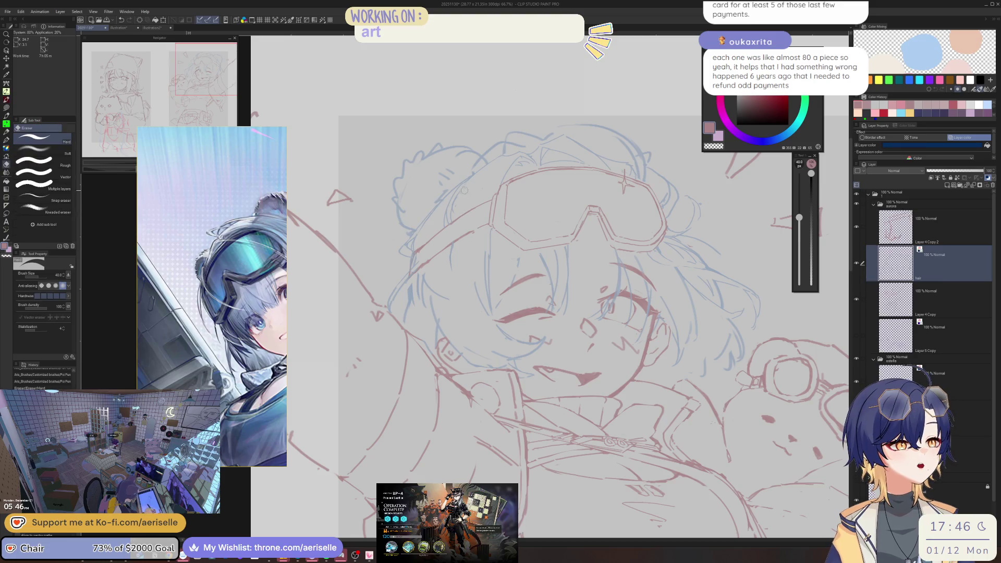
scroll(457, 197, up, 1)
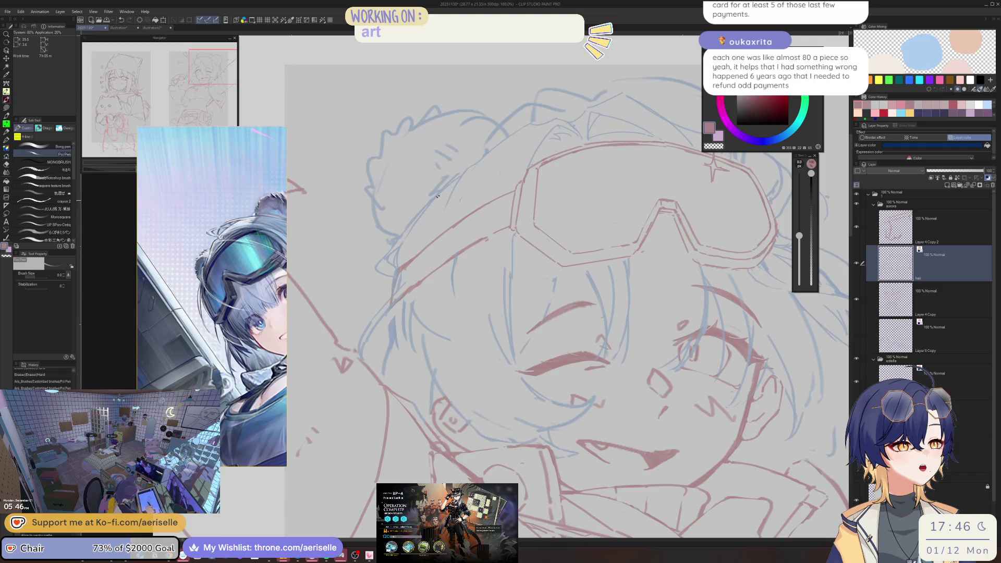
key(bracketleft)
key(bracketleft)
drag(458, 173, 444, 182)
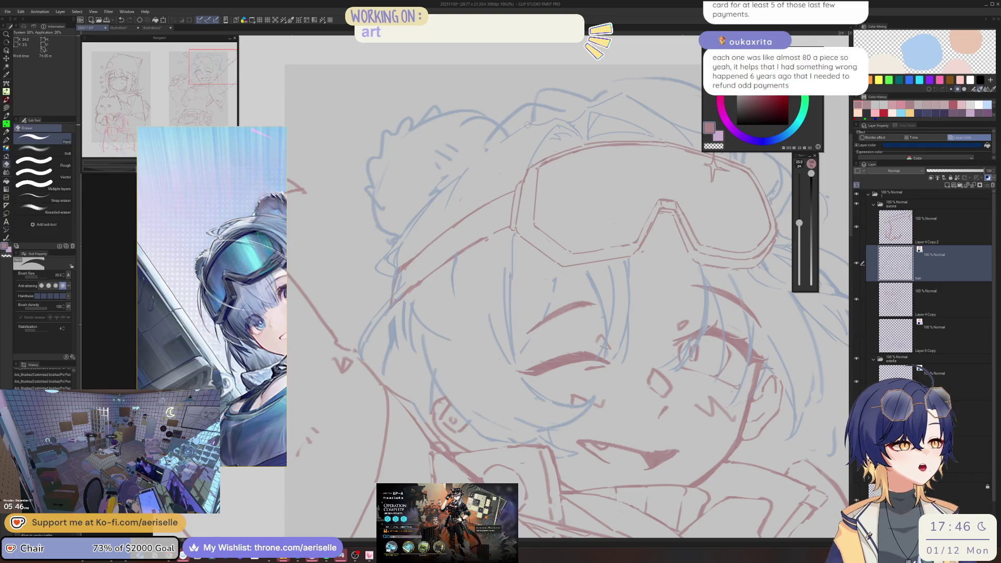
Lasso the hair strand under the goggles, move it, and clear the selection
key(m)
mouse_move(557, 119)
mouse_down()
mouse_move(508, 134)
mouse_move(471, 172)
mouse_move(526, 151)
mouse_up()
key(k)
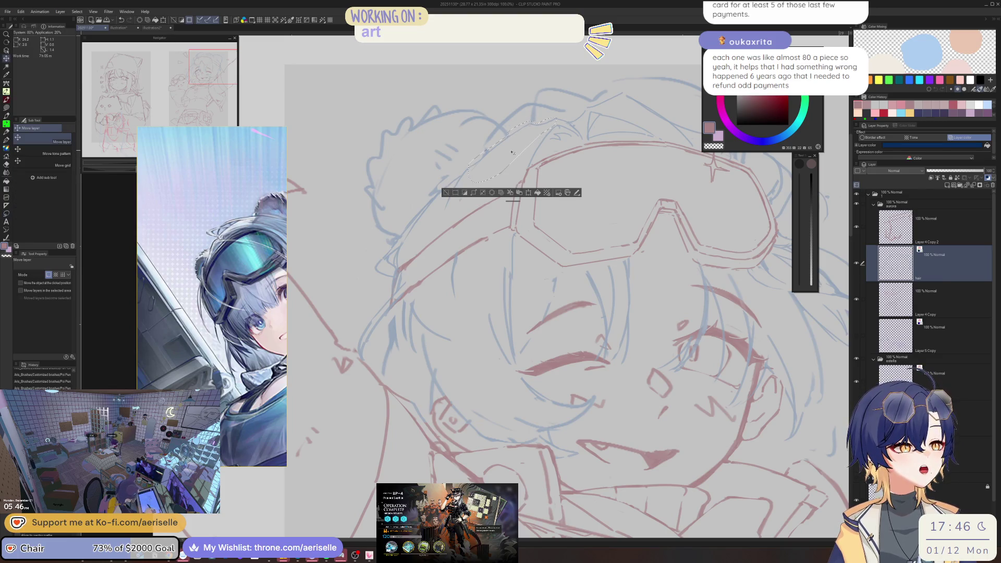
click(446, 188)
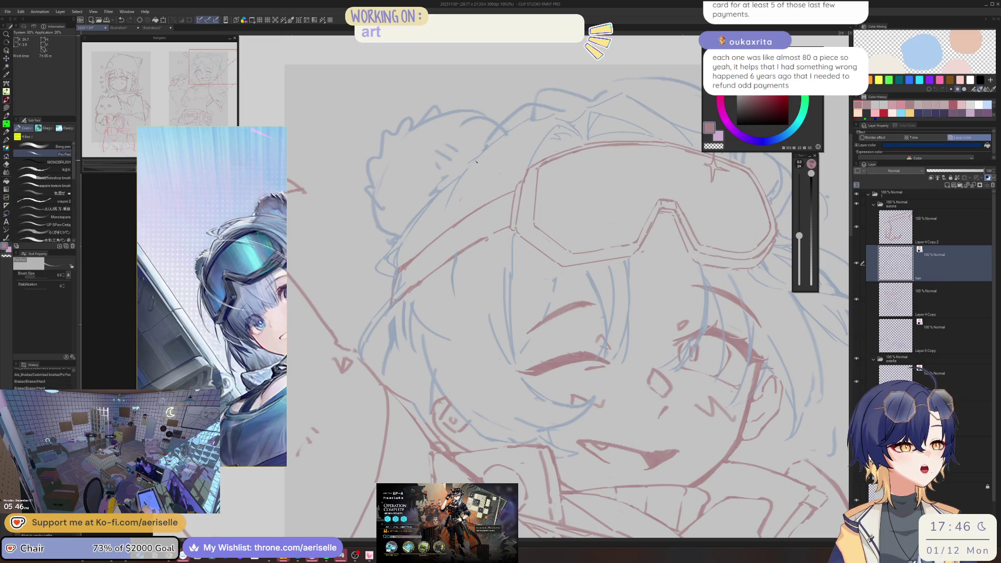
key(e)
key(p)
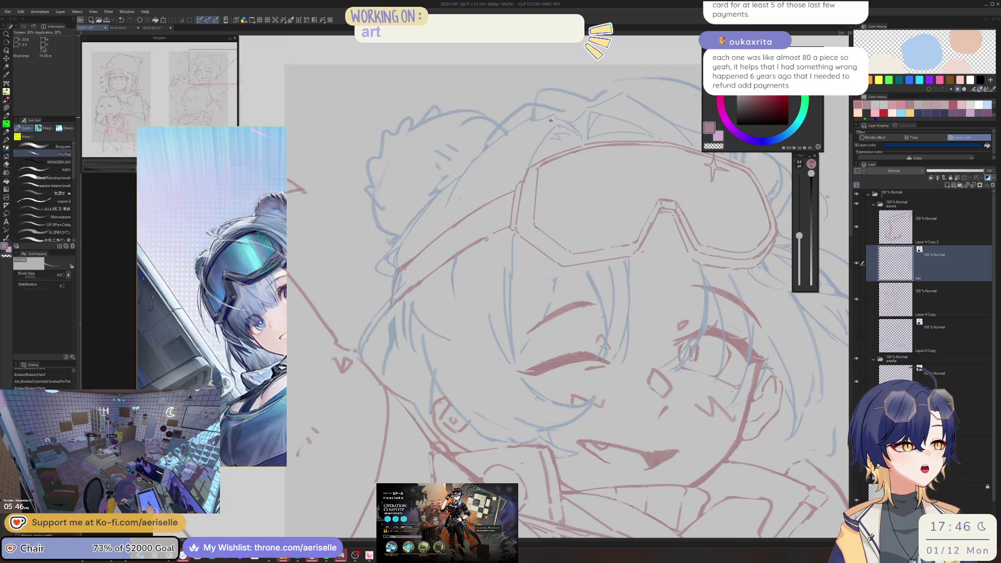
scroll(467, 146, up, 1)
key(e)
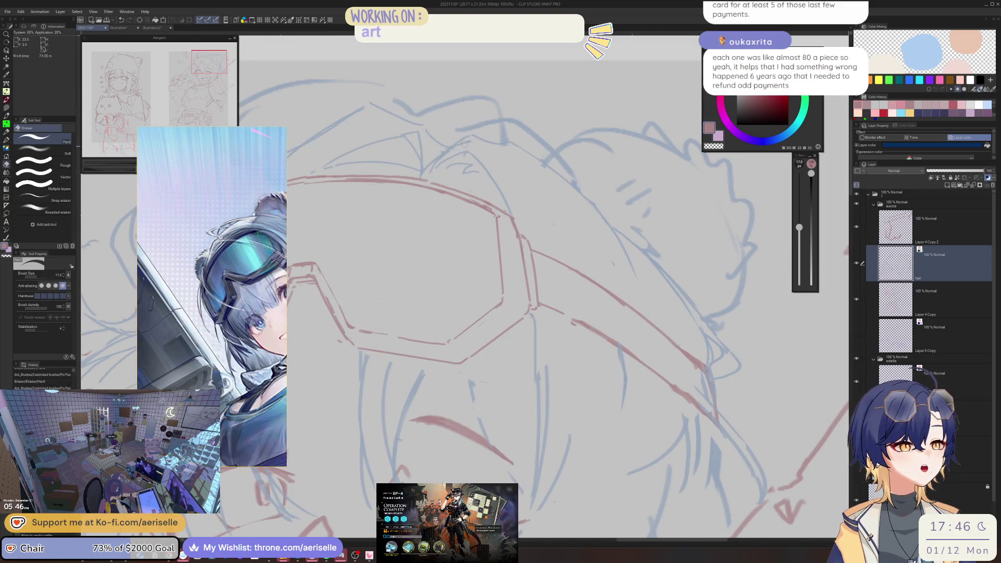
scroll(555, 97, down, 3)
scroll(555, 96, down, 2)
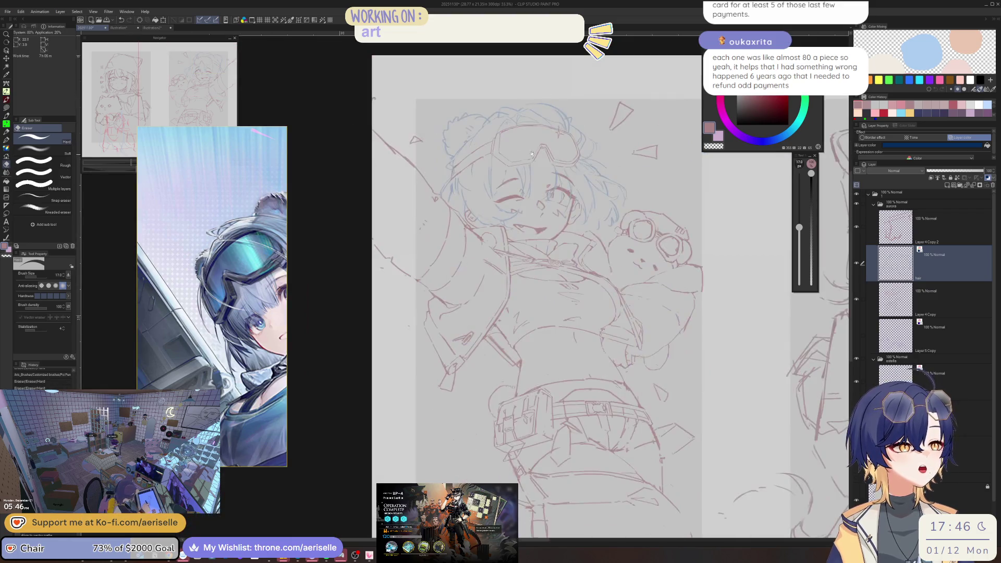
scroll(533, 223, up, 4)
key(p)
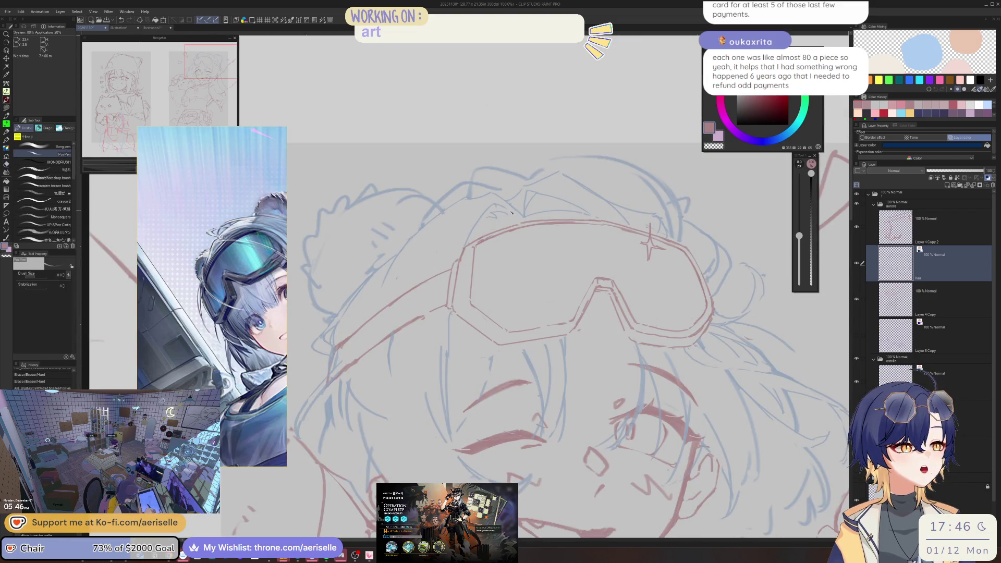
Shift another hair strand into place, compare with undo/redo, and save the sketch
mouse_move(516, 219)
mouse_down()
mouse_move(495, 214)
mouse_move(482, 229)
mouse_up()
key(ctrl+d)
key(ctrl+z)
key(ctrl+y)
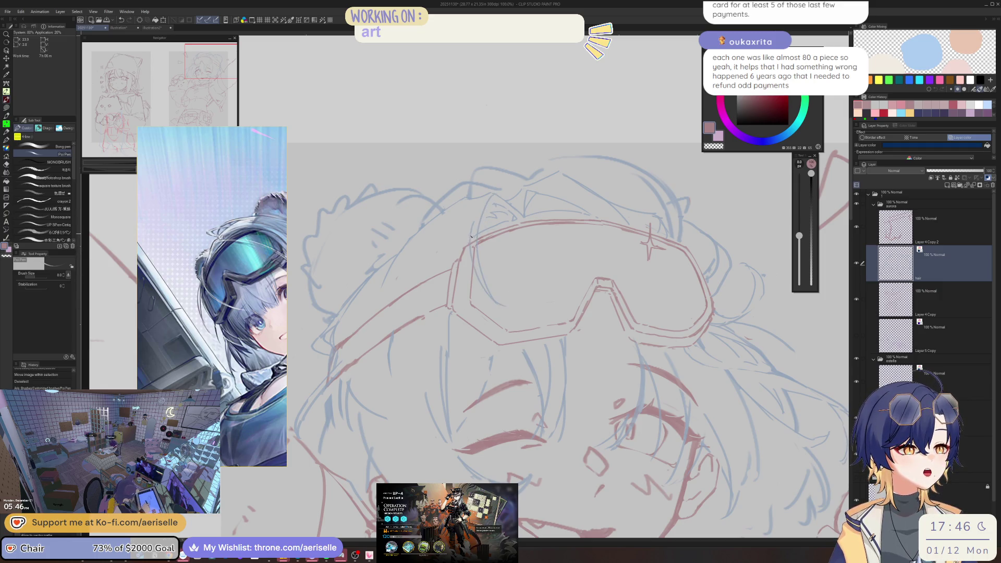
key(e)
scroll(471, 237, down, 3)
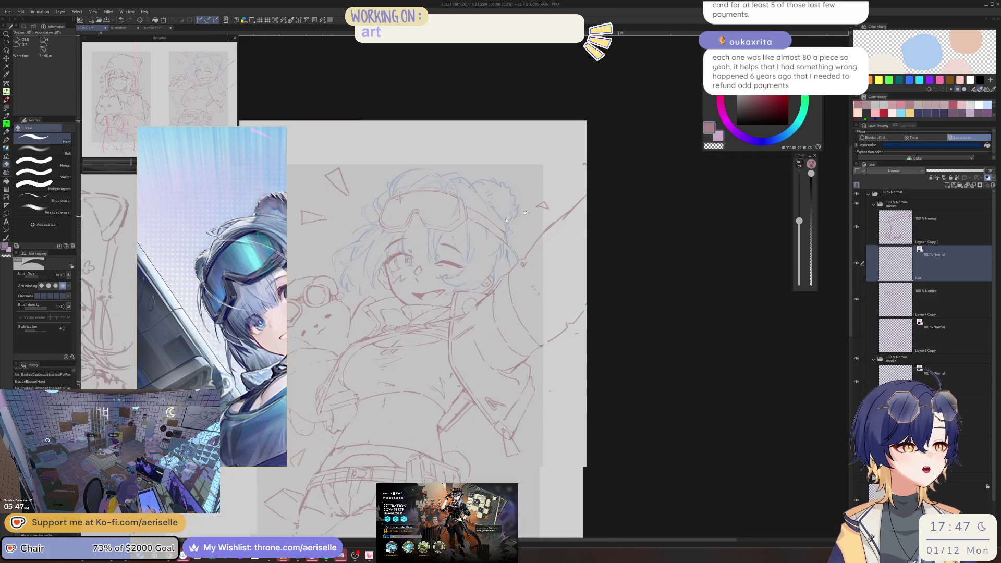
key(ctrl+s)
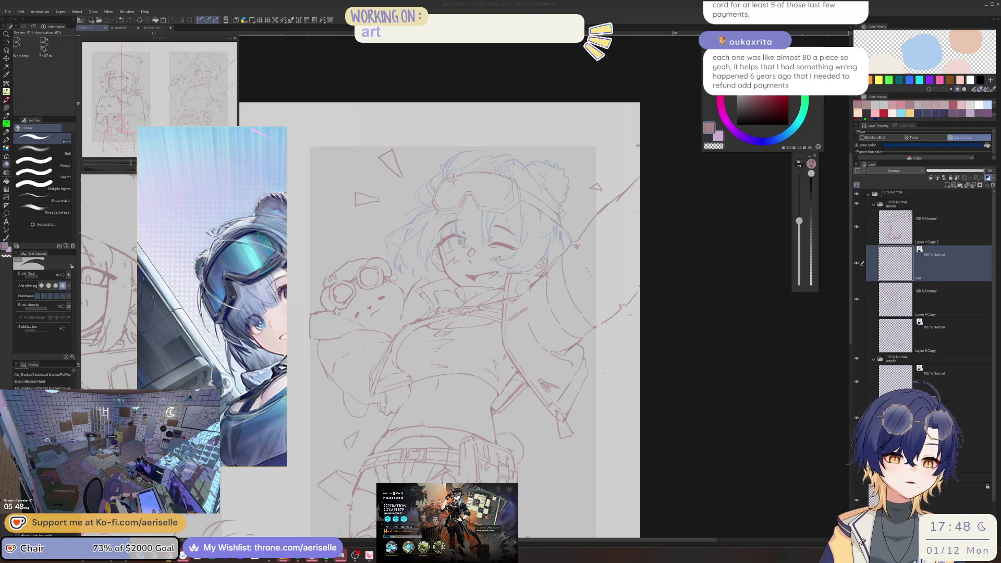
Set the eraser to size 40 and lighten the lines near the face
click(439, 129)
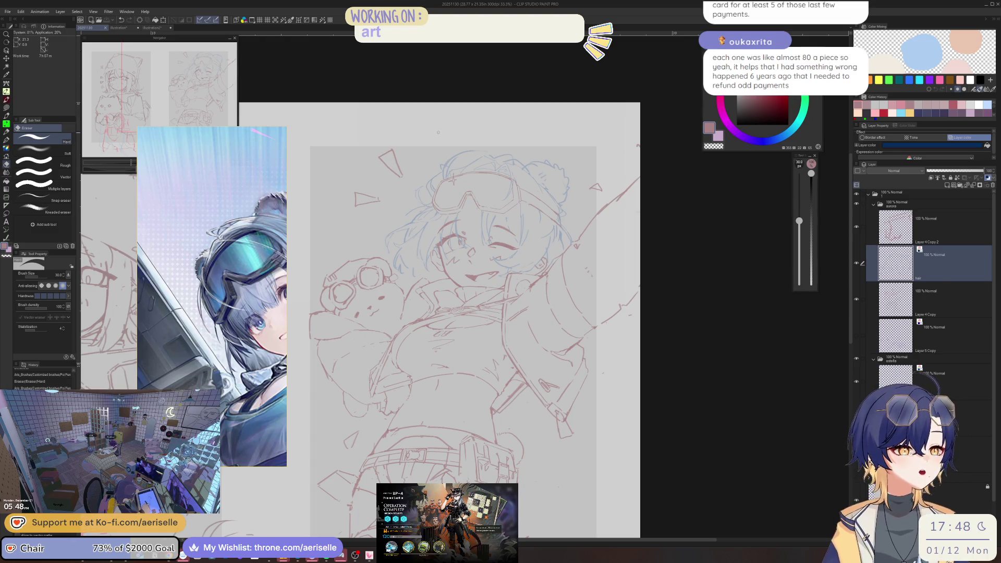
scroll(428, 178, up, 2)
key(bracketright)
drag(417, 234, 391, 247)
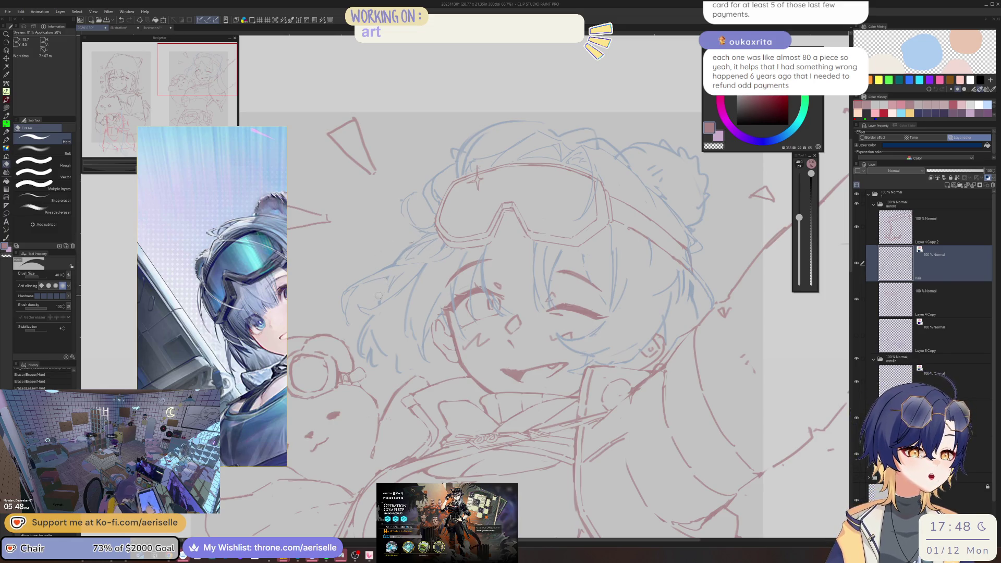
Add a small red stroke and erase small stray marks on the face
key(p)
mouse_move(390, 292)
mouse_down()
mouse_move(383, 303)
mouse_move(403, 273)
mouse_up()
key(e)
key(p)
key(e)
key(p)
key(e)
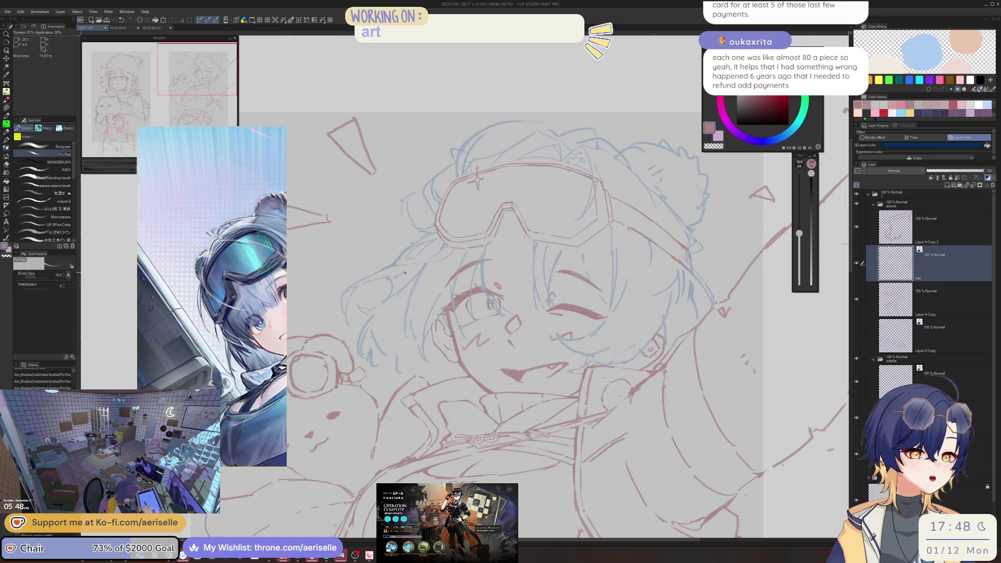
key(e)
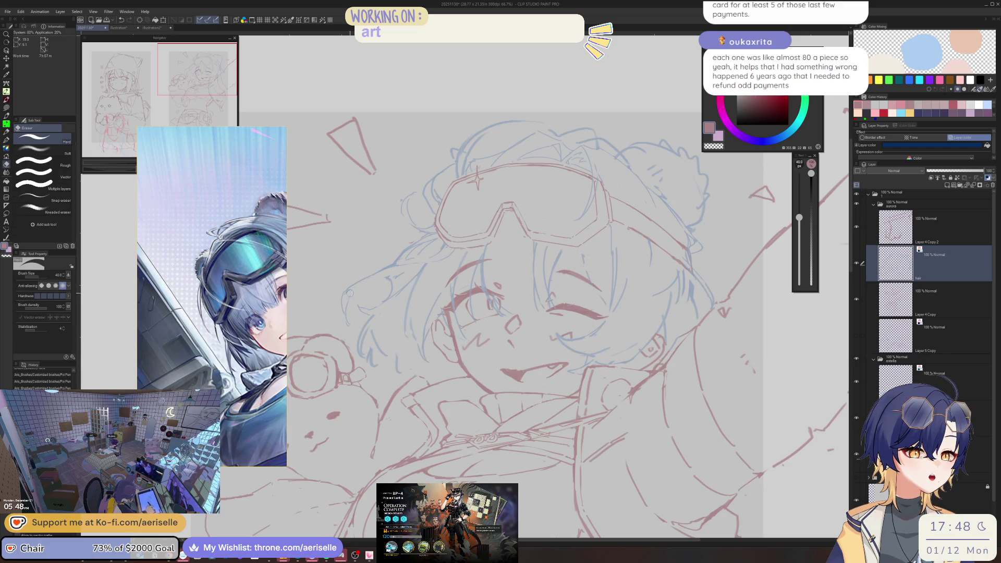
drag(358, 286, 365, 292)
key(p)
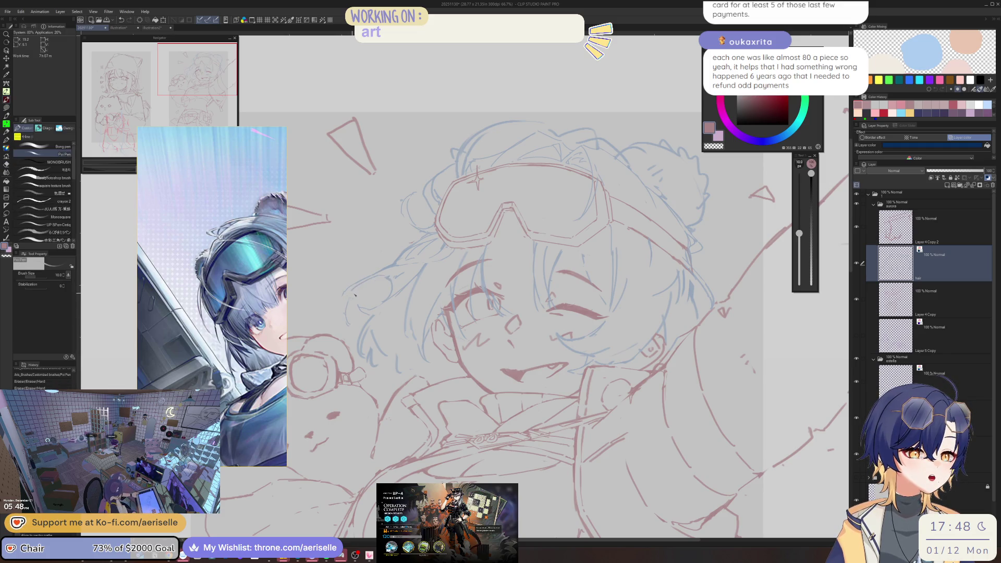
drag(375, 279, 367, 290)
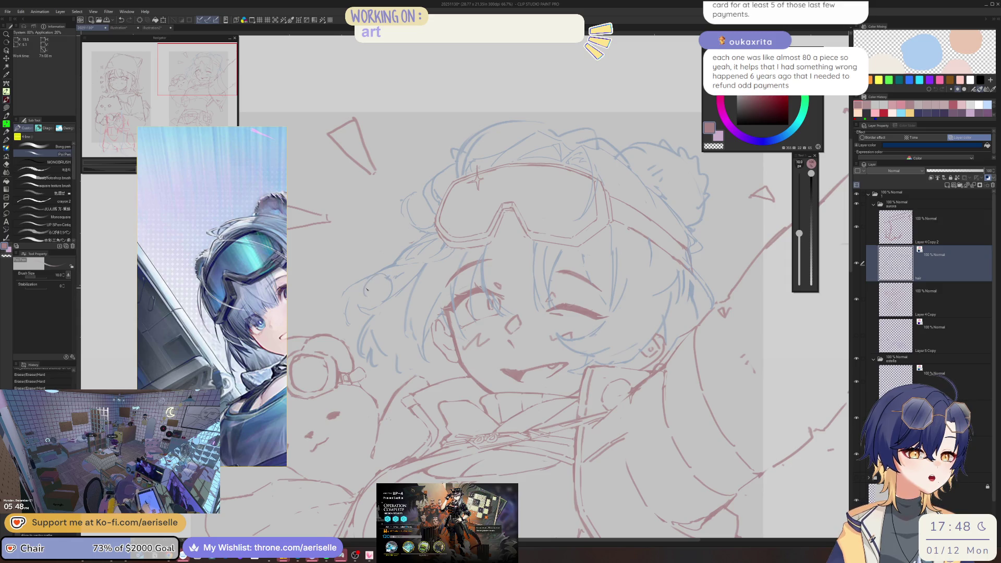
key(e)
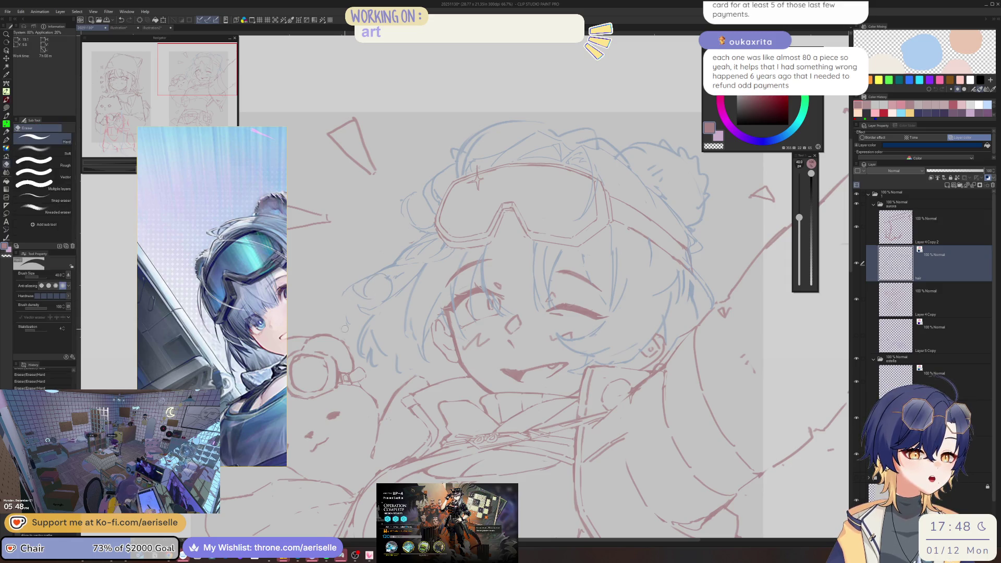
Draw several short red strokes and a small mark on the face
scroll(350, 306, down, 3)
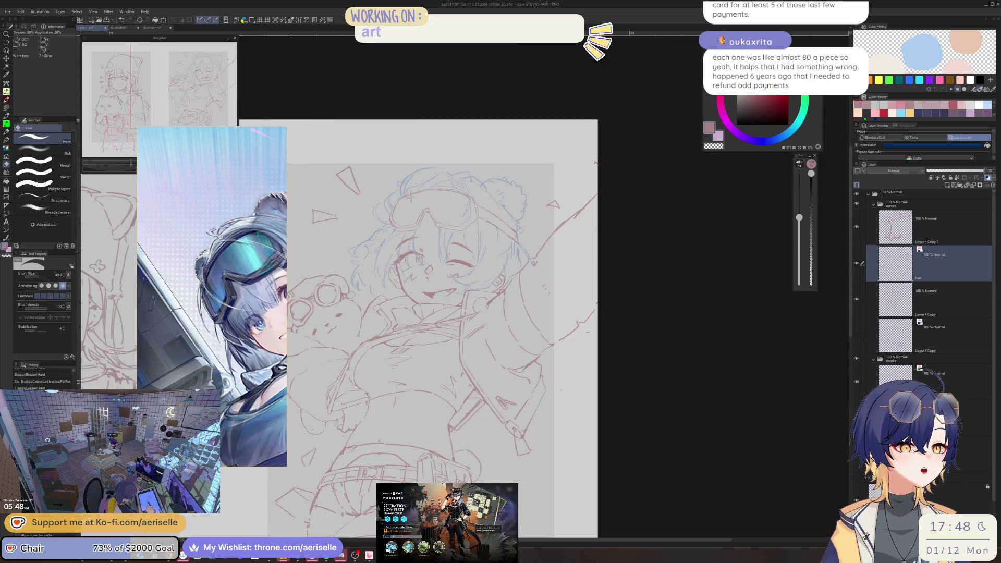
drag(373, 255, 367, 251)
mouse_move(367, 248)
mouse_down()
mouse_move(379, 249)
mouse_move(348, 270)
mouse_up()
click(364, 261)
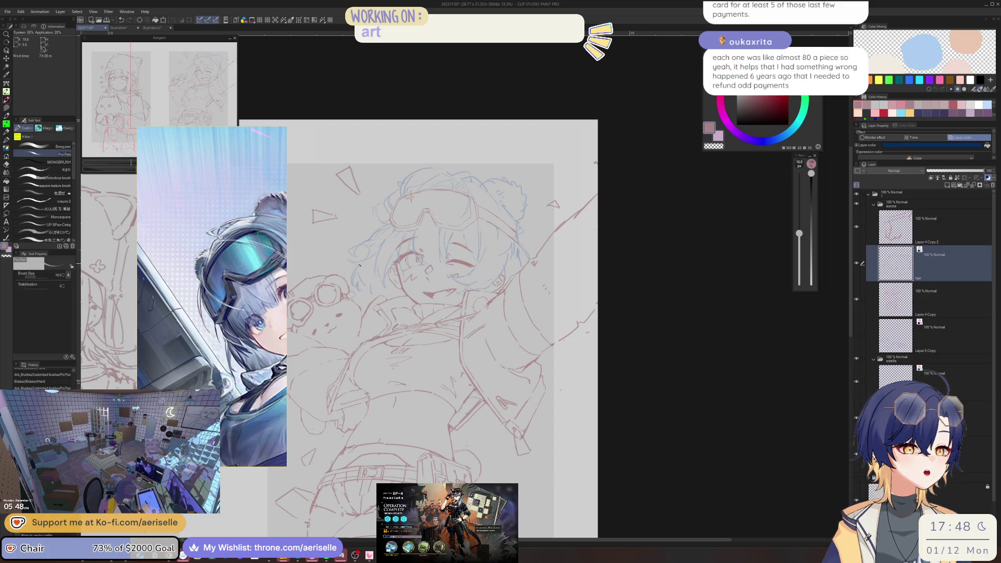
scroll(365, 262, up, 5)
drag(333, 250, 370, 271)
Lasso the lines around the left ear bun and rotate them 24.1°
key(m)
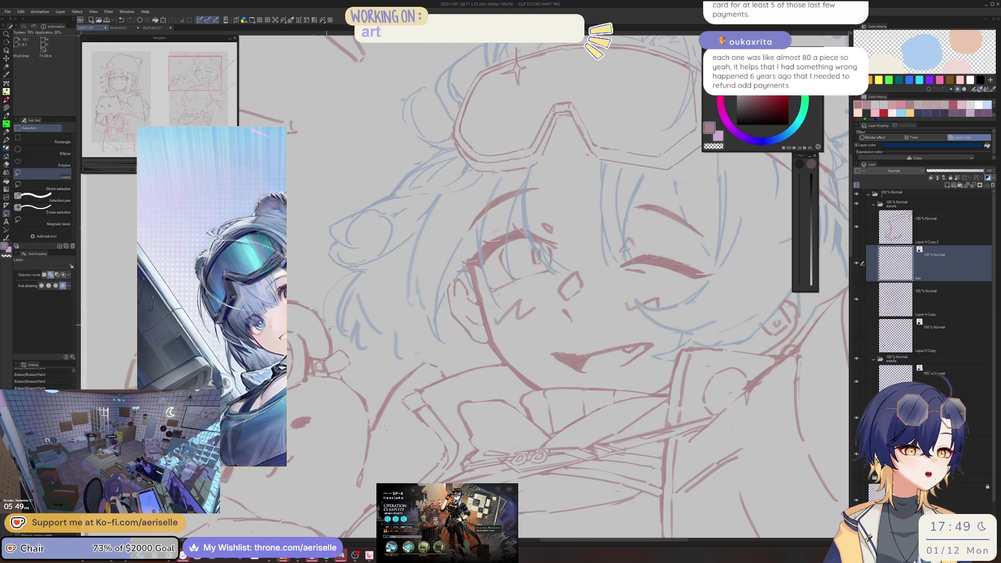
drag(382, 340, 388, 305)
click(373, 375)
drag(388, 365, 378, 300)
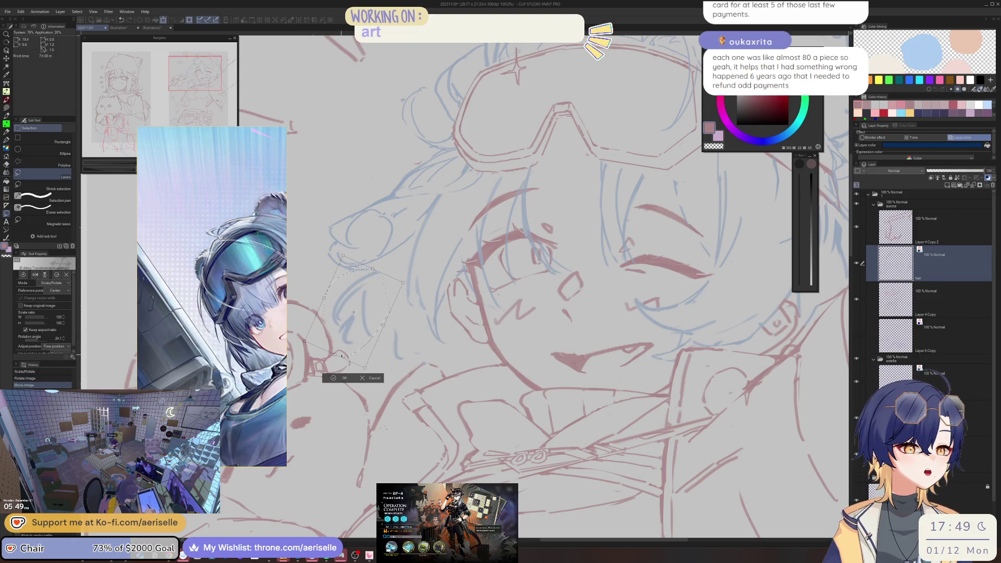
click(343, 377)
drag(344, 375, 407, 349)
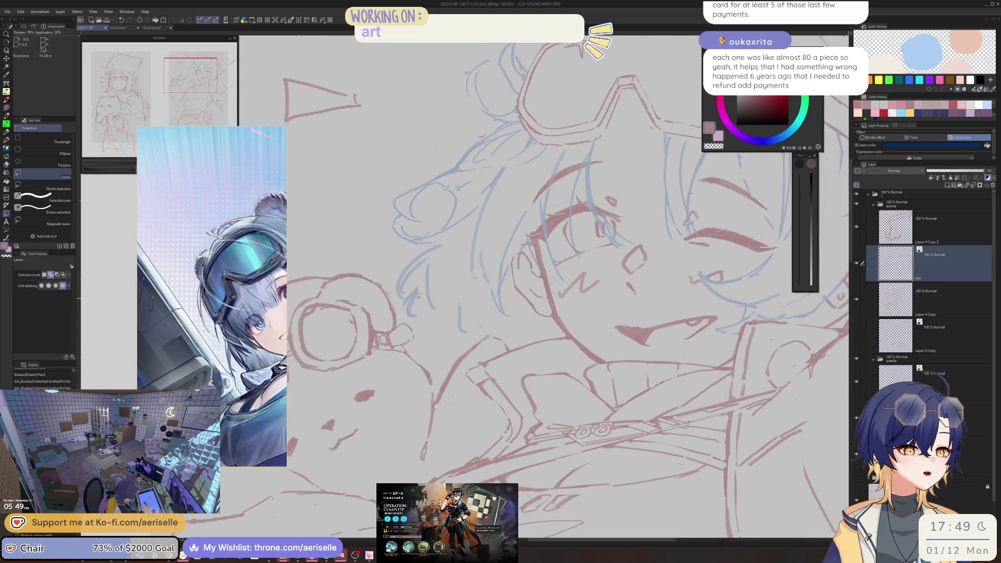
Erase stray lines around the left bun, clear the selection, and add a tiny mark on the face
key(e)
drag(415, 290, 421, 313)
scroll(421, 313, down, 6)
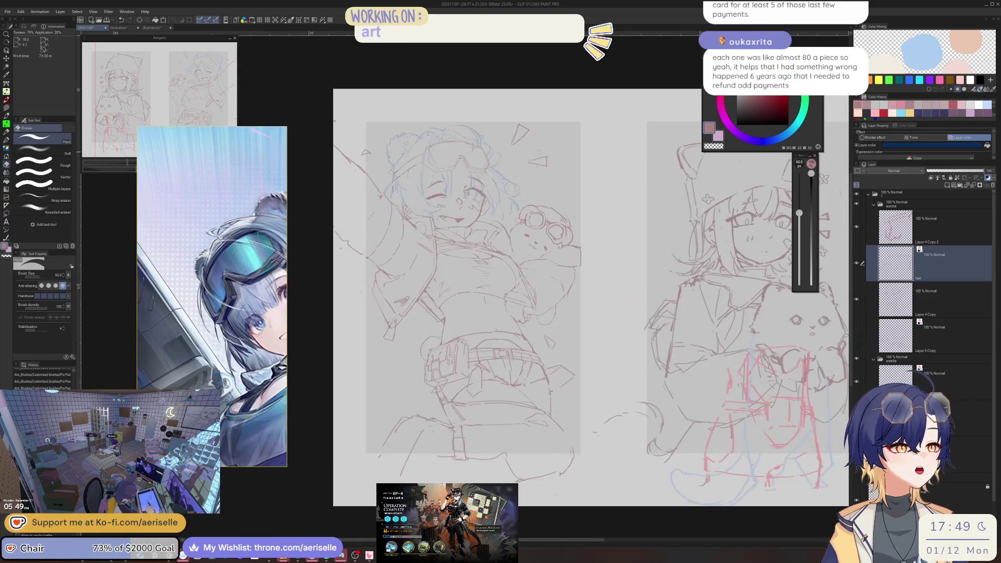
scroll(452, 262, up, 4)
drag(424, 234, 428, 236)
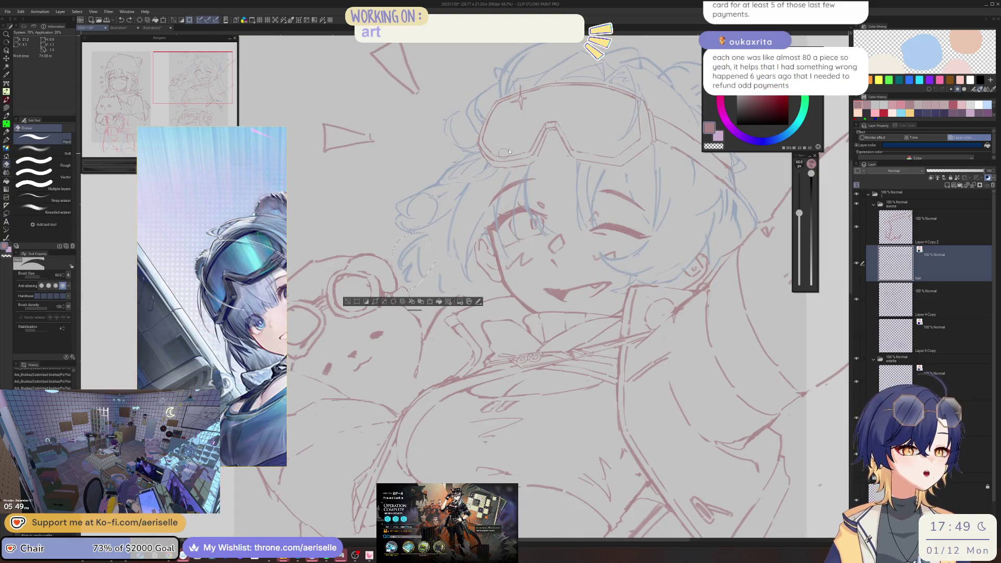
key(ctrl+d)
scroll(442, 226, up, 2)
key(p)
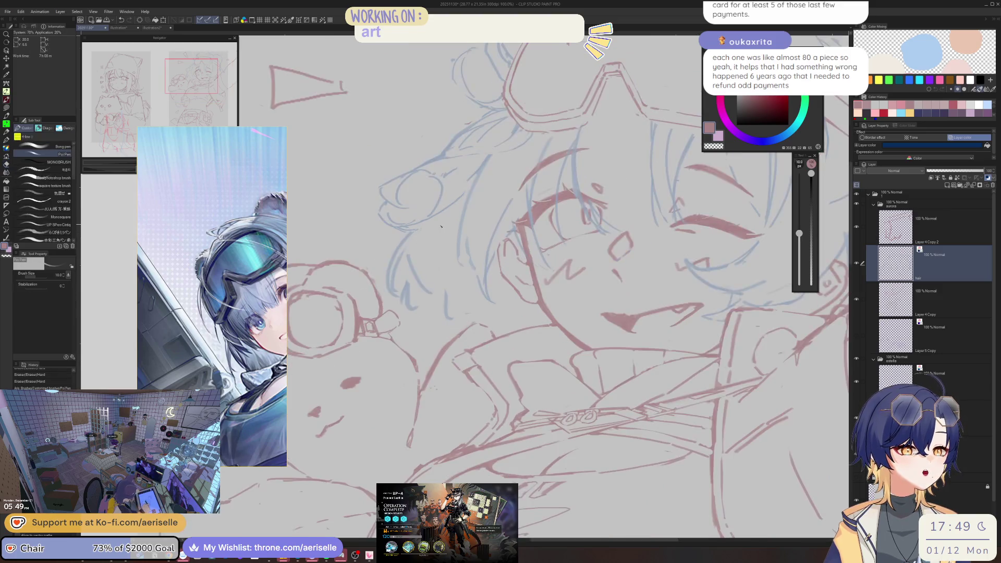
drag(455, 224, 456, 224)
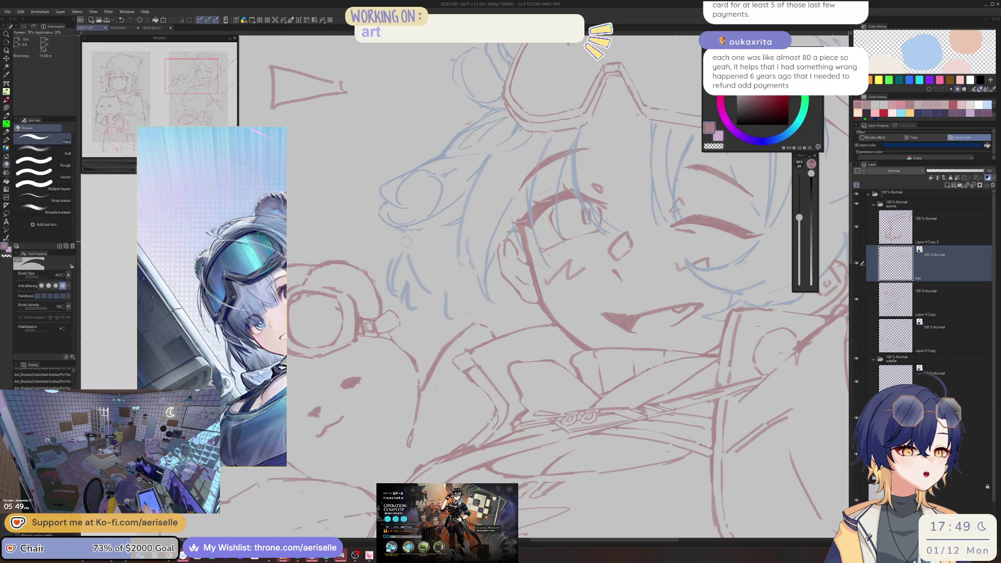
mouse_move(422, 237)
mouse_down()
mouse_move(405, 256)
mouse_move(398, 297)
mouse_move(386, 268)
mouse_move(391, 293)
mouse_up()
Erase stray and overlapping lines near the face and draw a short hair line
key(m)
key(ctrl+d)
key(p)
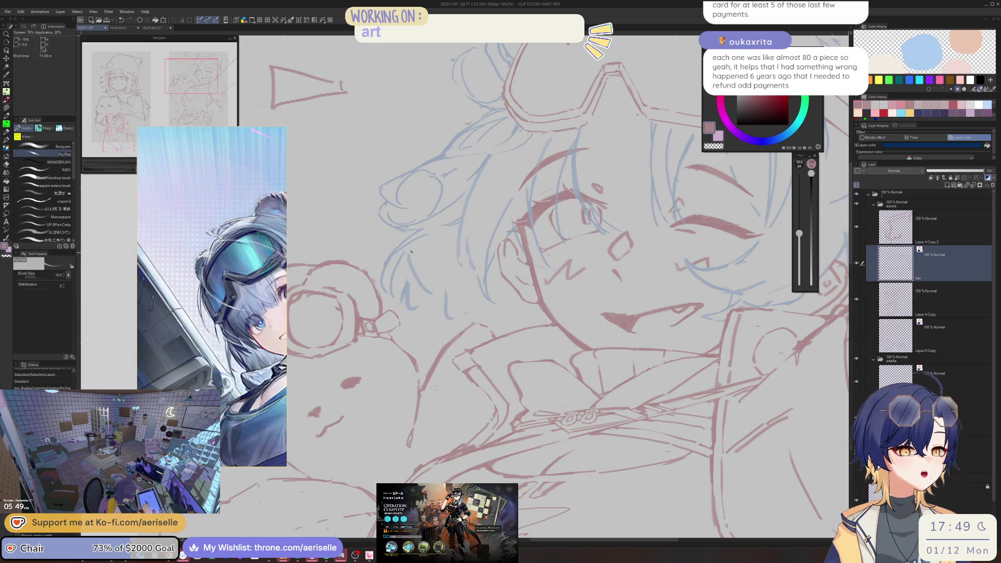
key(e)
drag(404, 250, 396, 276)
key(p)
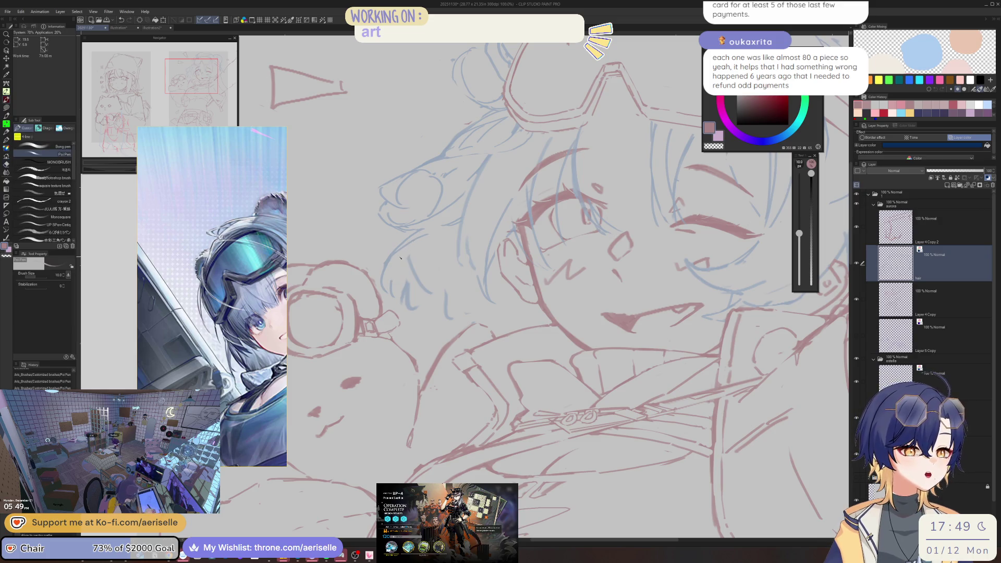
drag(416, 241, 414, 268)
key(e)
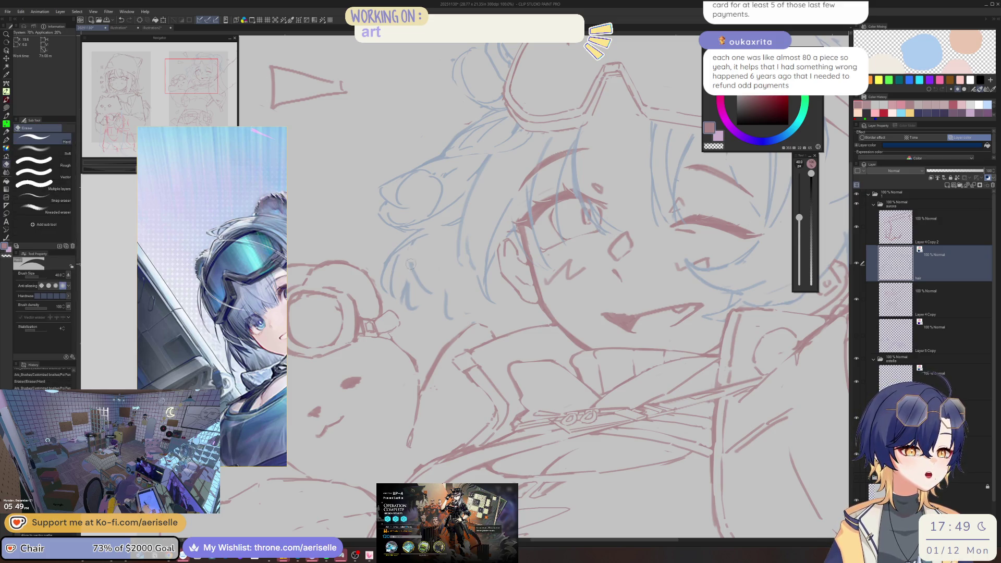
drag(417, 311, 409, 291)
mouse_move(411, 277)
mouse_down()
mouse_move(413, 250)
mouse_move(420, 300)
mouse_up()
With a smaller pen, place a small mark on the upper head
key(p)
key(e)
key(p)
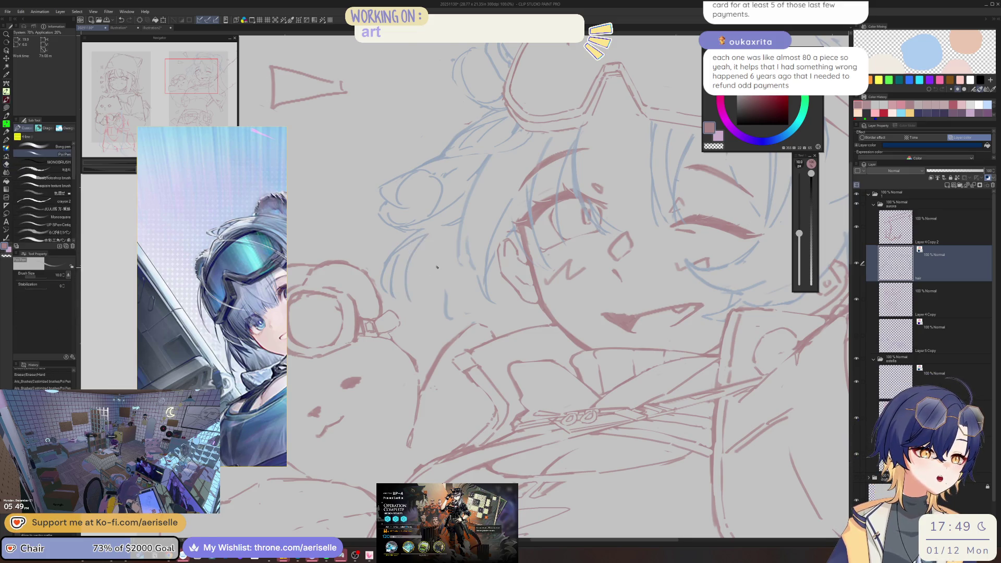
scroll(420, 271, down, 5)
scroll(529, 256, up, 2)
key(e)
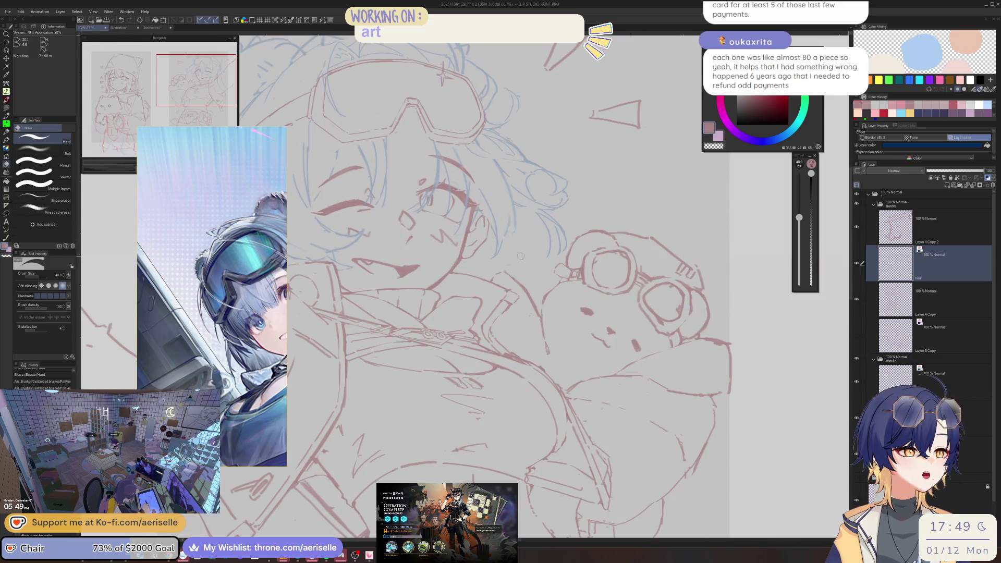
scroll(522, 260, up, 1)
key(p)
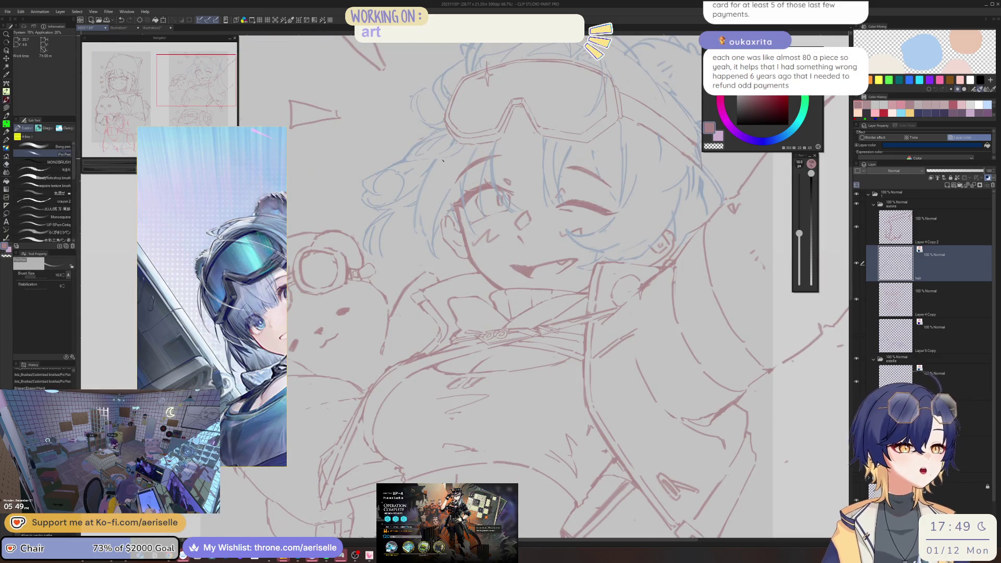
drag(575, 172, 531, 222)
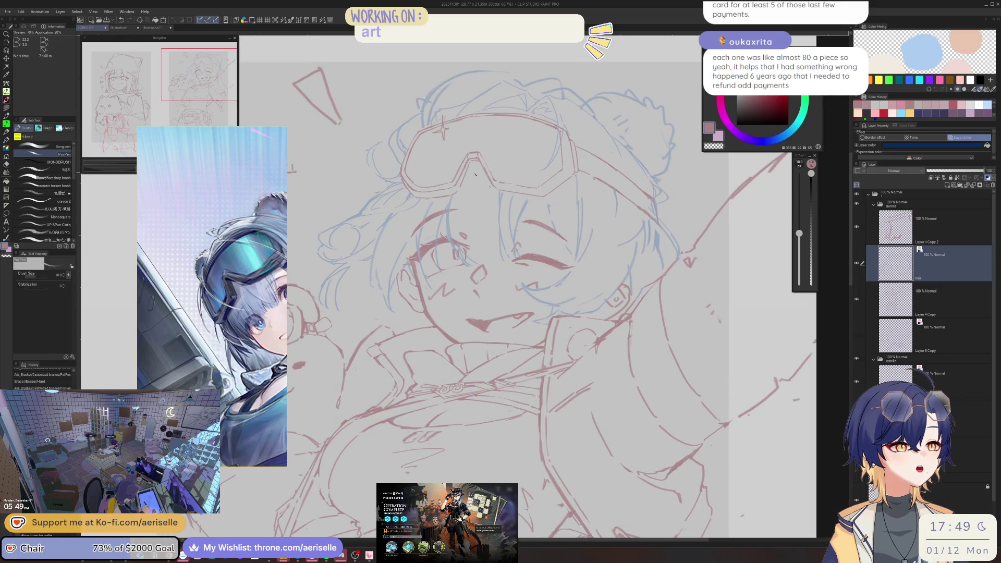
click(466, 181)
Erase small areas at the top of the head
scroll(472, 173, down, 5)
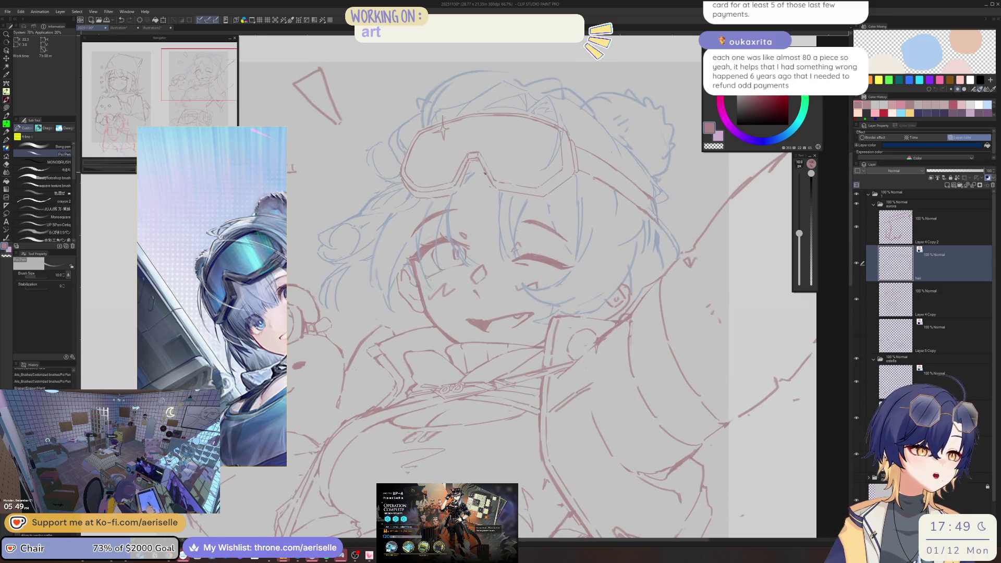
scroll(472, 172, up, 3)
scroll(437, 143, up, 2)
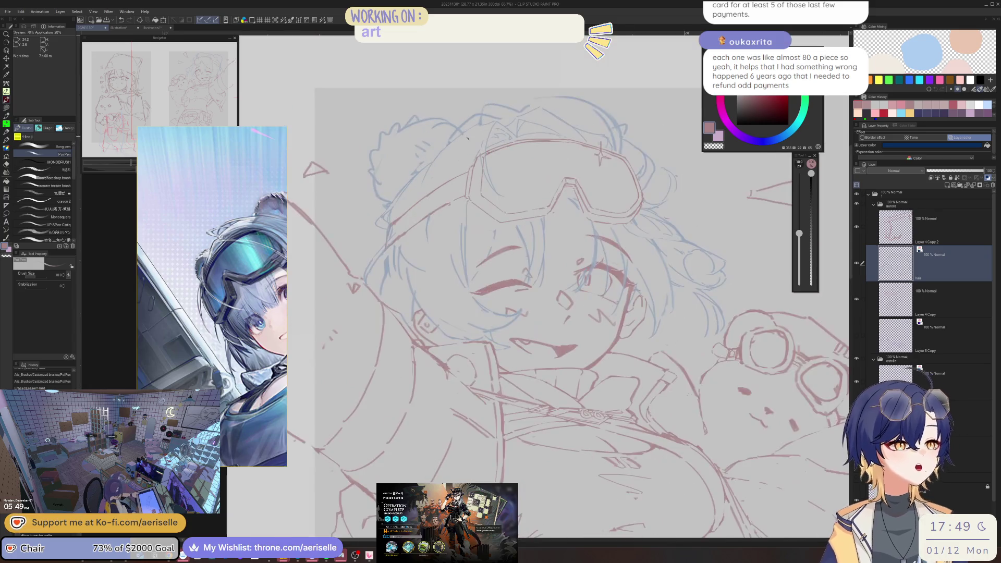
key(e)
mouse_move(470, 120)
mouse_down()
mouse_move(459, 127)
mouse_move(501, 116)
mouse_up()
scroll(501, 203, down, 2)
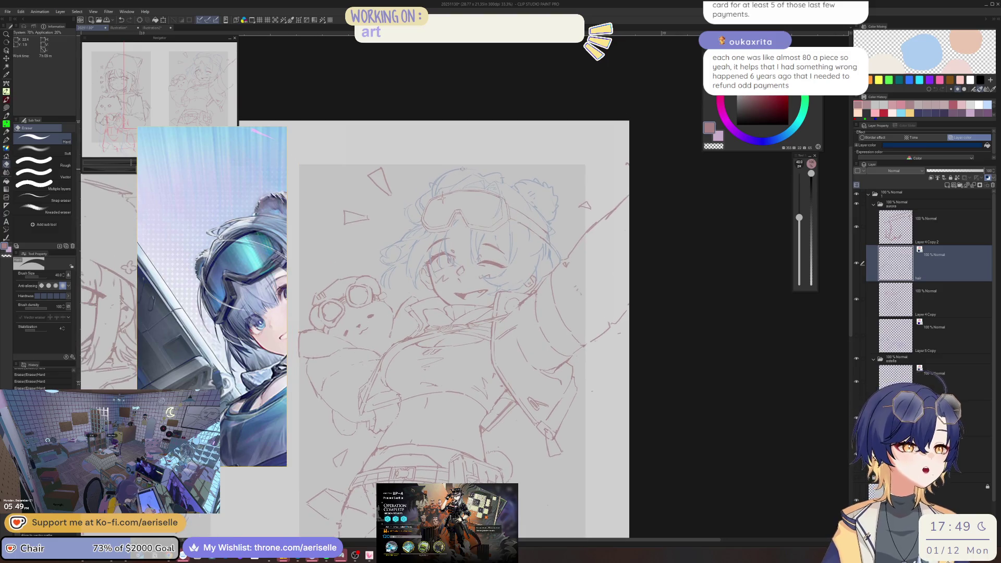
scroll(457, 170, up, 2)
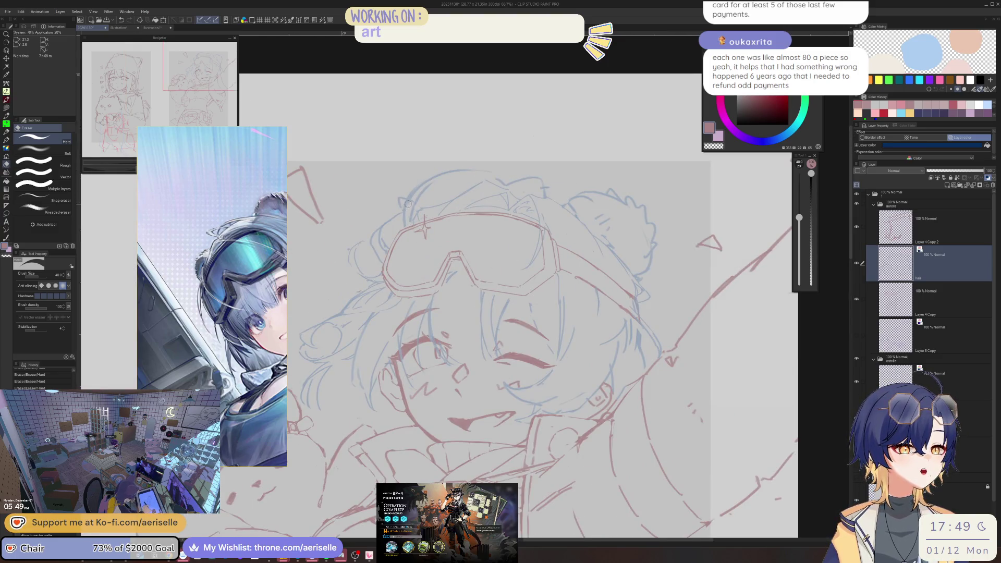
key(p)
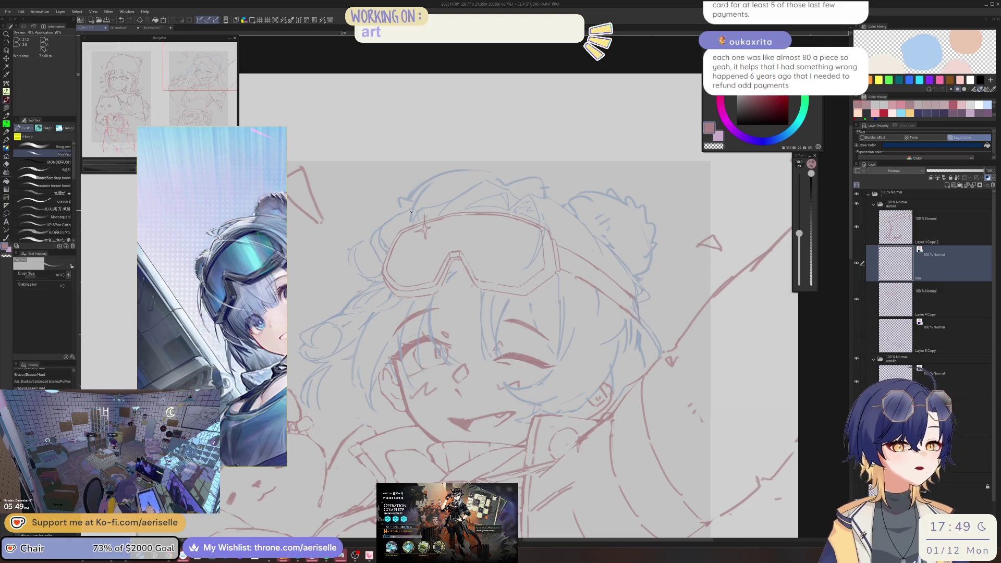
Lasso-select an area of the head sketch, restoring the selection after clearing it
key(e)
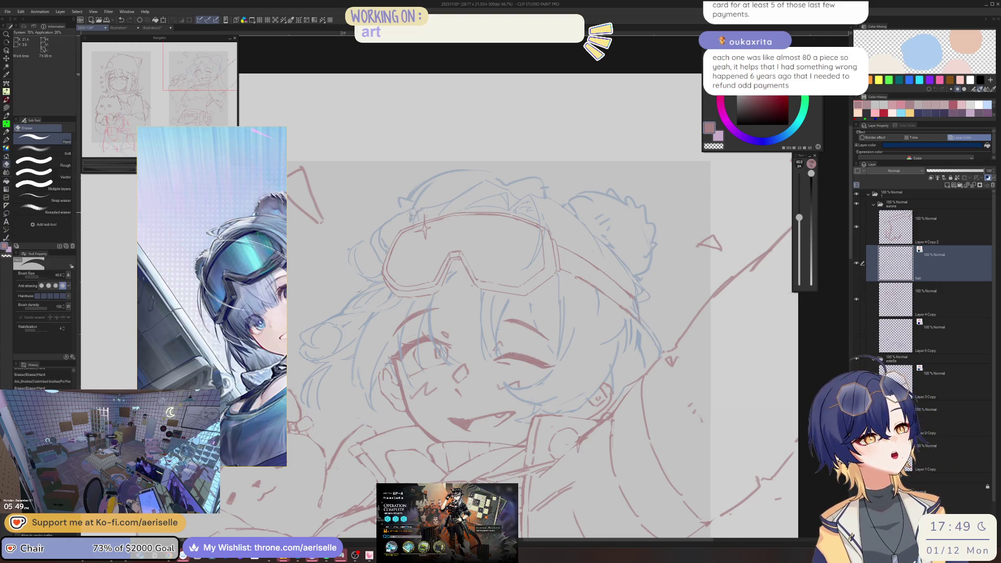
key(p)
key(e)
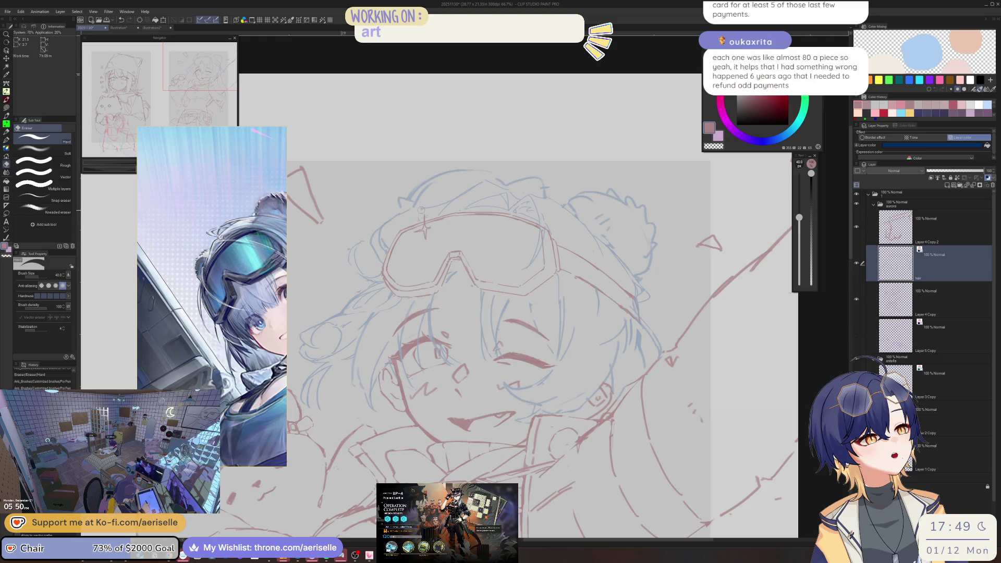
key(p)
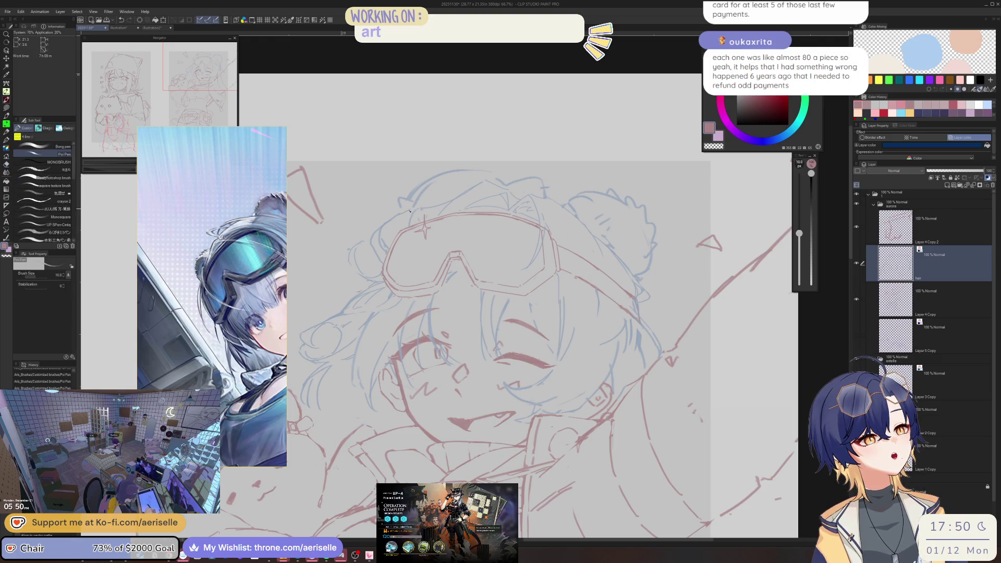
key(m)
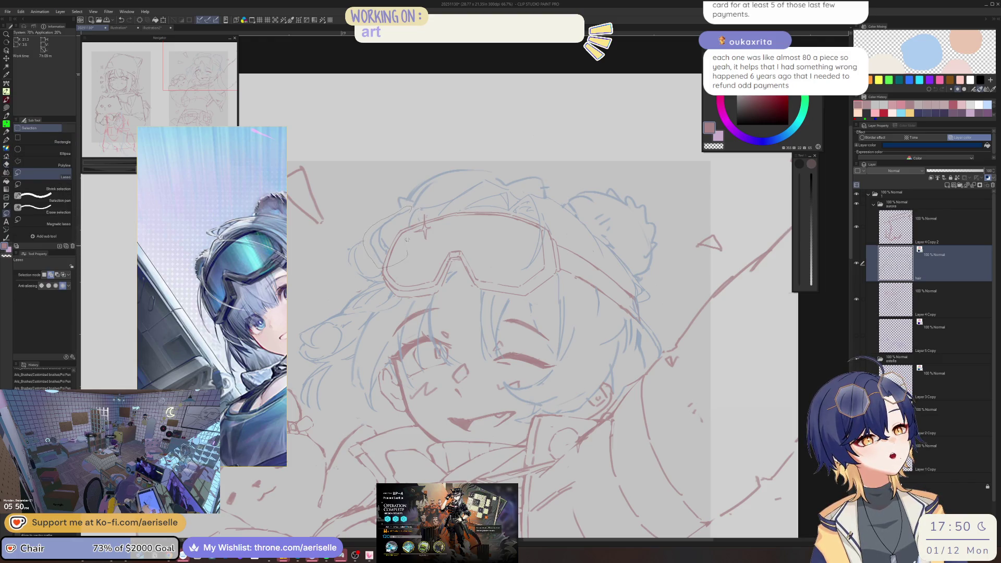
drag(408, 244, 404, 231)
key(ctrl+d)
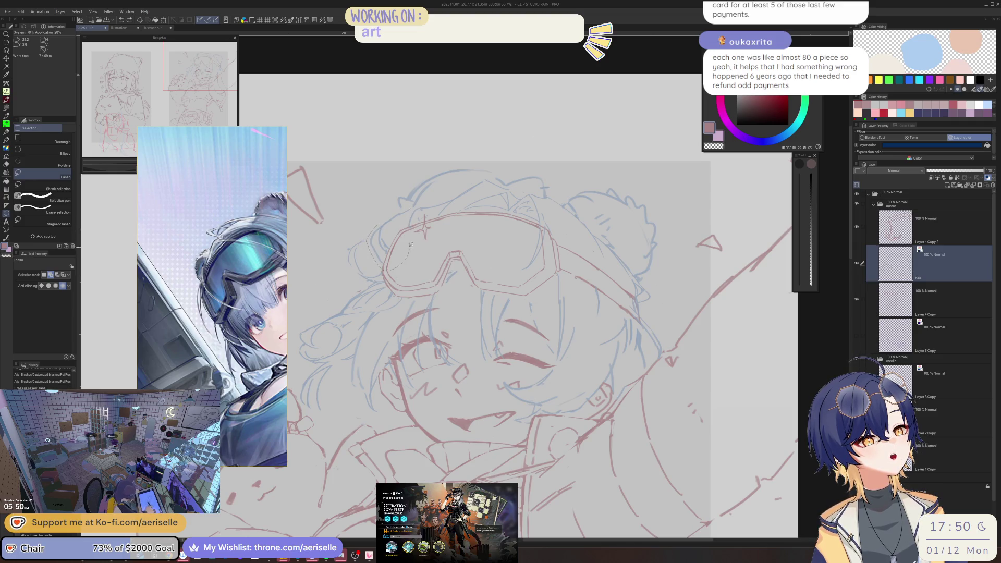
key(ctrl+z)
scroll(411, 212, down, 3)
key(k)
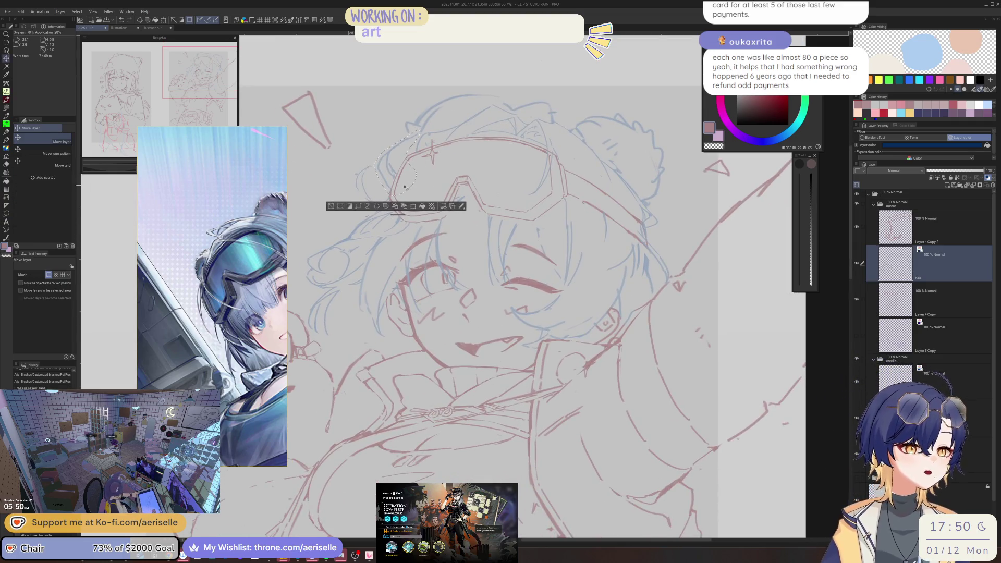
key(e)
Erase a small mark near the goggles, undo an erase by the face, and clear the selection
click(407, 192)
key(ctrl+d)
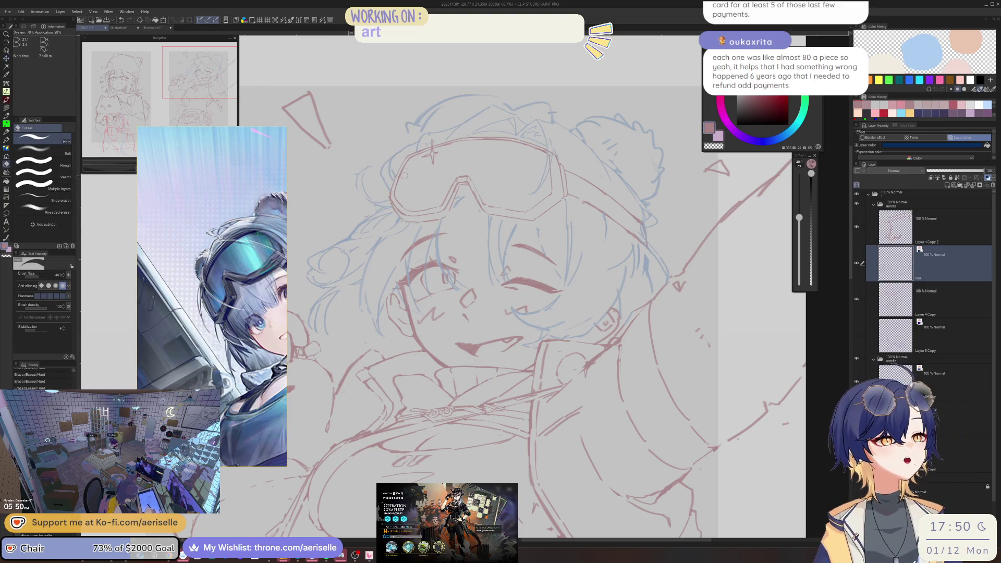
scroll(386, 166, up, 2)
key(p)
mouse_move(386, 163)
mouse_down()
mouse_move(373, 194)
mouse_move(416, 135)
mouse_move(427, 142)
mouse_up()
key(ctrl+z)
key(ctrl+d)
key(e)
key(p)
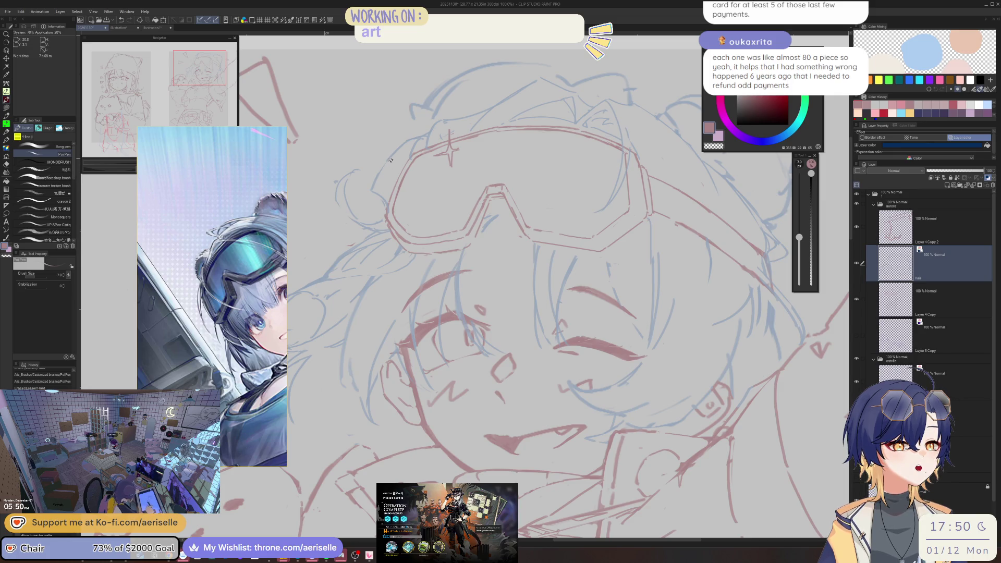
Touch up the goggles' left edge with small pen strokes and eraser passes
drag(395, 154, 401, 145)
key(e)
key(p)
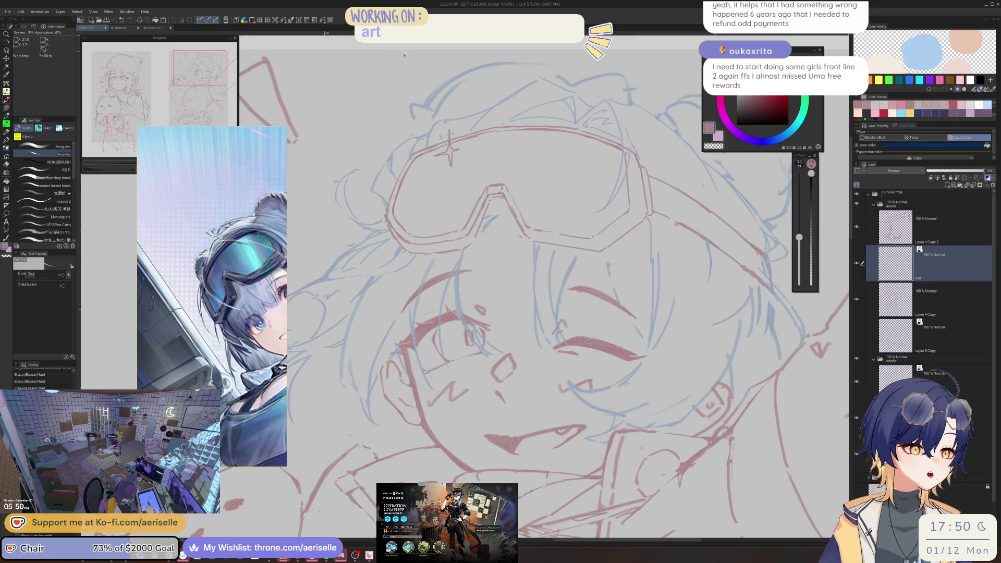
drag(393, 157, 390, 166)
drag(392, 157, 383, 170)
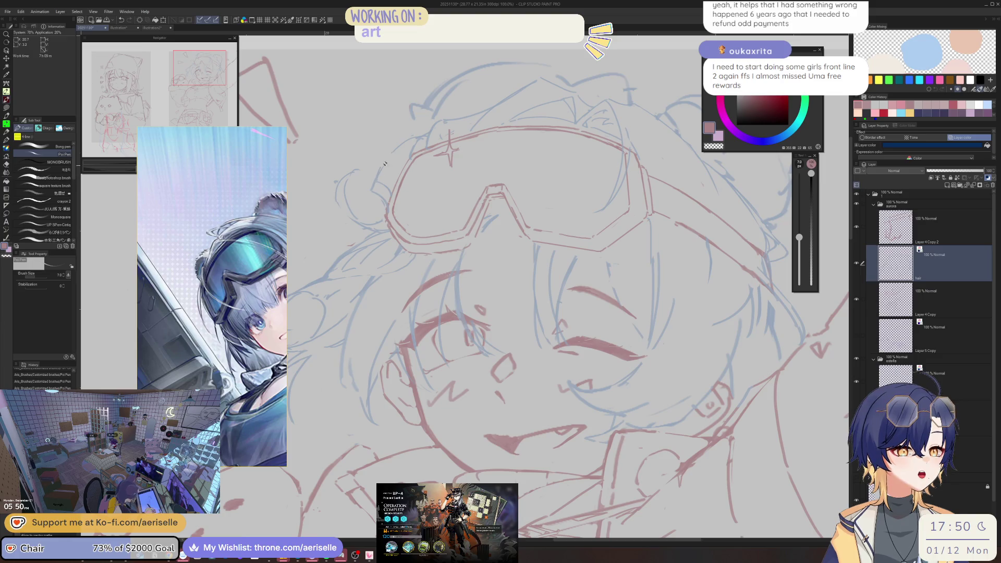
drag(388, 152, 381, 178)
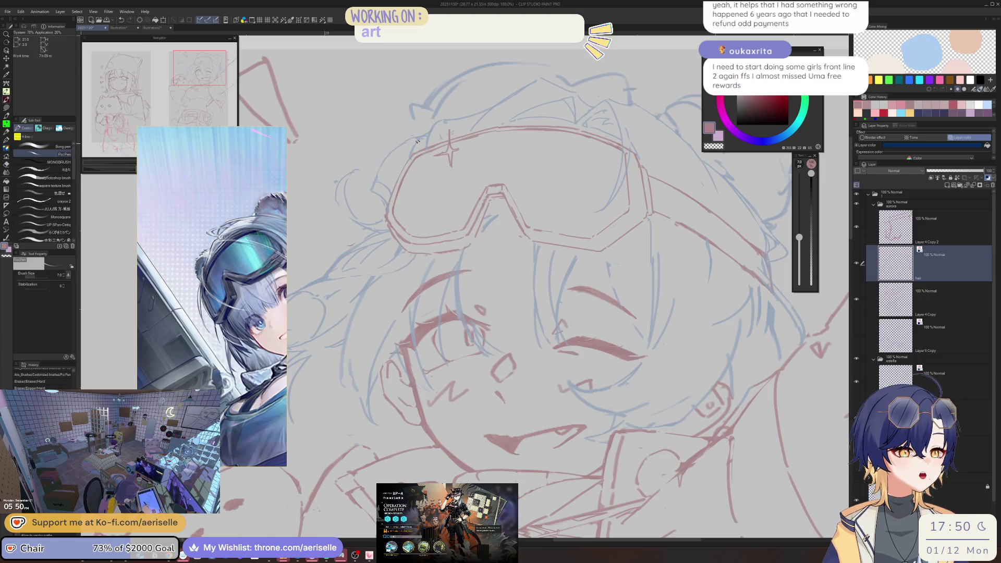
scroll(411, 144, down, 5)
scroll(531, 130, up, 5)
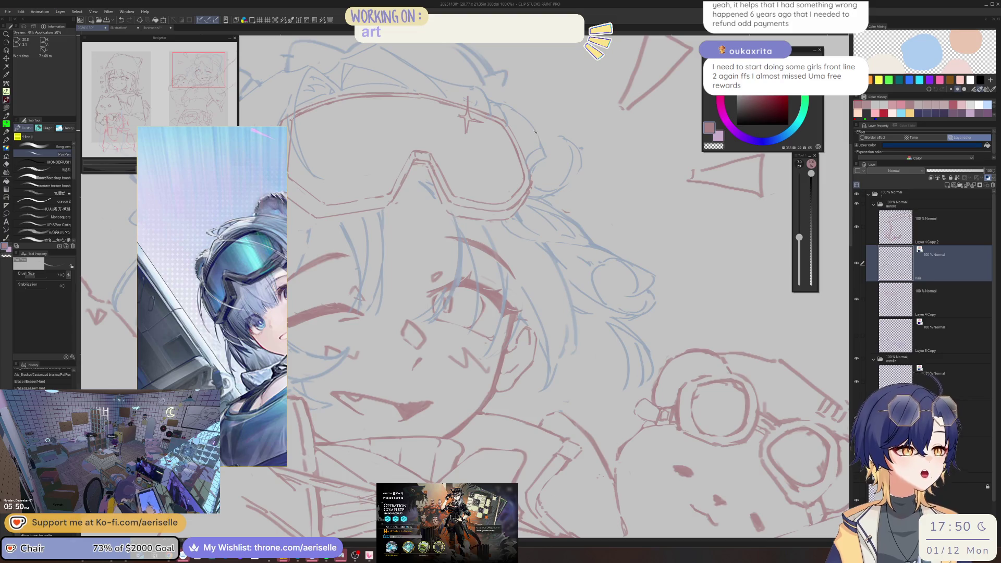
Add a short red line on the goggles and erase stray strokes along their right edge, undoing one erase
mouse_move(535, 132)
mouse_down()
mouse_move(545, 135)
mouse_move(521, 157)
mouse_up()
key(e)
key(p)
key(e)
scroll(368, 216, down, 4)
scroll(368, 216, up, 6)
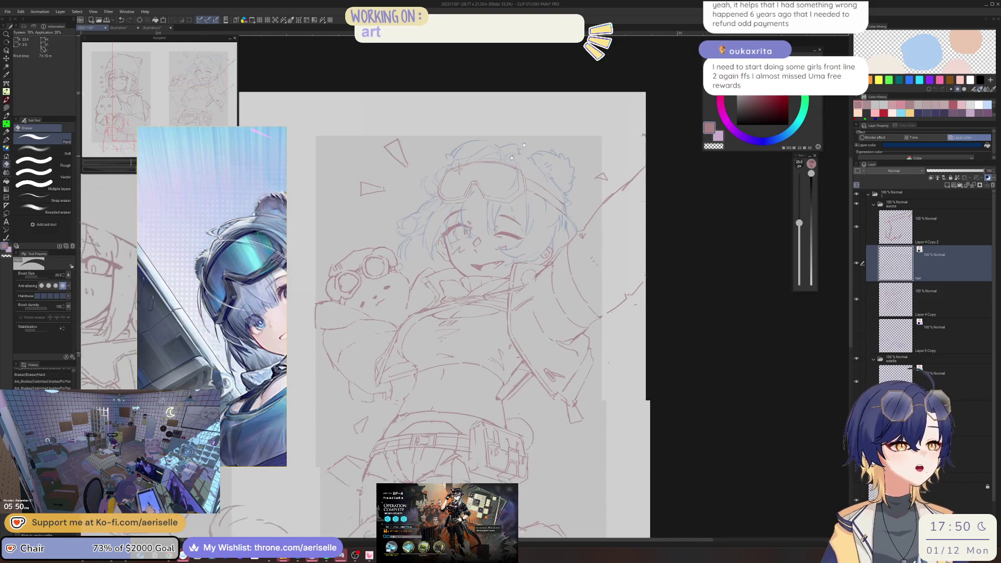
scroll(368, 215, up, 2)
key(ctrl+z)
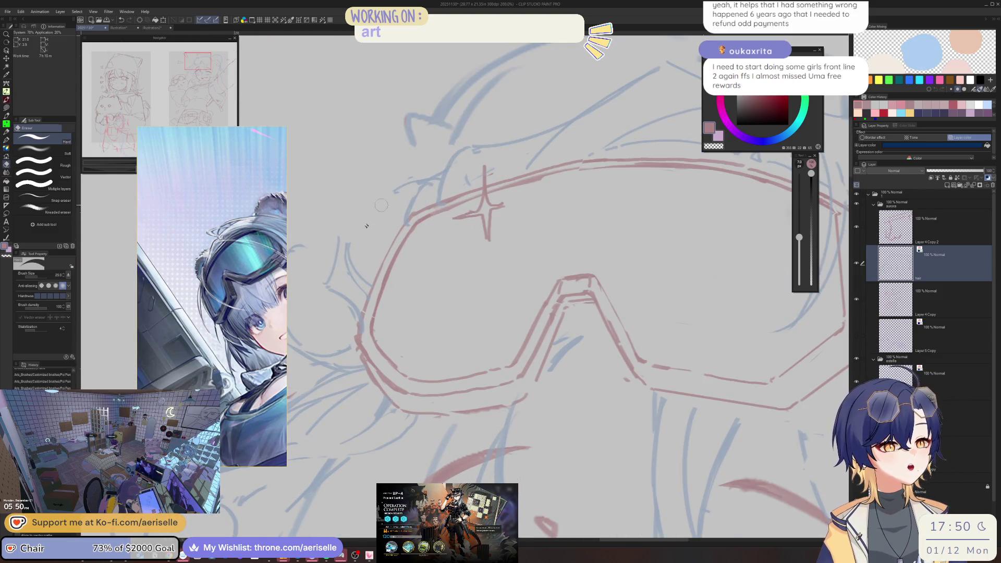
Draw and erase a short stroke below the goggles, then bring the Arknights window forward
key(p)
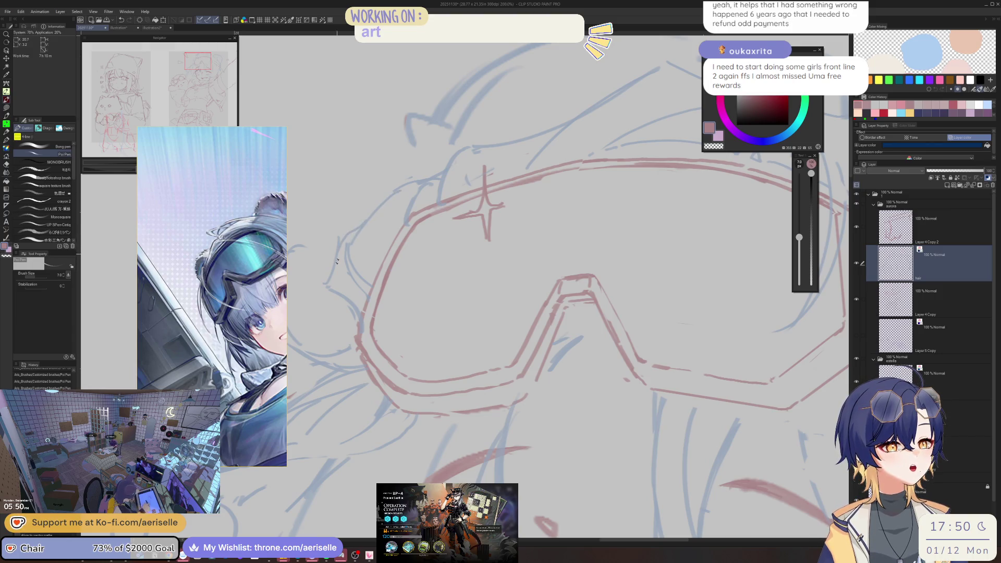
drag(355, 235, 337, 258)
key(e)
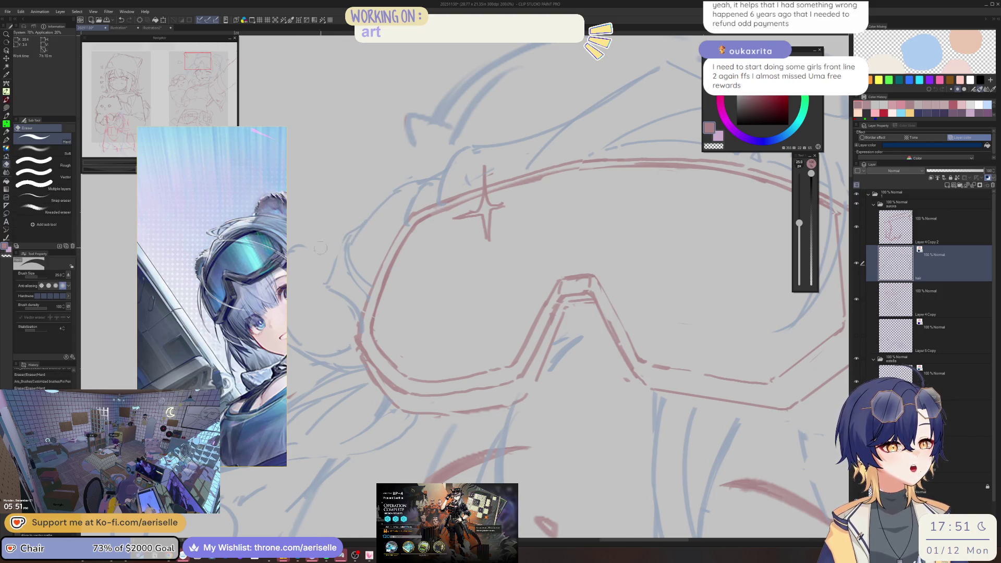
scroll(312, 209, down, 4)
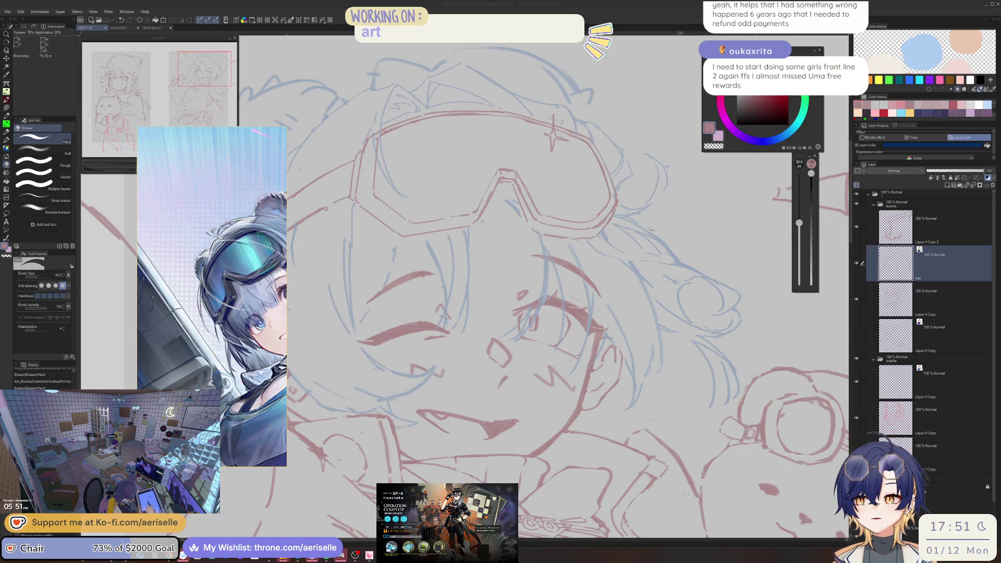
key(alt+Tab)
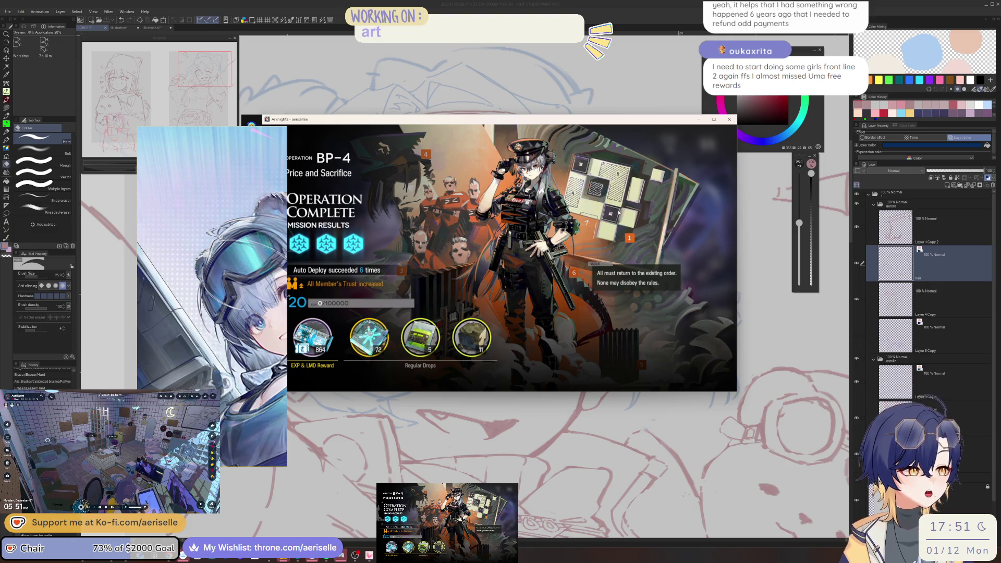
Leave the BP-4 results, back out to the event page and collect all event mission rewards
click(606, 126)
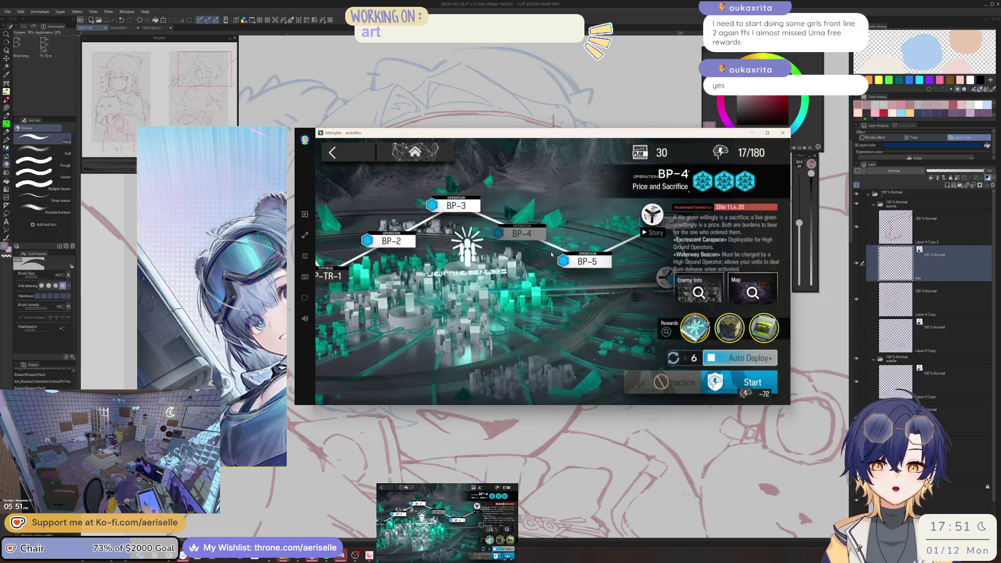
click(348, 153)
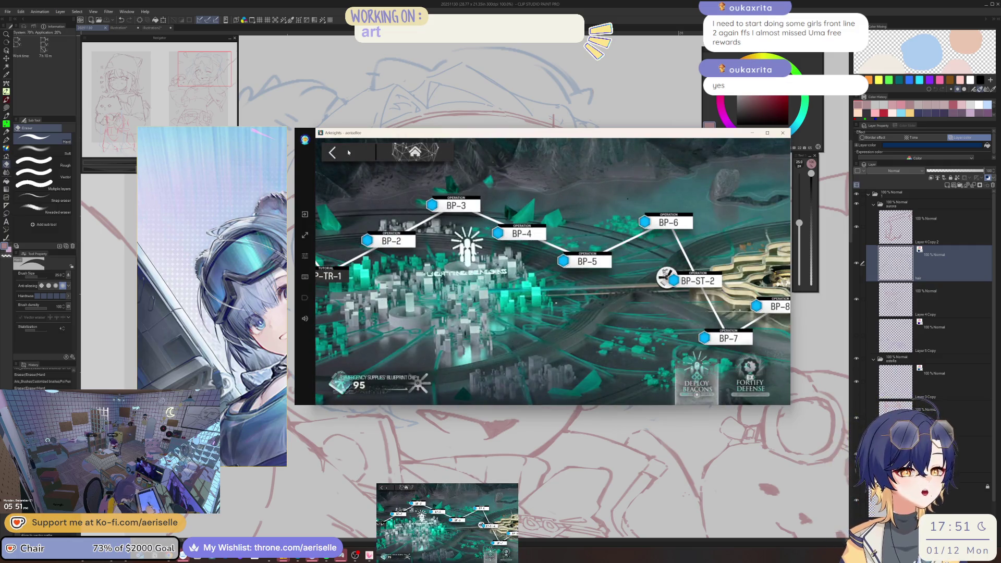
click(352, 154)
click(423, 368)
click(712, 203)
click(713, 203)
Return to the home screen and go to the Outfit Store
click(349, 144)
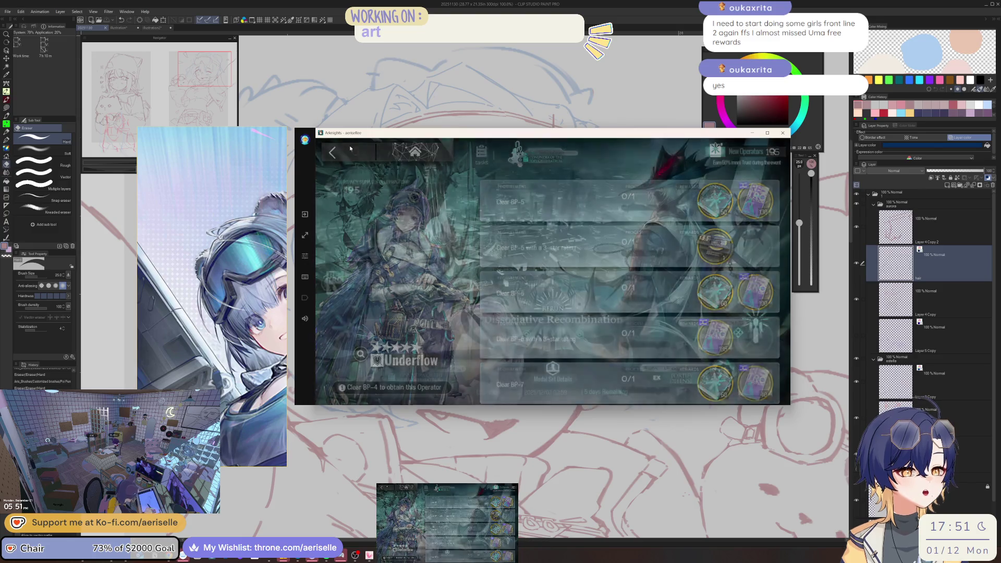
click(349, 159)
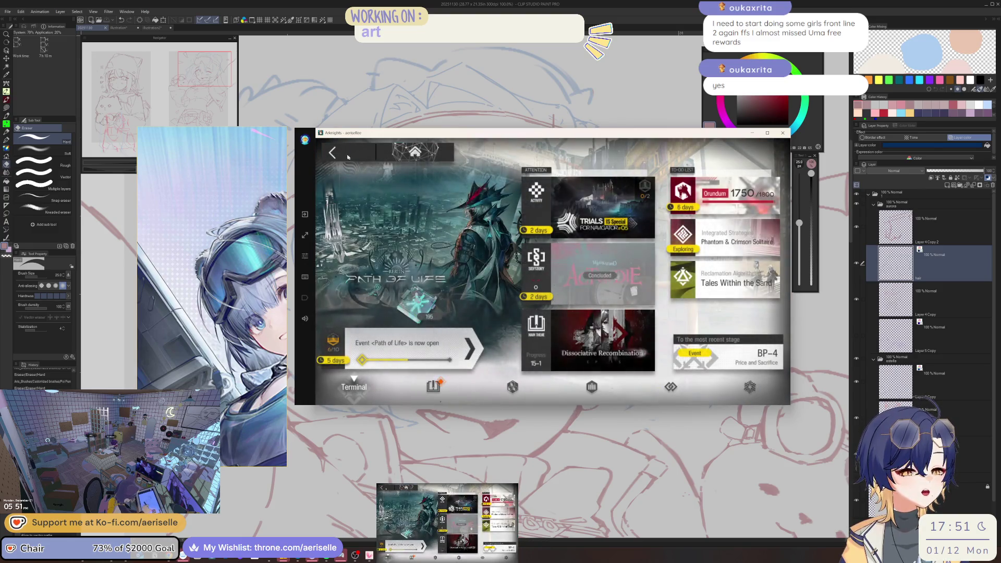
click(349, 159)
click(635, 312)
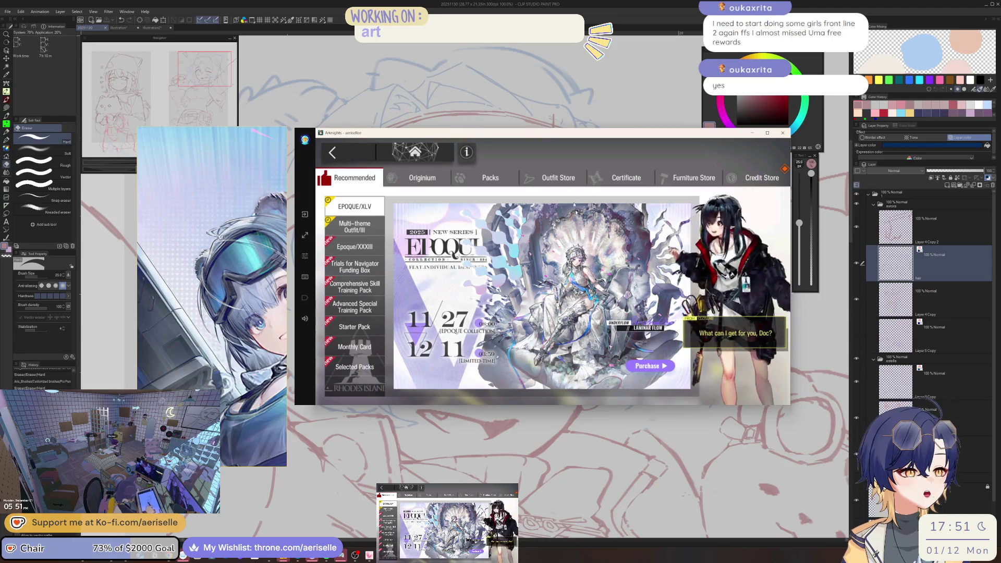
click(577, 179)
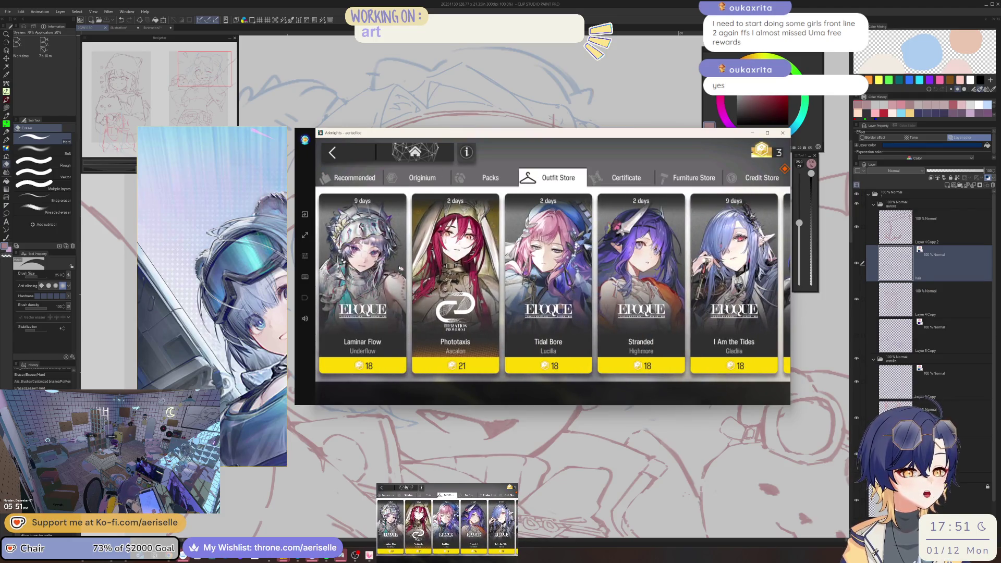
View the Laminar Flow outfit and its full artwork, then return to the Recommended store page
click(363, 276)
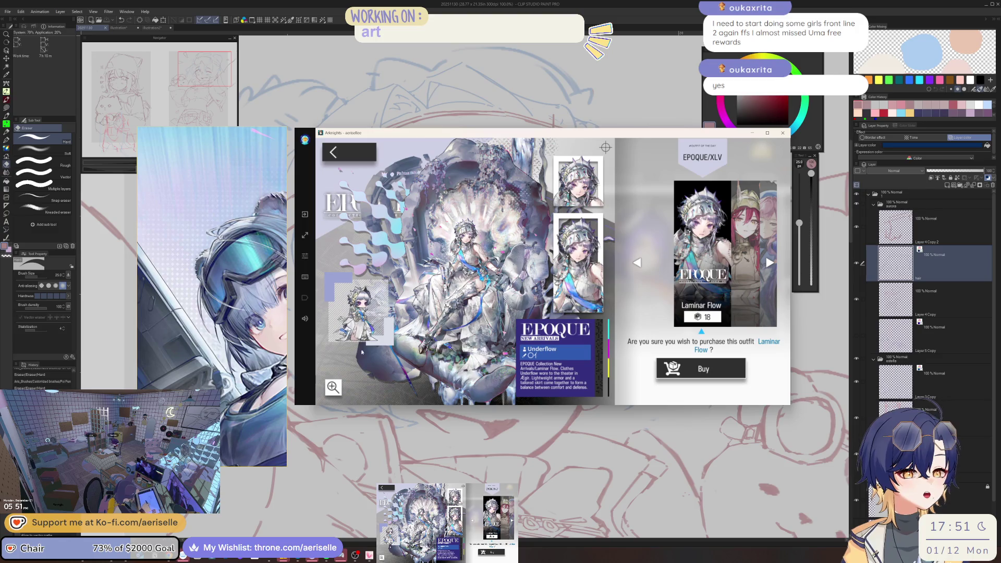
click(332, 387)
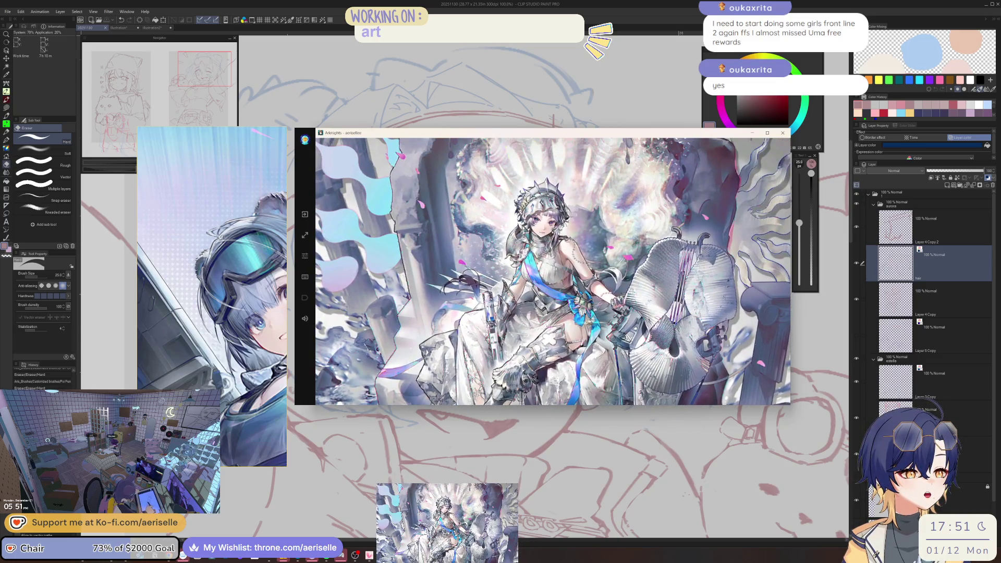
click(332, 153)
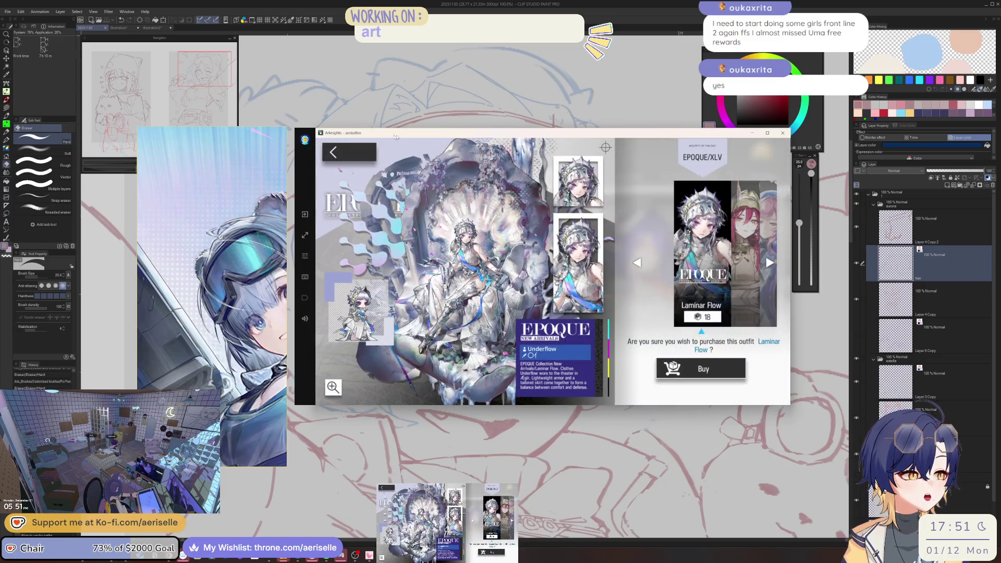
click(365, 151)
click(354, 177)
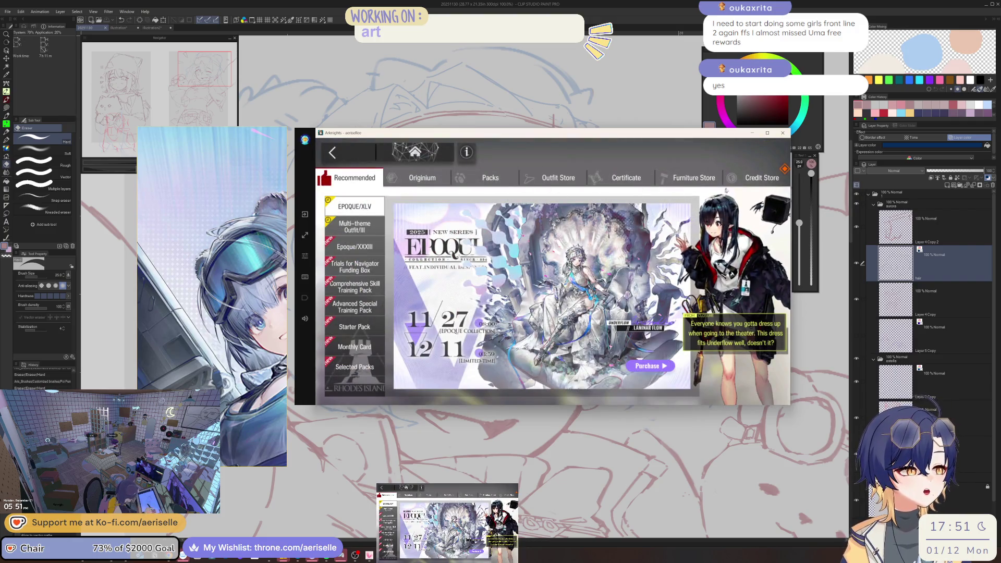
click(740, 172)
Claim the daily Credit Store credits and return to the home screen
click(694, 152)
click(383, 177)
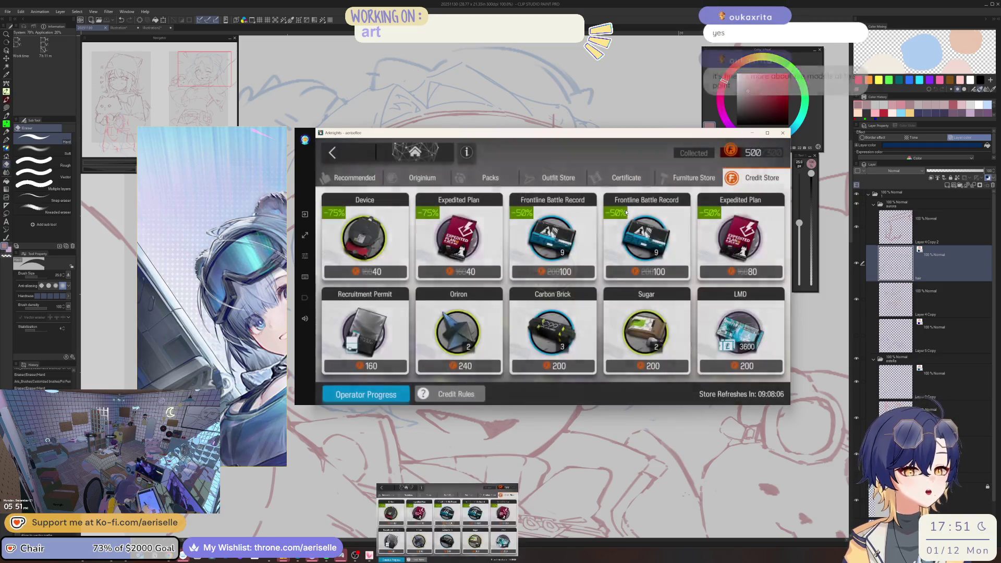
click(415, 151)
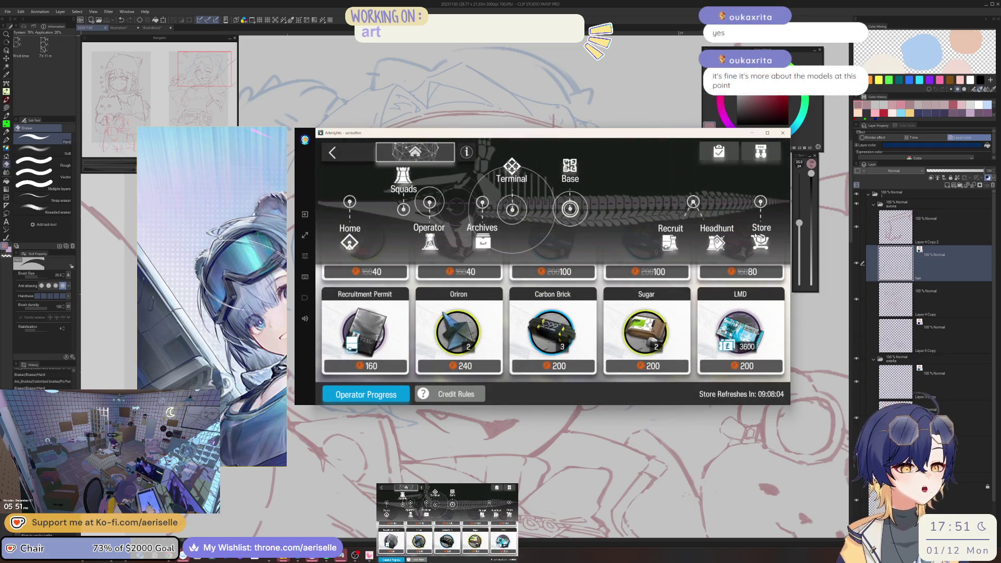
click(754, 237)
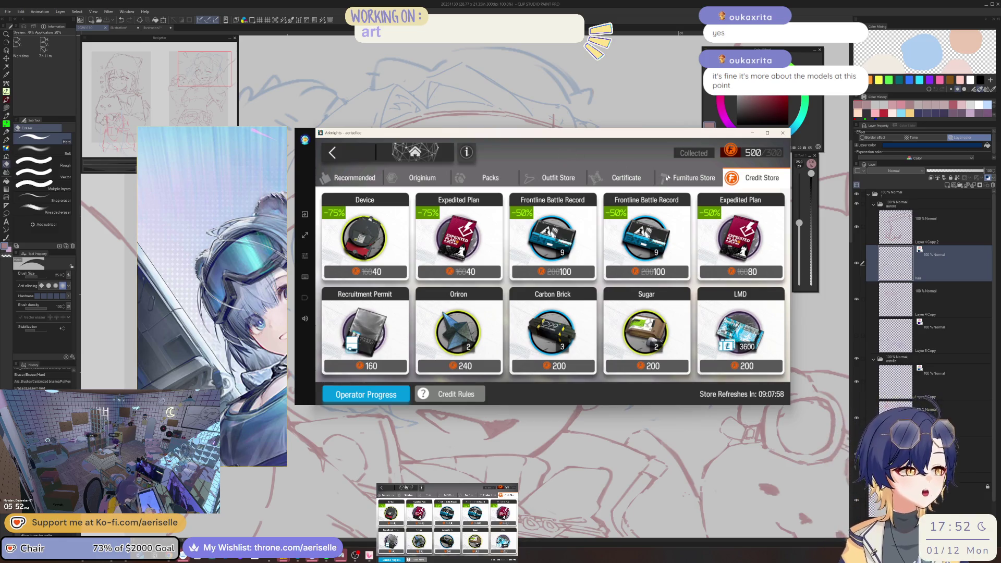
click(415, 152)
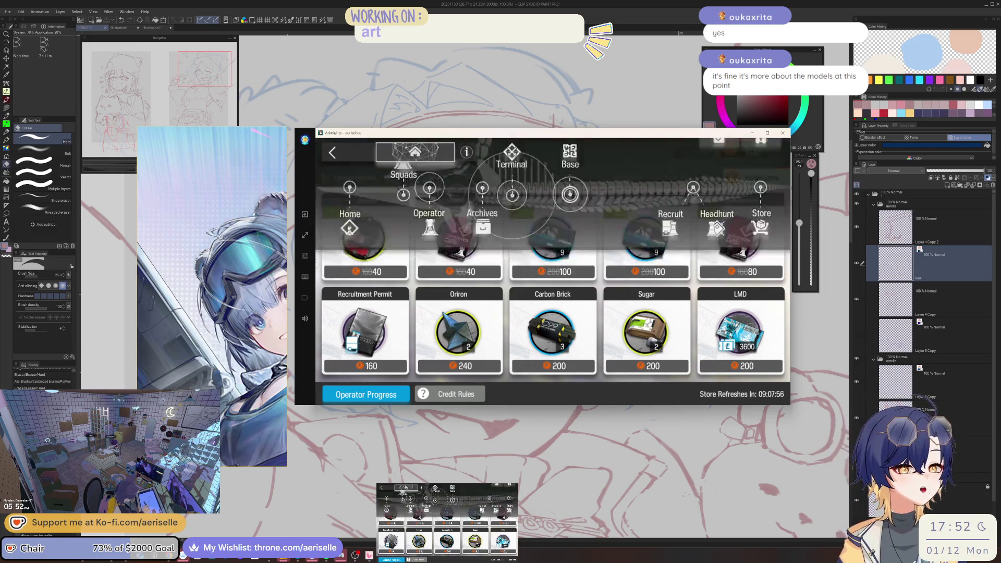
Enter the Base and collect the finished orders, production and operator trust
click(686, 368)
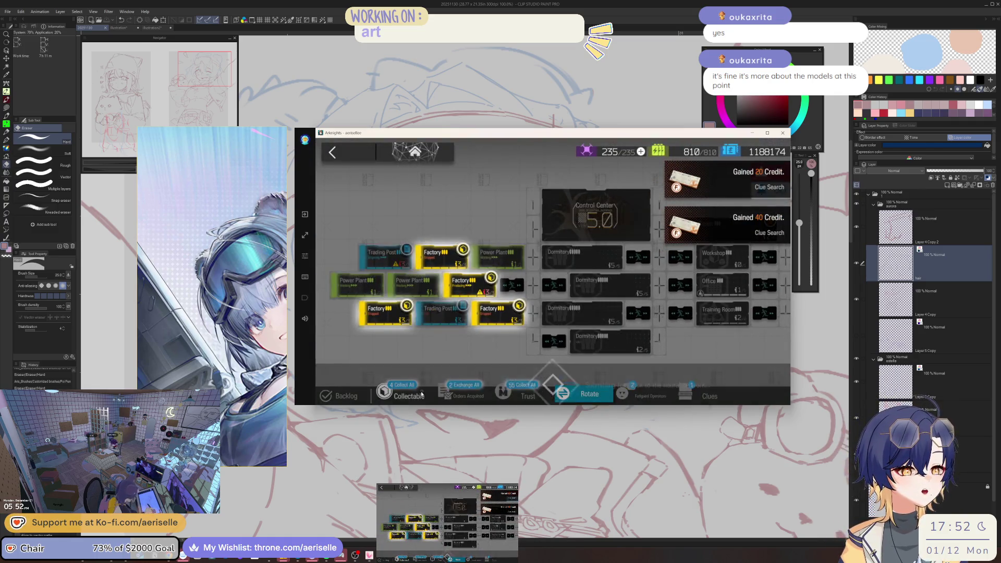
click(422, 393)
click(421, 392)
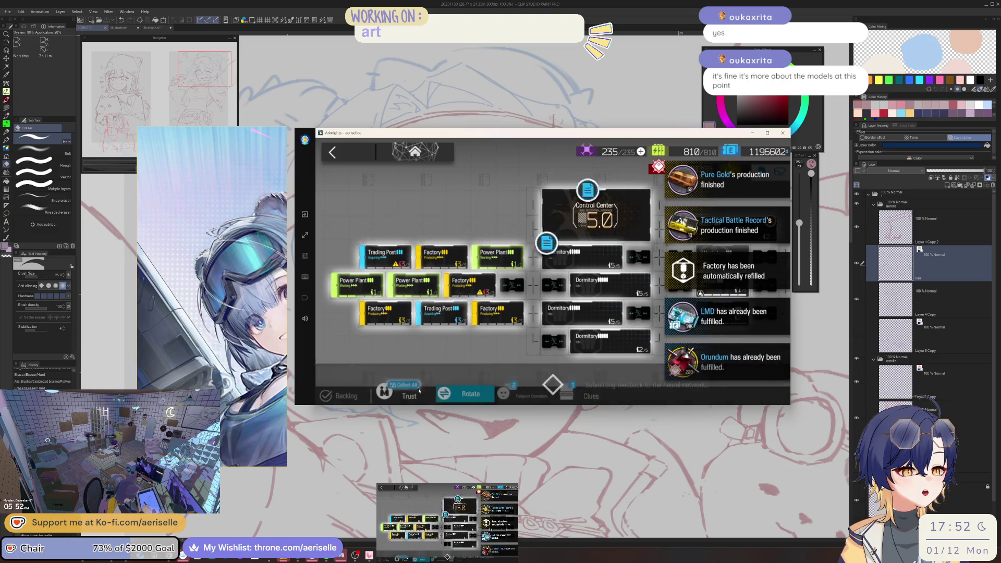
Rotate tired operators, then place a Blacksteel clue in slot 3 and a Penguin Logistics clue in slot 2
click(420, 392)
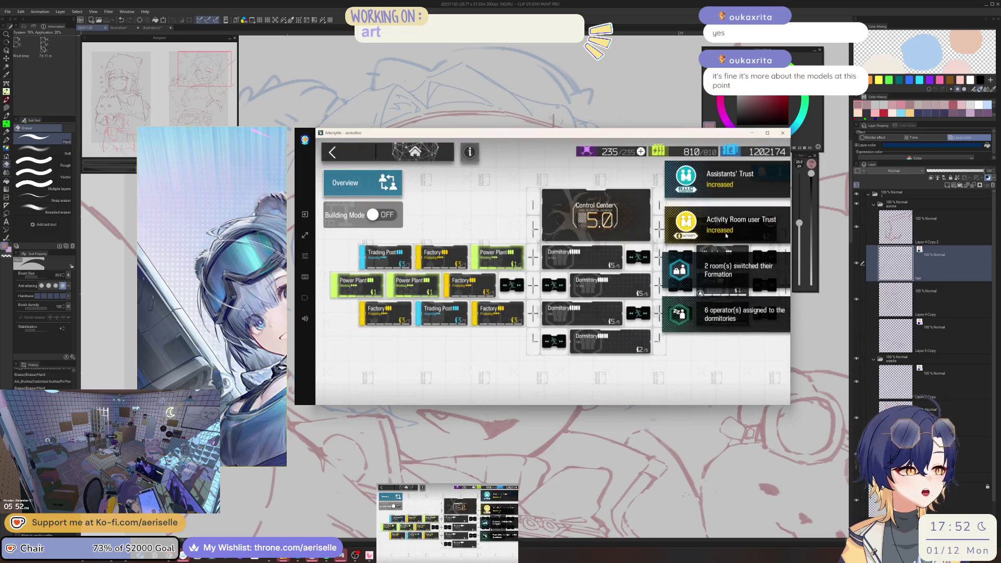
click(645, 322)
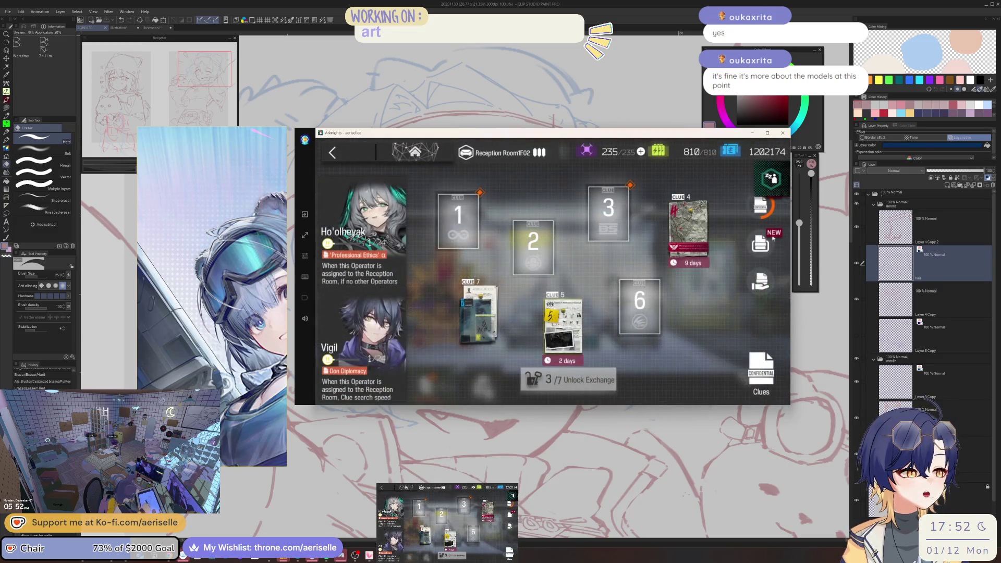
click(757, 244)
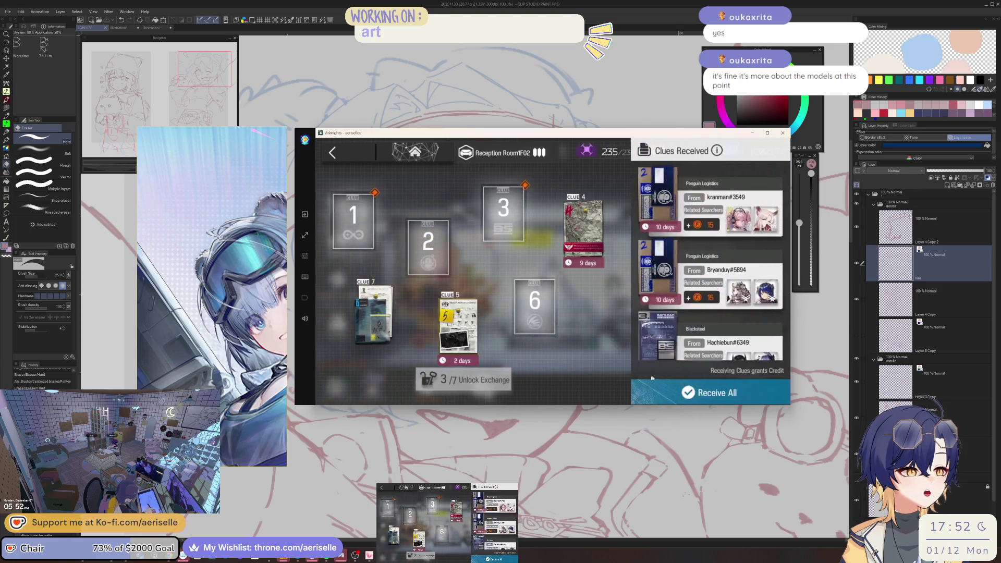
click(510, 233)
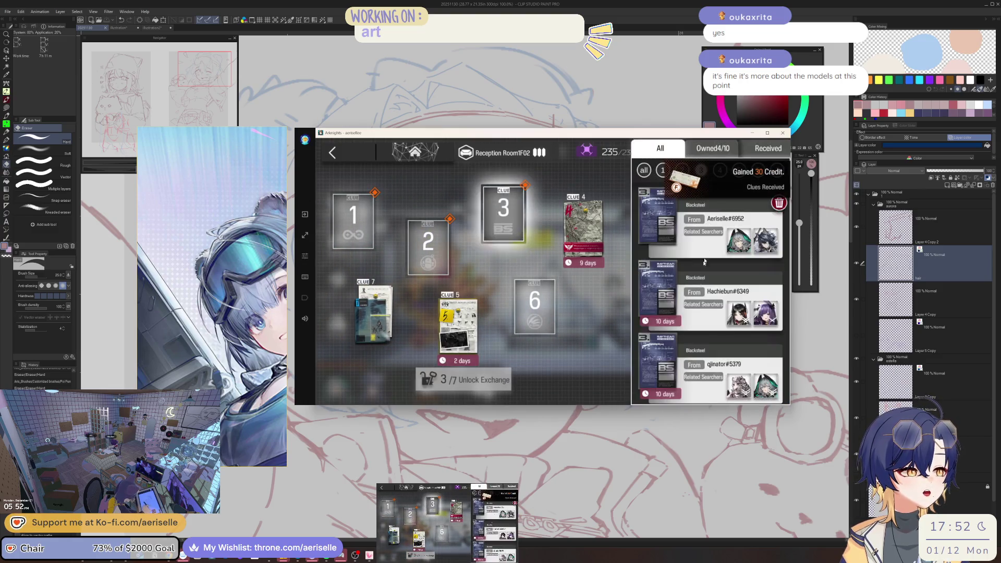
click(709, 295)
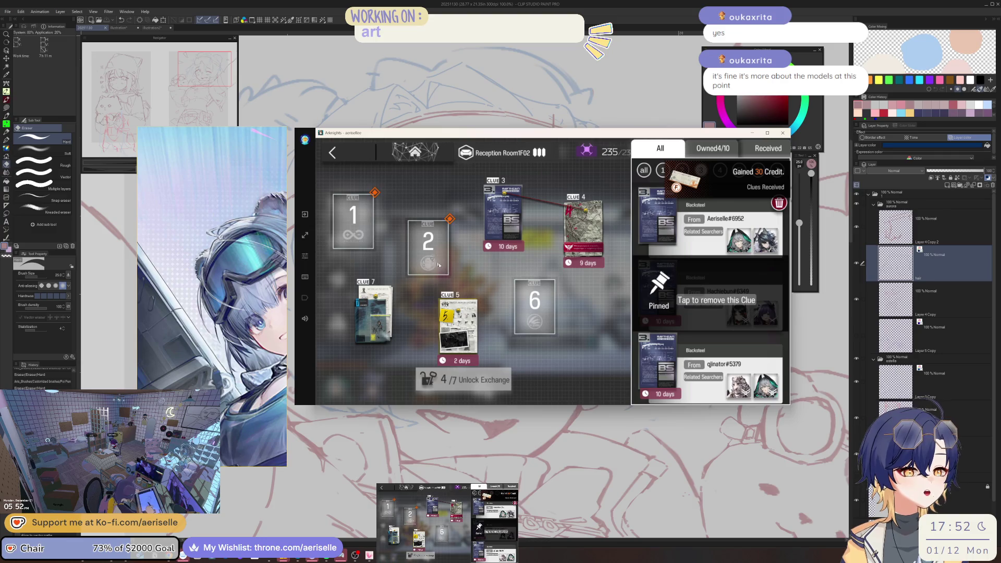
click(428, 247)
click(709, 224)
Check slot 1's clues, claim the Reception Room clue credit reward and open Clue Delivery
click(376, 207)
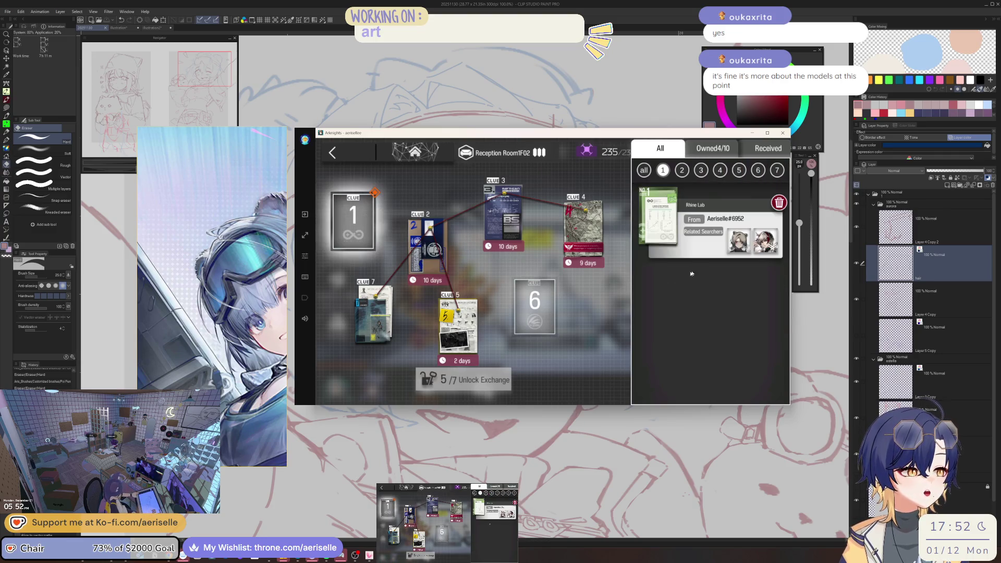
click(544, 306)
click(718, 292)
click(760, 385)
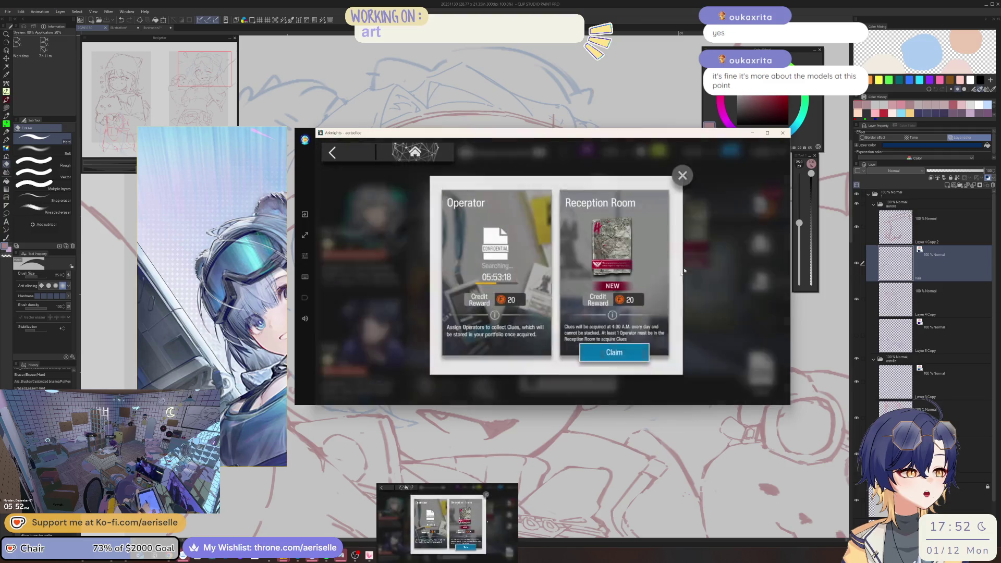
click(615, 352)
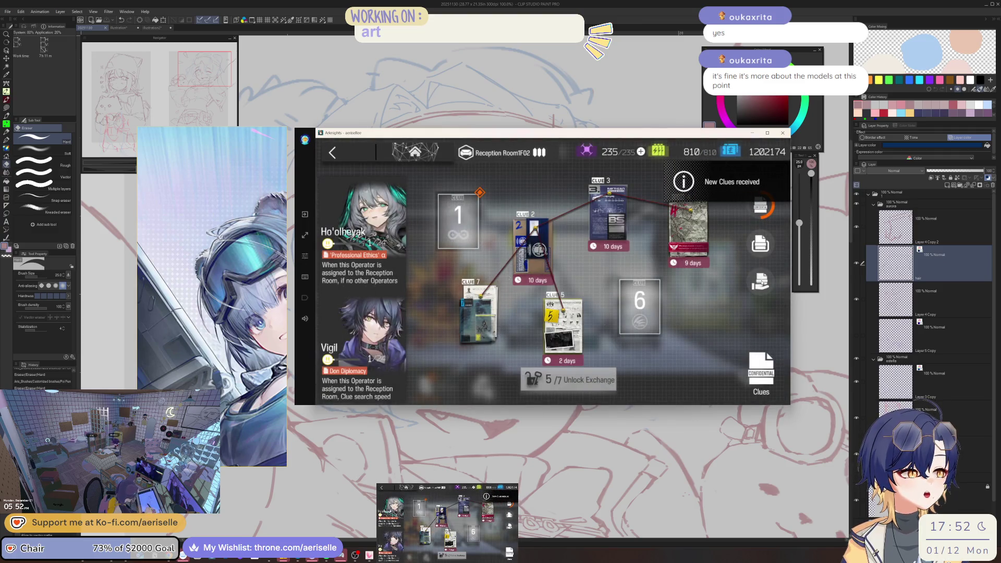
click(761, 282)
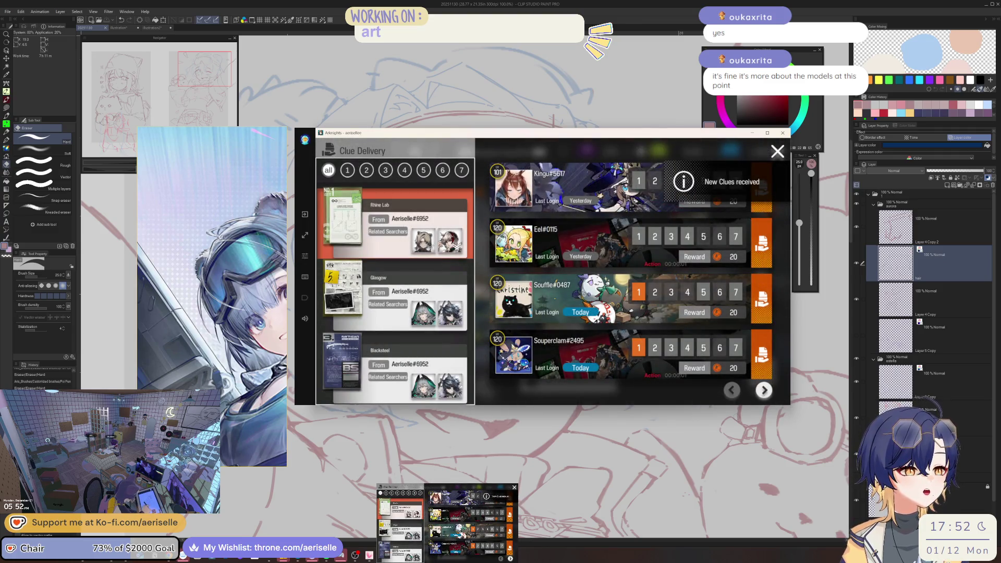
Send the Rhine Lab, Glasgow and Blacksteel clues to friends, paging through the list, then close delivery
click(764, 391)
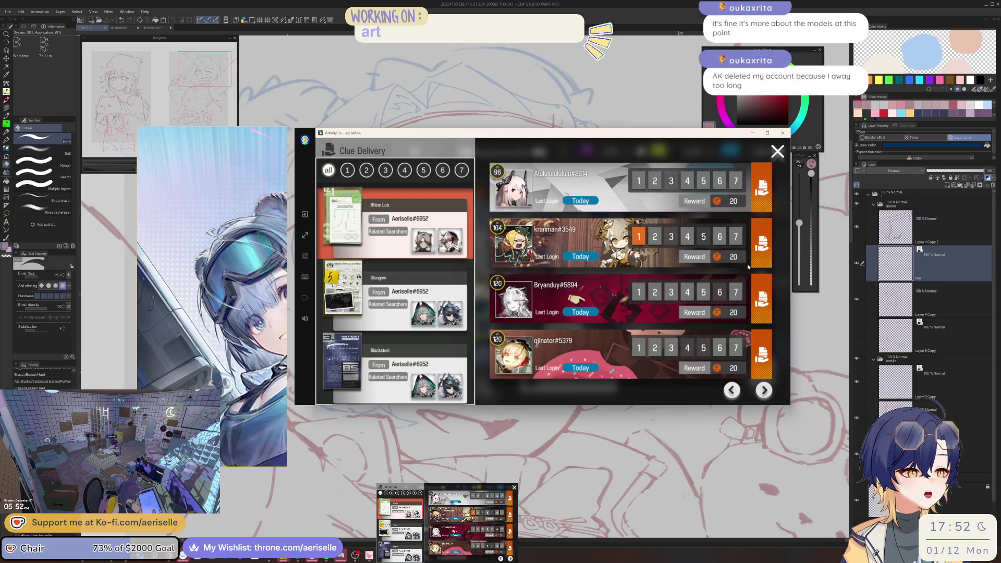
click(761, 243)
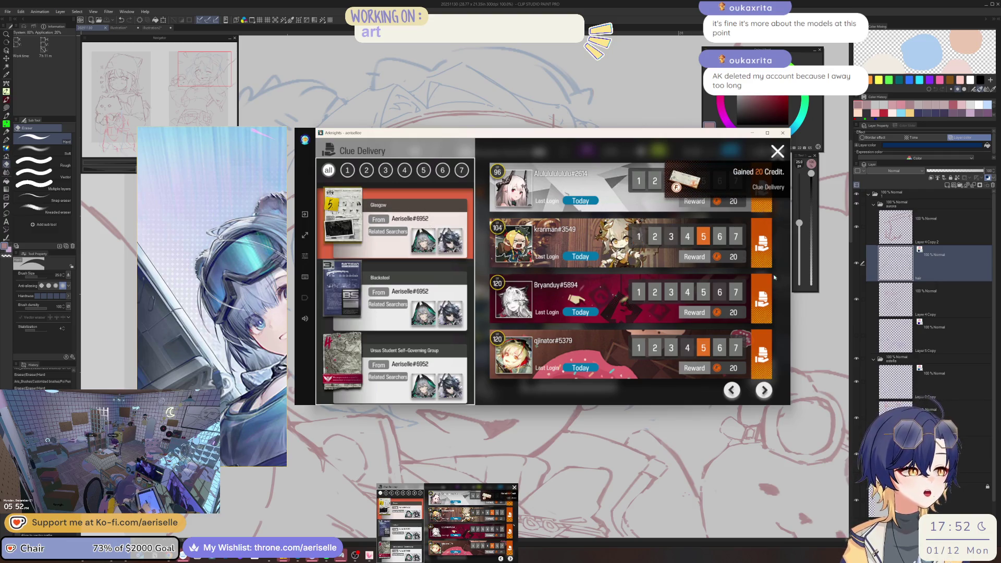
click(761, 243)
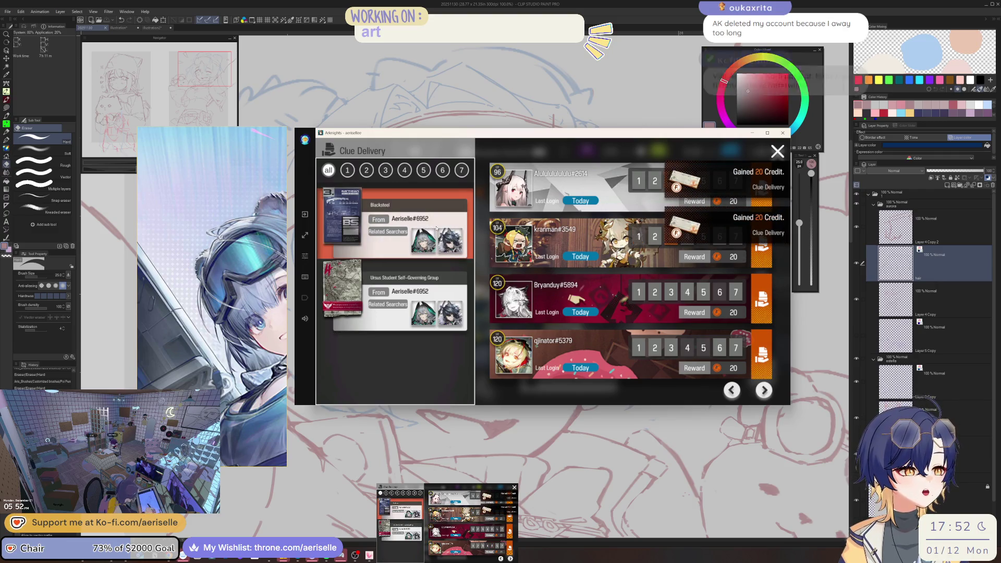
click(759, 246)
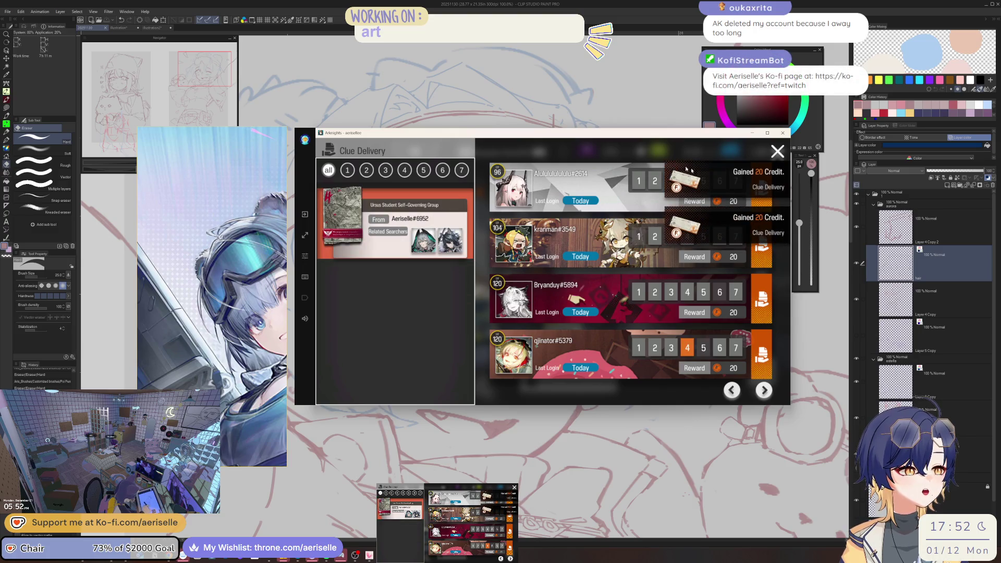
click(763, 391)
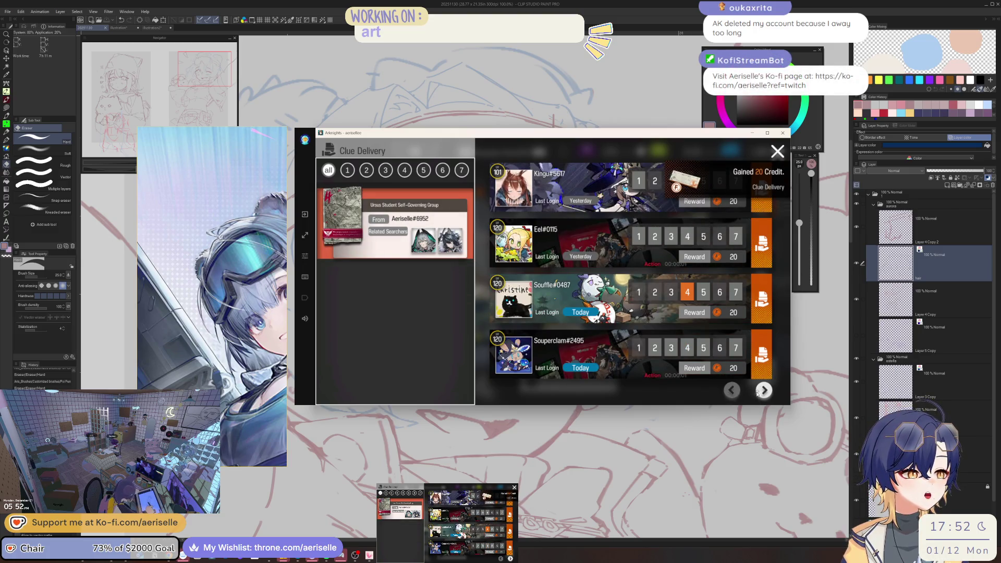
click(764, 392)
click(763, 391)
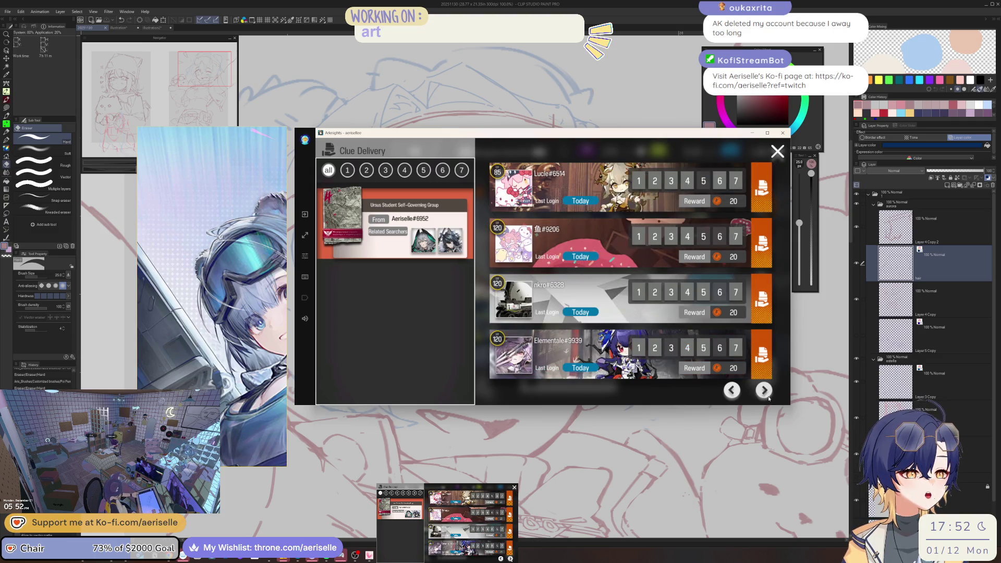
click(769, 397)
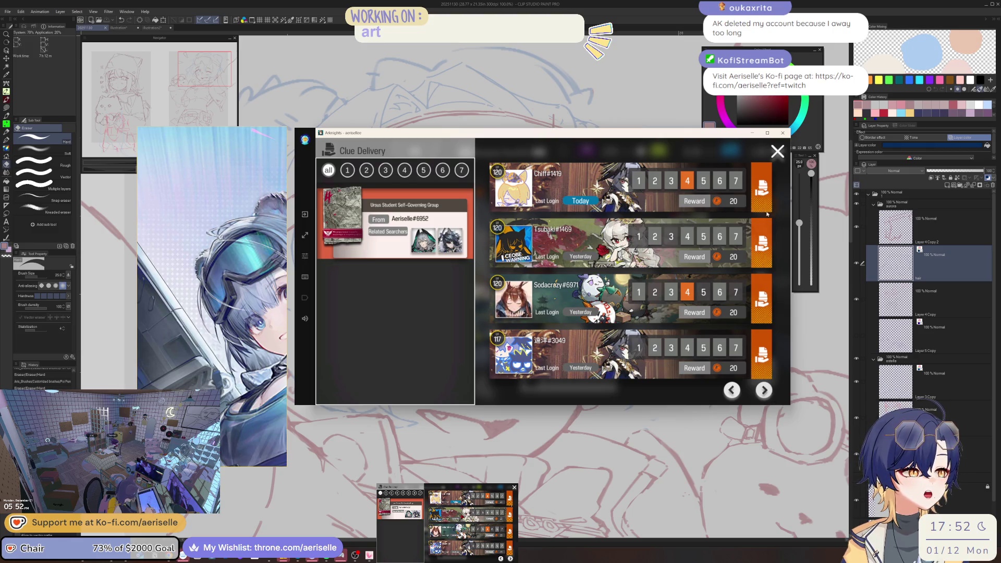
click(776, 153)
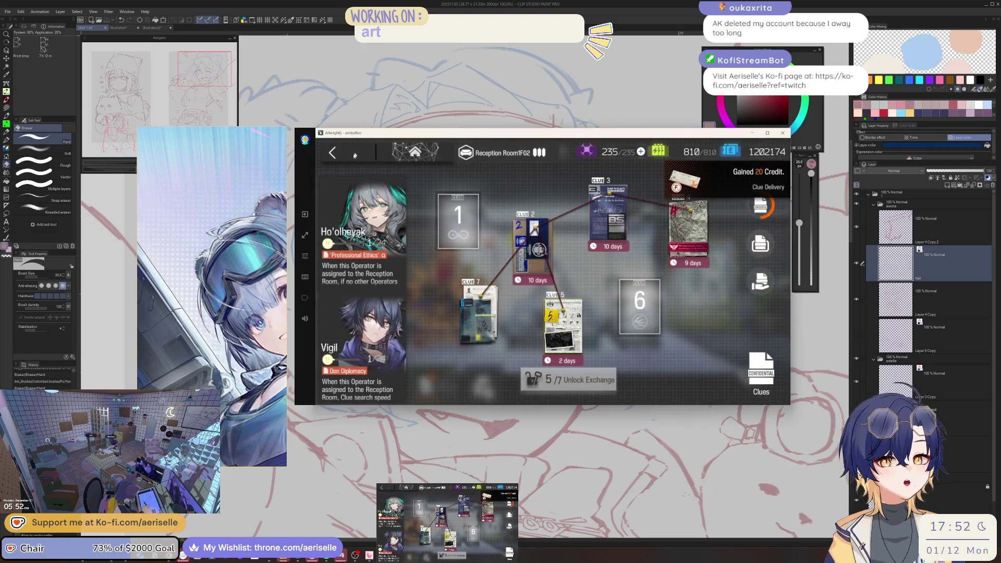
Close the clue board, back out of the base to the main menu, and open Archives
click(355, 155)
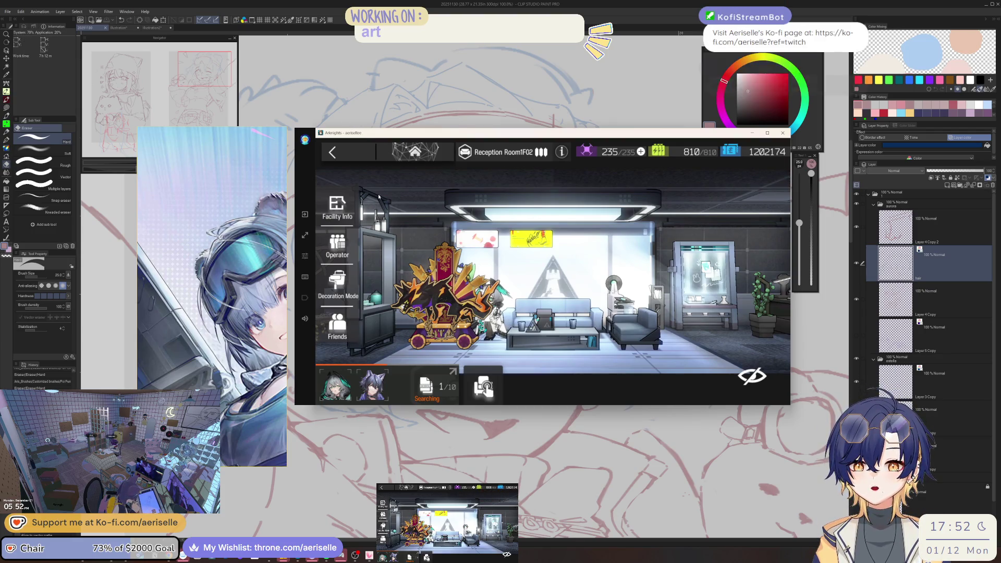
click(362, 151)
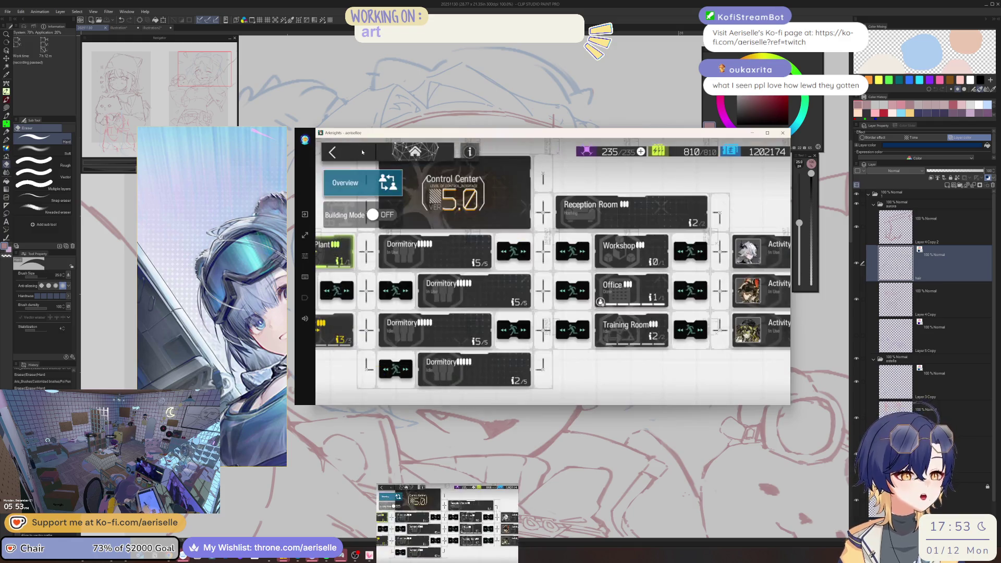
drag(372, 202, 483, 249)
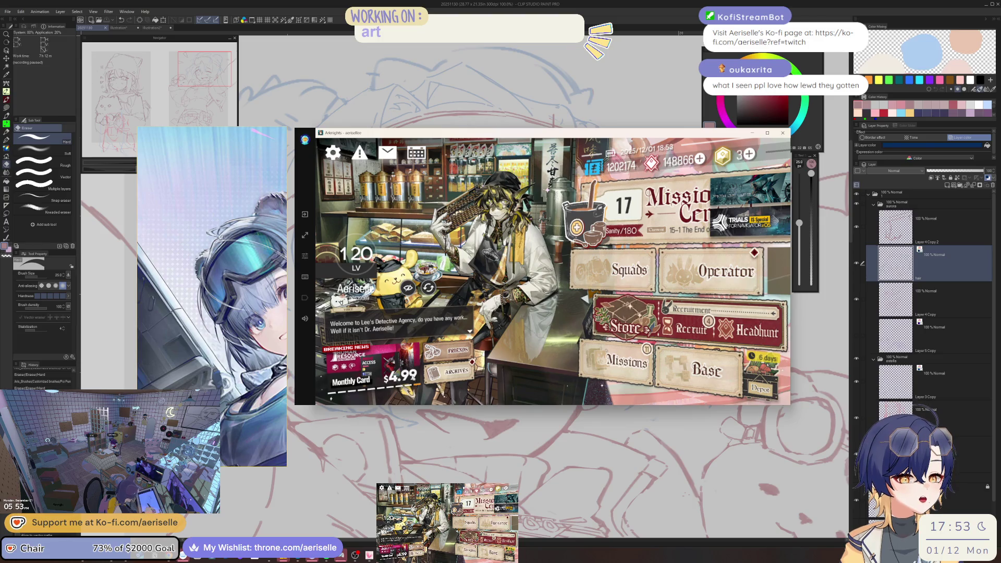
click(456, 371)
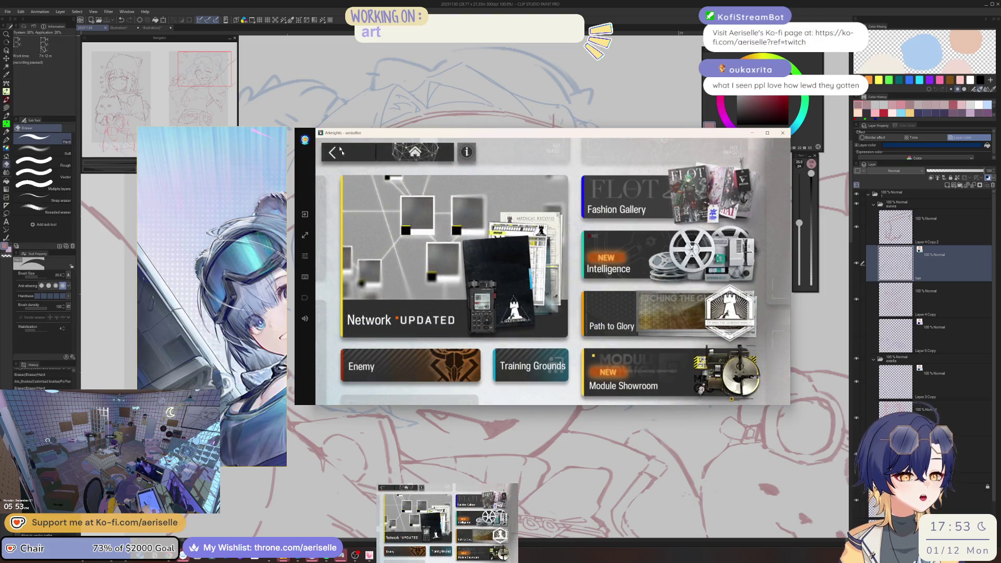
Look over the player profile and friends list, then return to the main menu
click(342, 152)
click(385, 273)
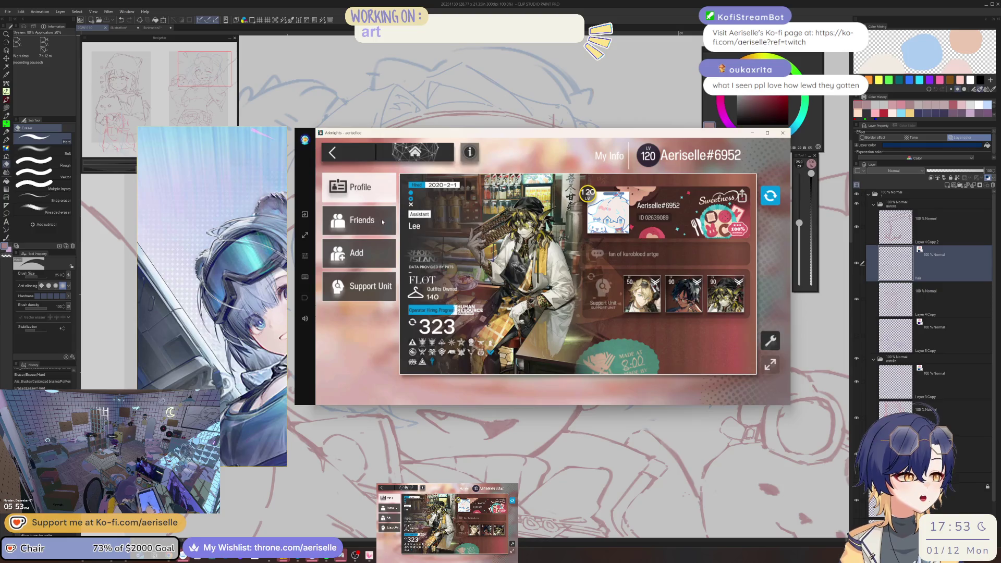
click(383, 221)
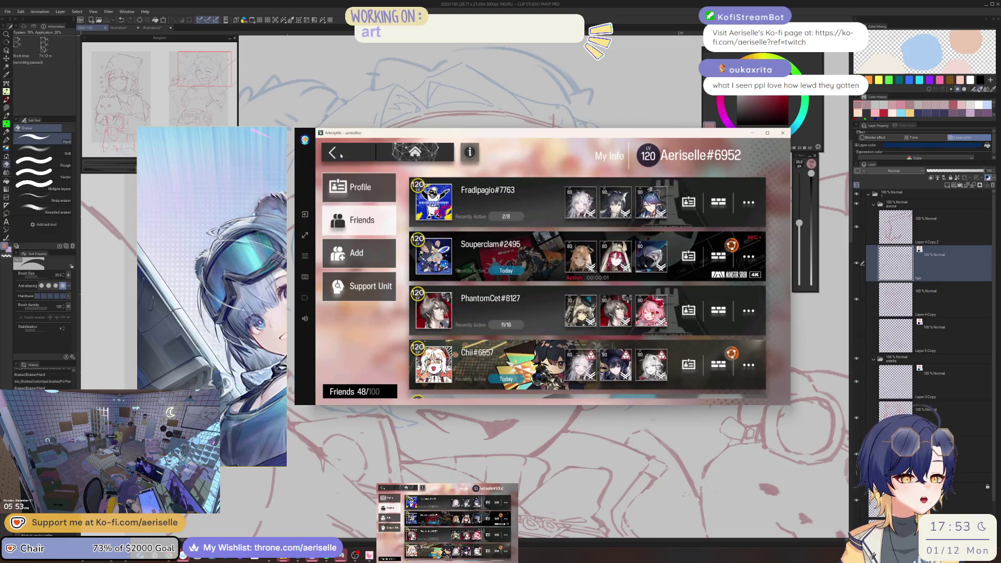
click(342, 155)
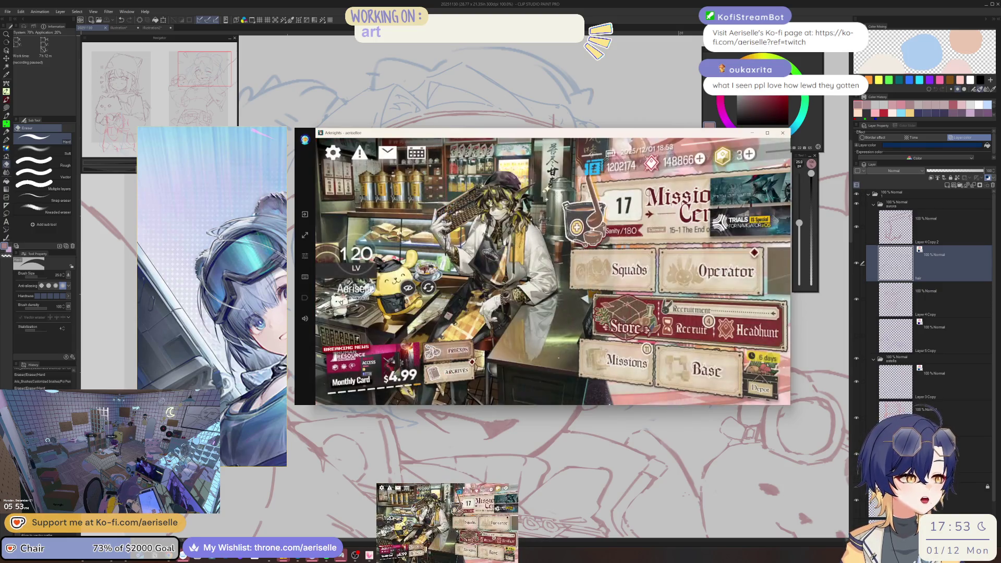
Collect all Daily and Weekly mission rewards, then go to the Store
click(629, 369)
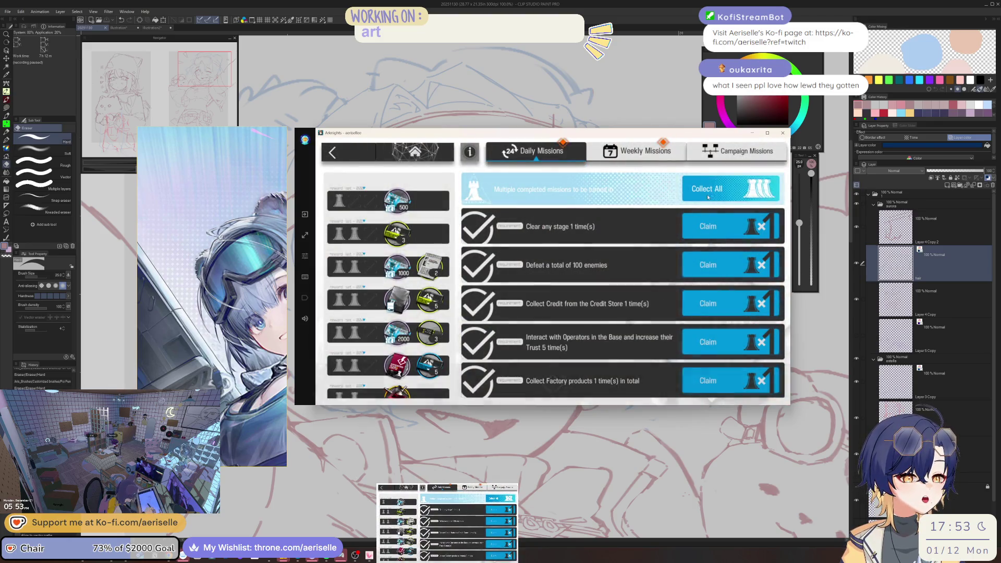
click(708, 196)
click(696, 187)
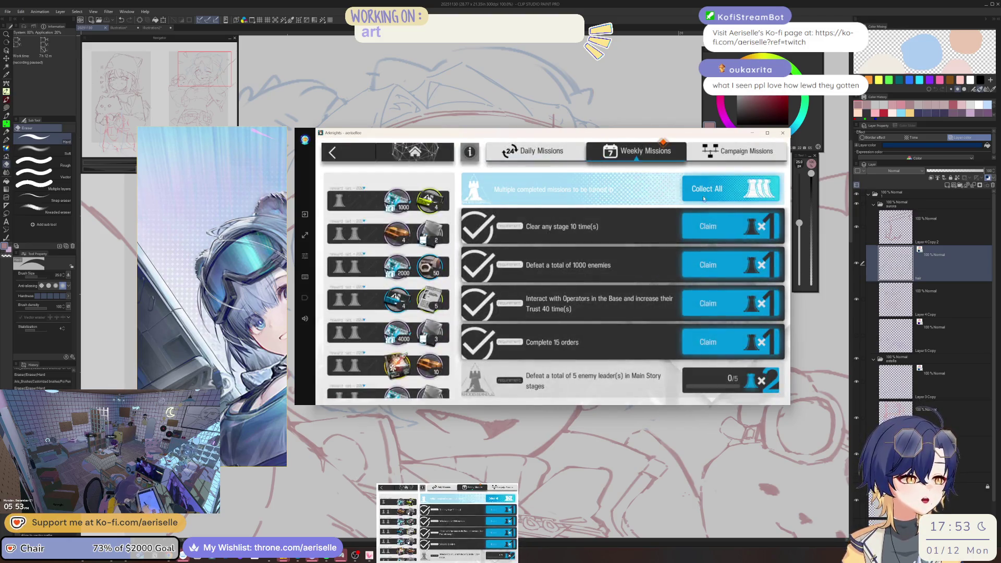
click(702, 198)
click(372, 201)
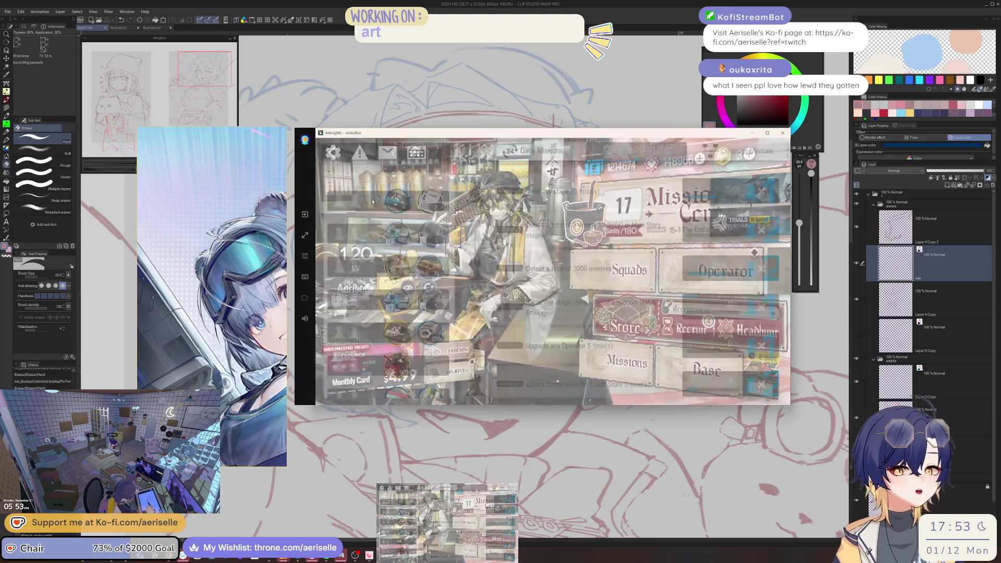
click(612, 303)
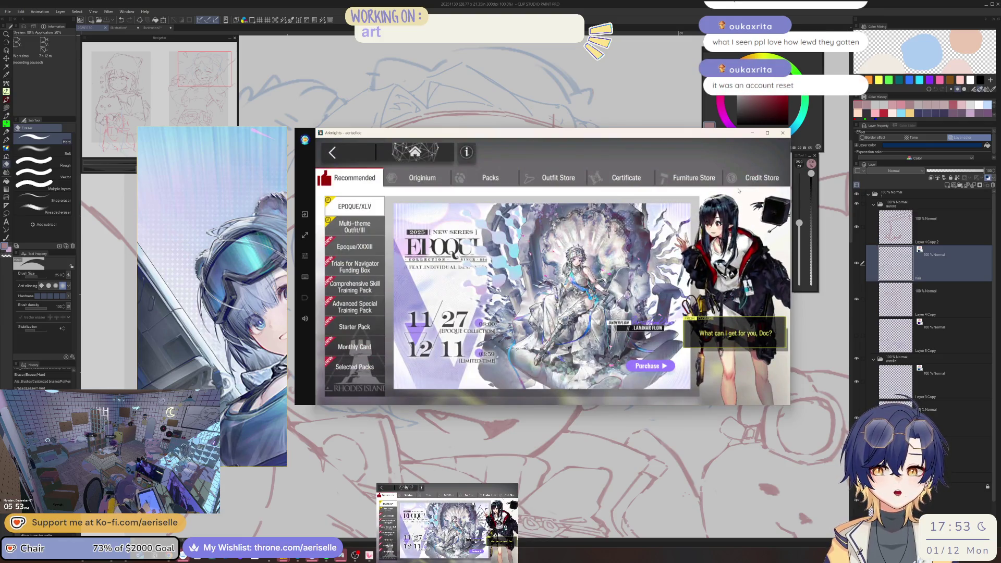
Buy Sugar and LMD in the Credit Store
click(735, 183)
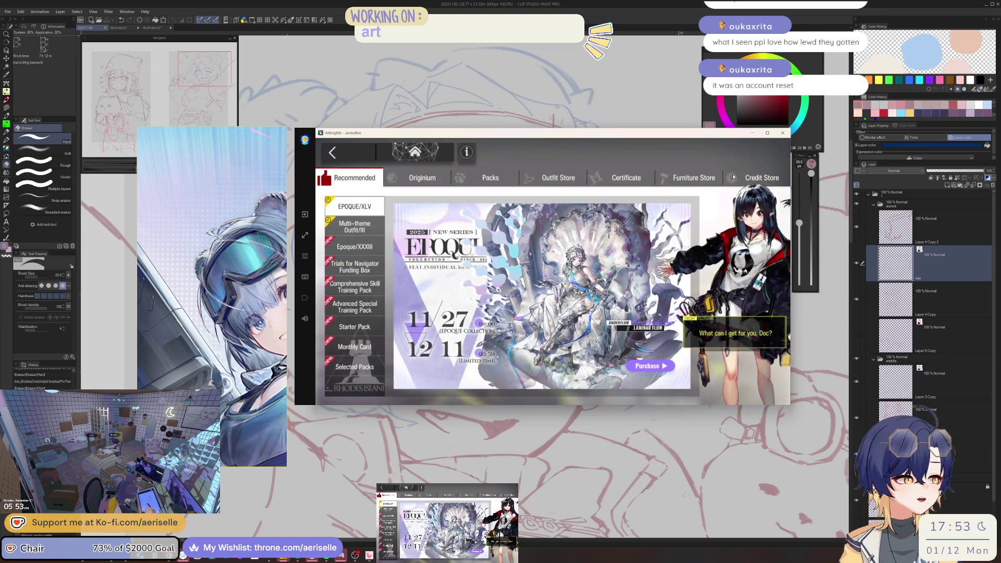
click(648, 309)
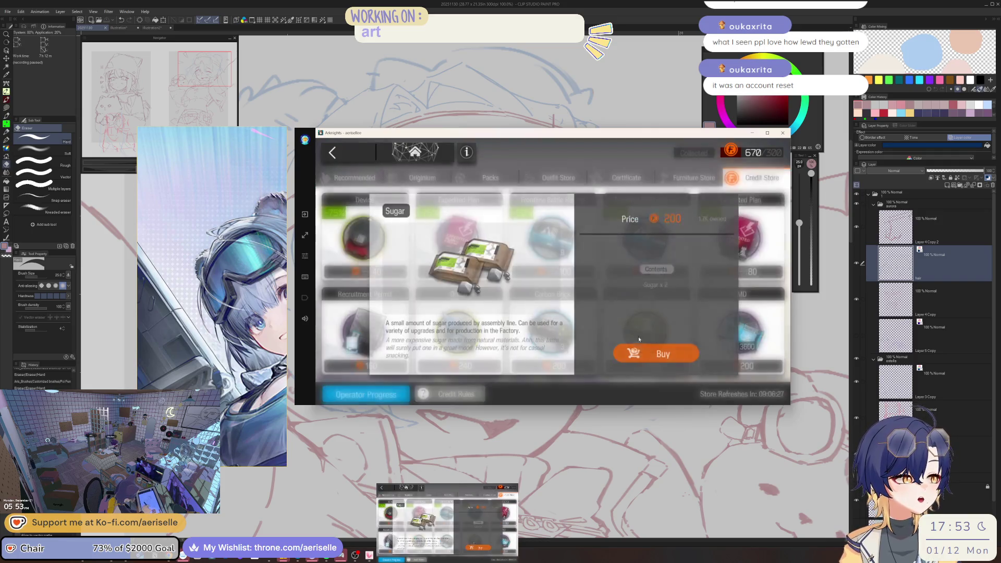
click(661, 350)
click(701, 335)
click(701, 335)
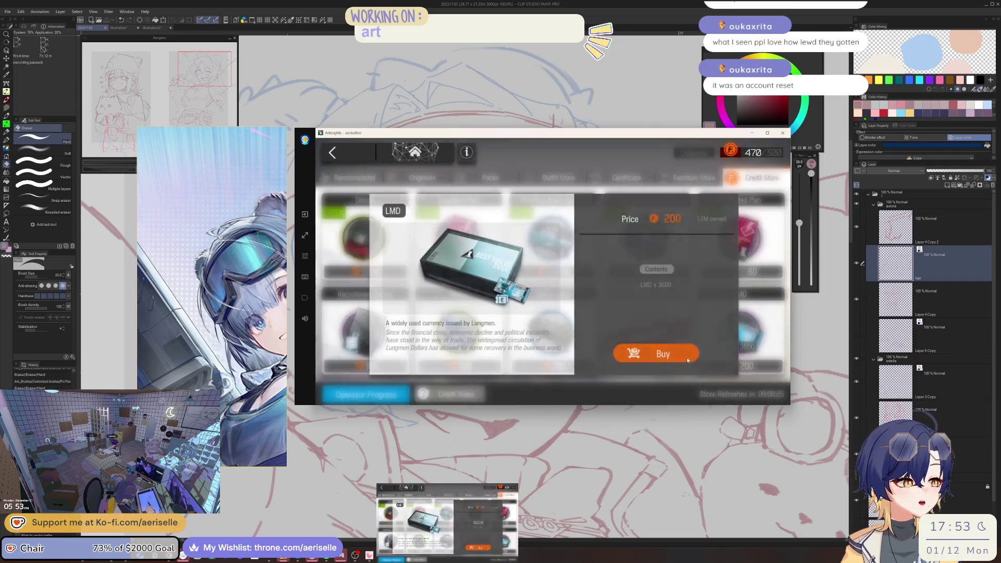
click(659, 351)
click(605, 181)
Exchange excess tokens for Distinction Certificates (152→157), then go to the Base
click(623, 177)
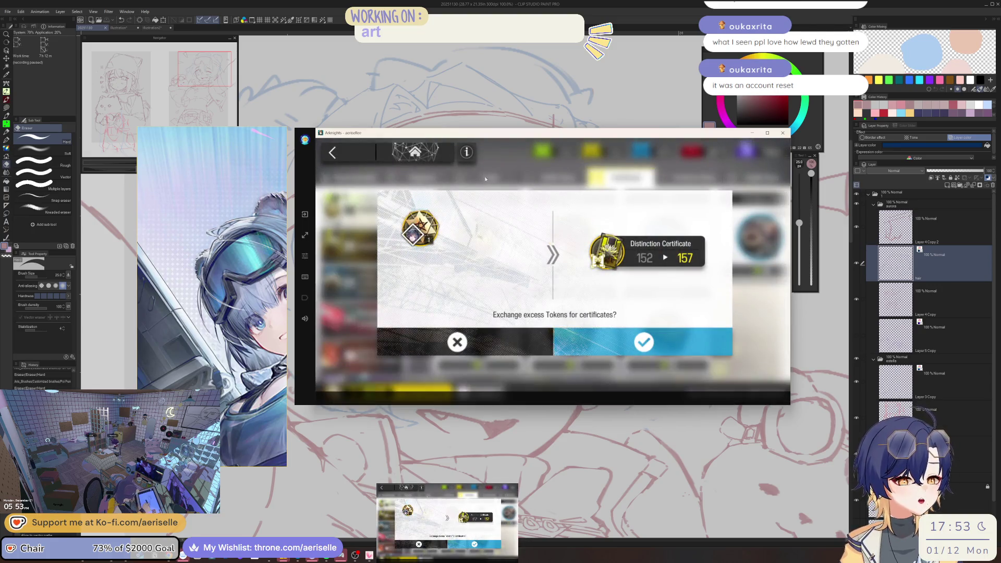
click(643, 341)
click(574, 313)
click(415, 152)
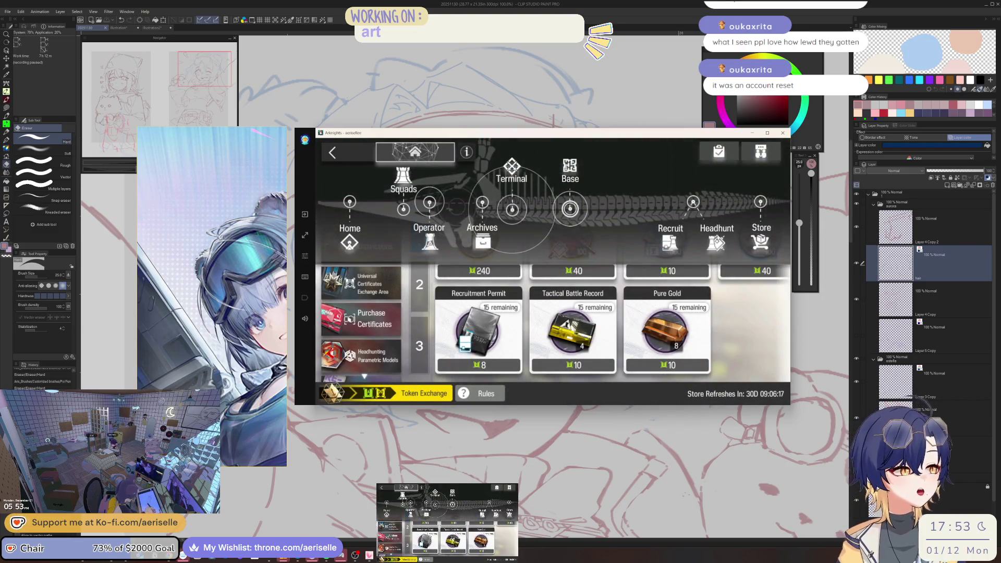
click(583, 192)
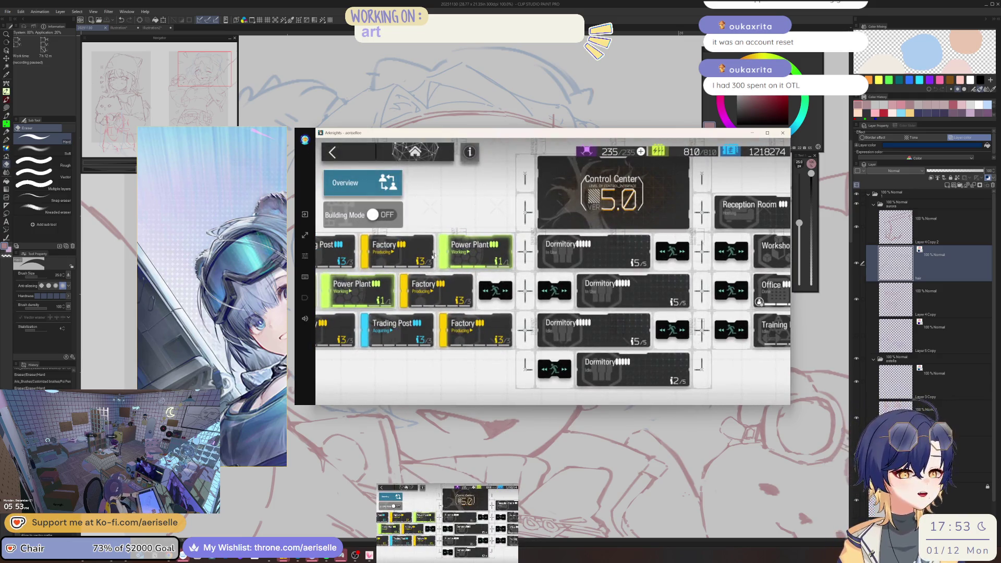
Collect 60 credits from the Reception Room visitor board, then back out to the home screen
click(699, 225)
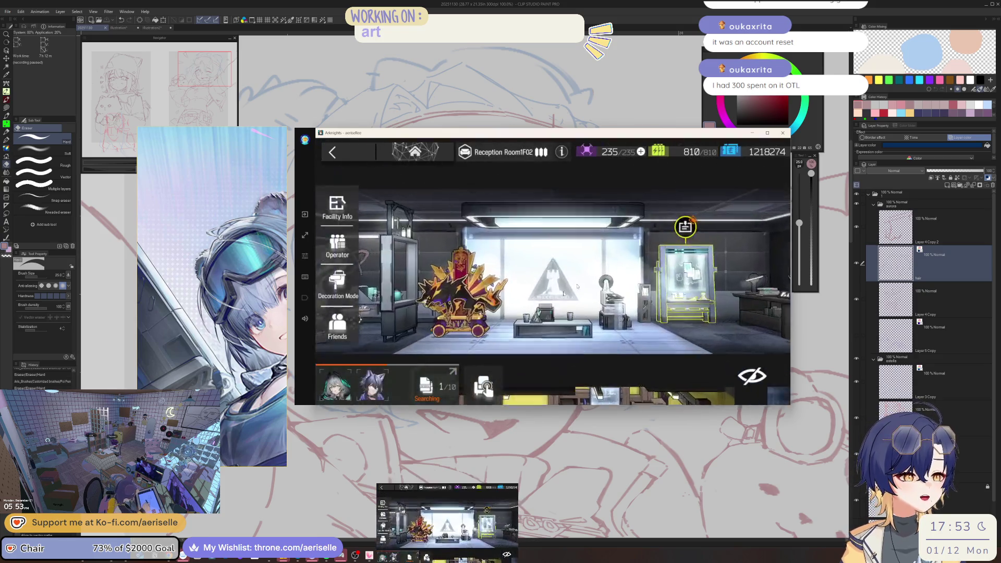
click(703, 221)
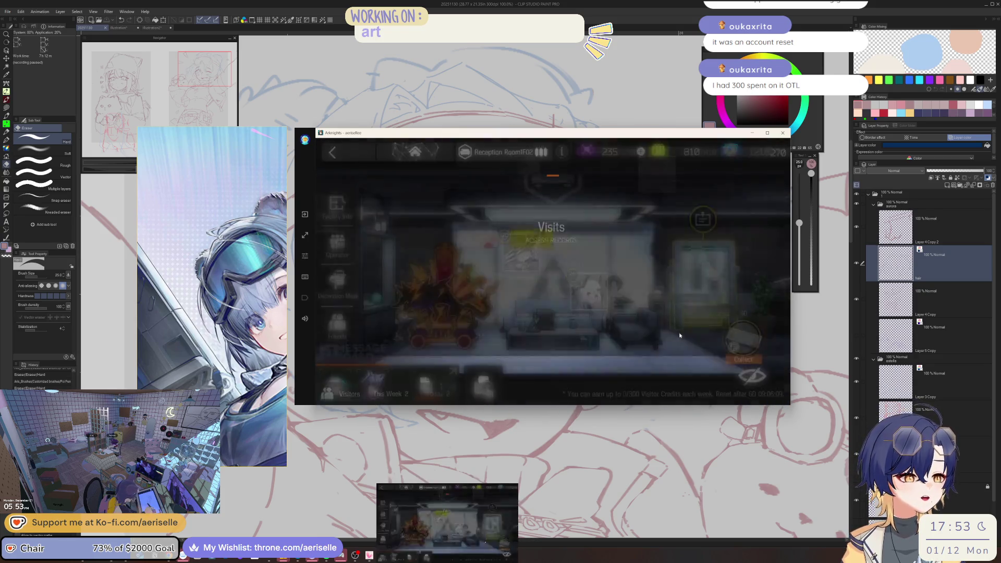
click(744, 361)
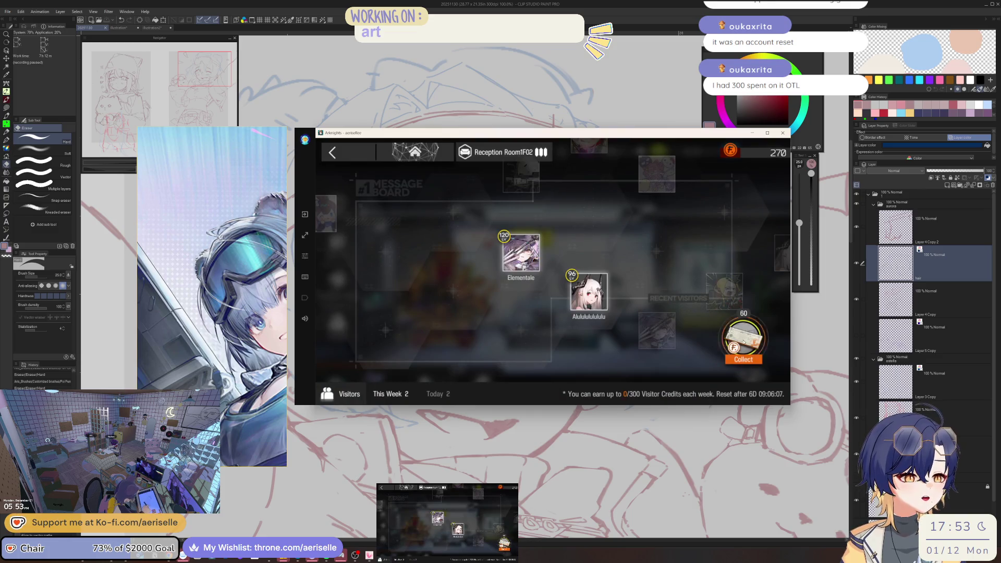
click(363, 151)
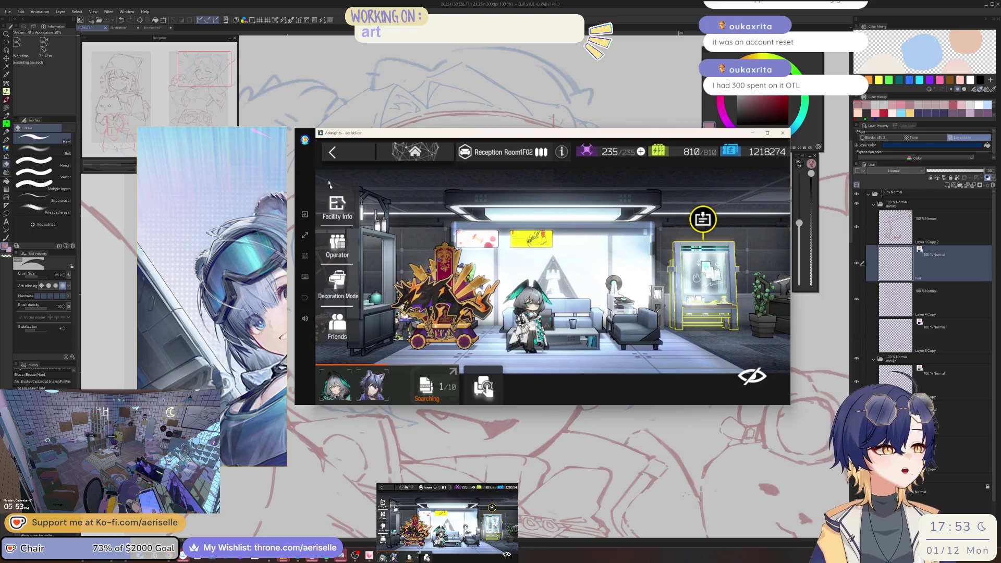
click(355, 151)
click(355, 151)
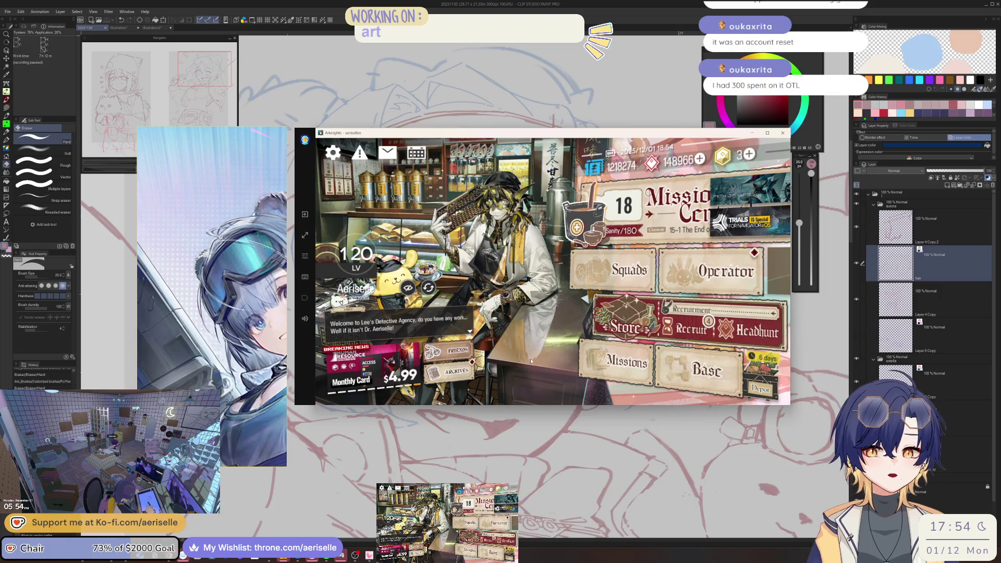
Buy Orundum with certificates in the Certificate store
click(627, 323)
click(641, 180)
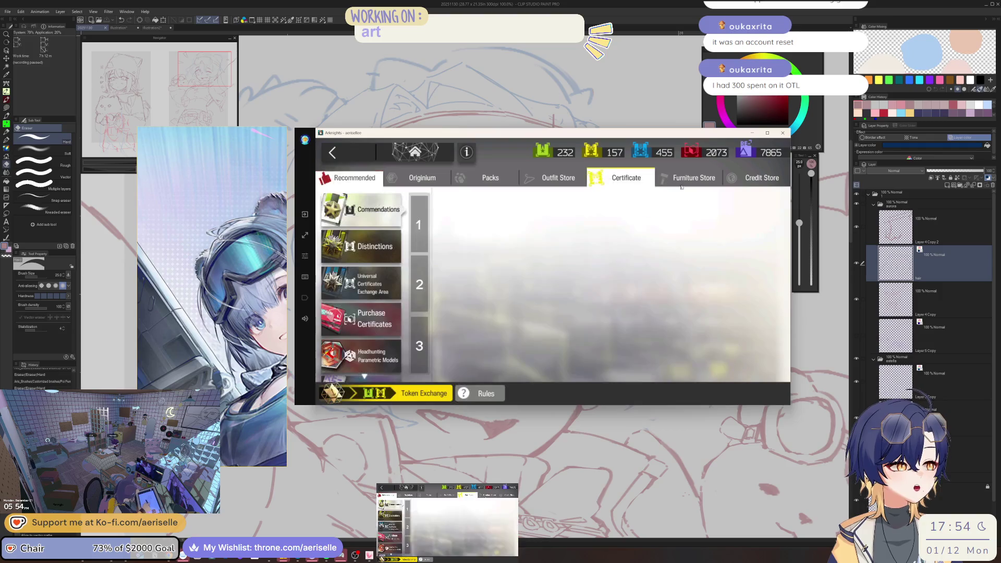
click(679, 182)
click(622, 180)
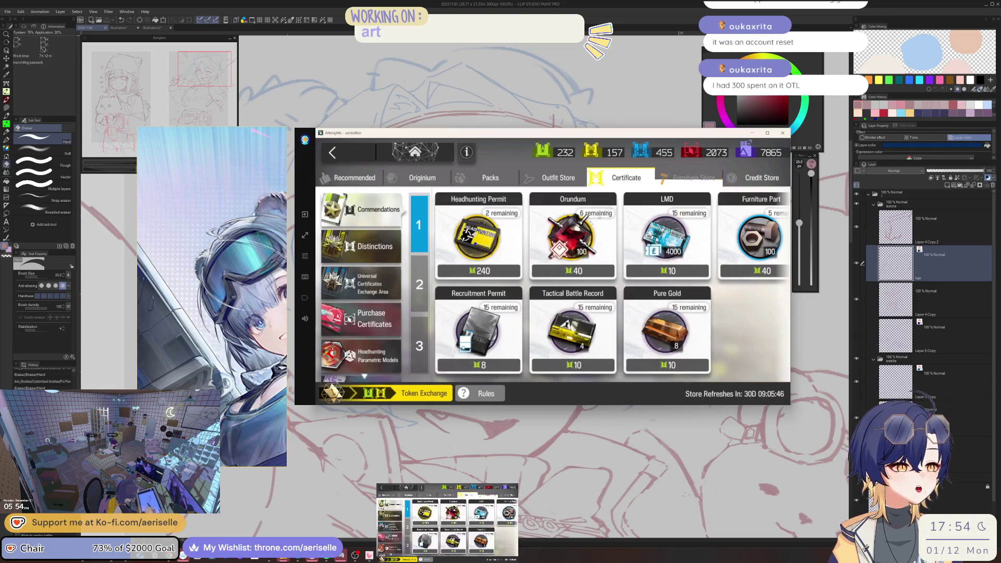
click(754, 184)
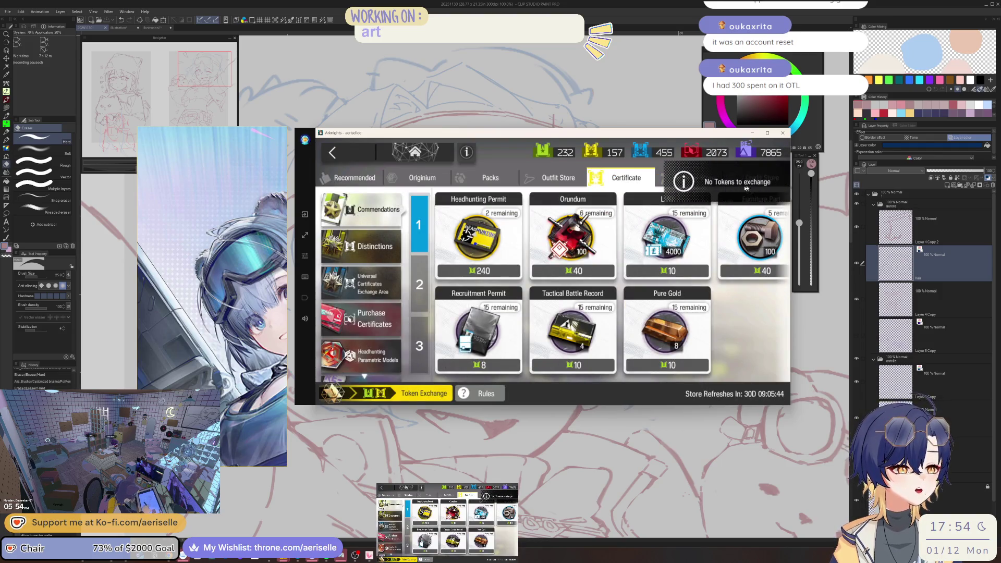
click(554, 229)
click(670, 353)
click(743, 290)
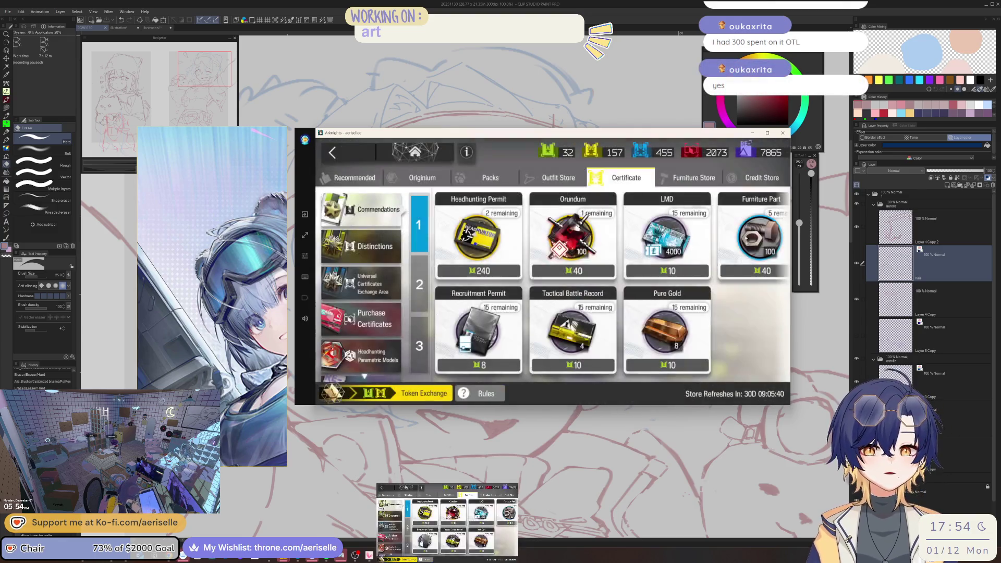
Browse the Credit and Outfit stores, view the Tidal Bore outfit, then return to the Clip Studio Paint canvas
click(760, 181)
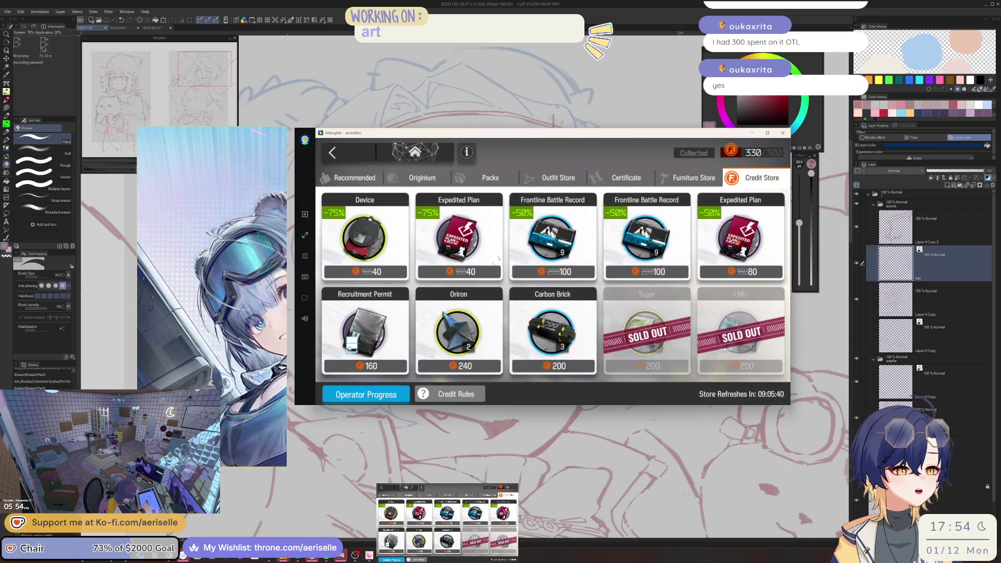
click(352, 153)
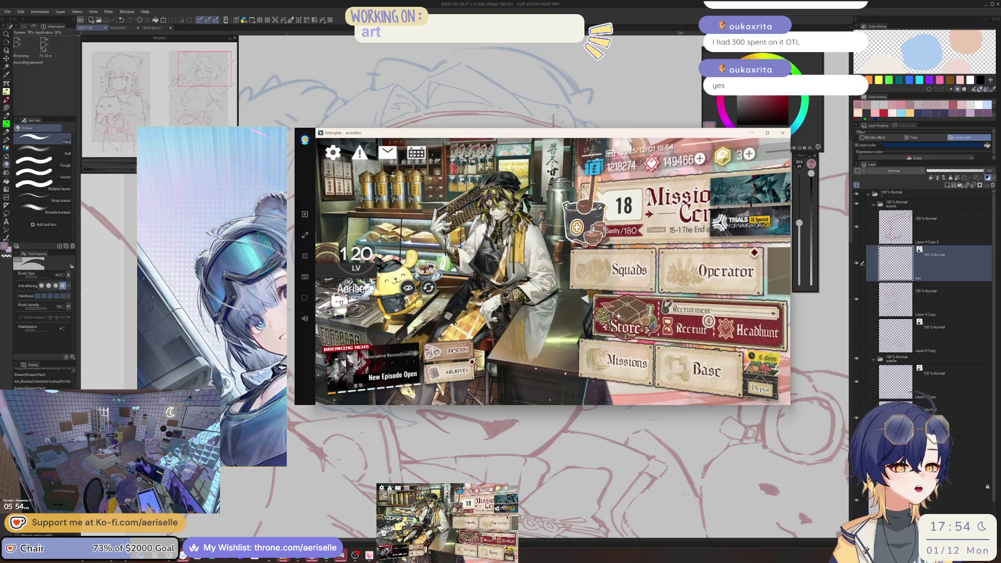
click(620, 327)
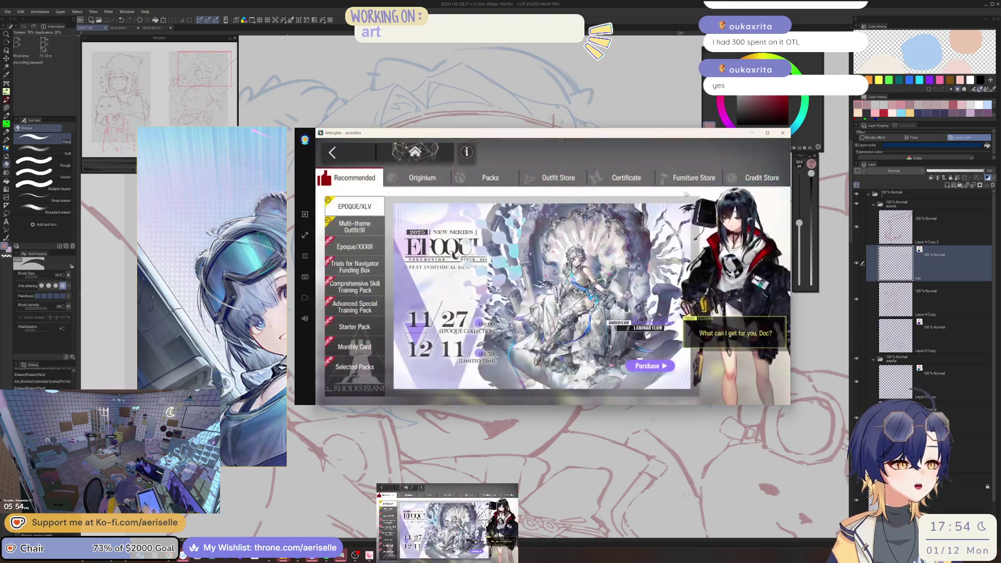
click(600, 180)
click(573, 180)
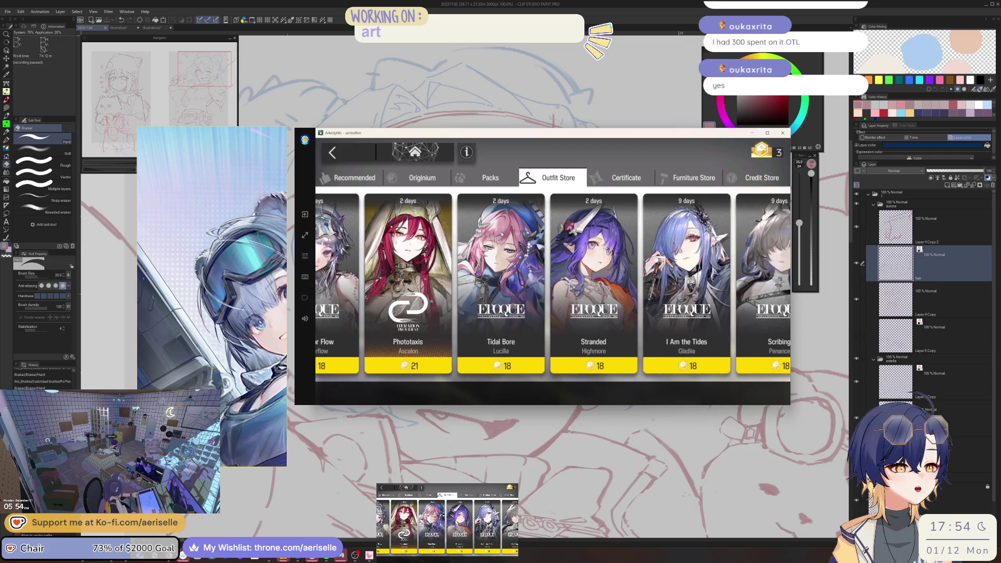
click(503, 260)
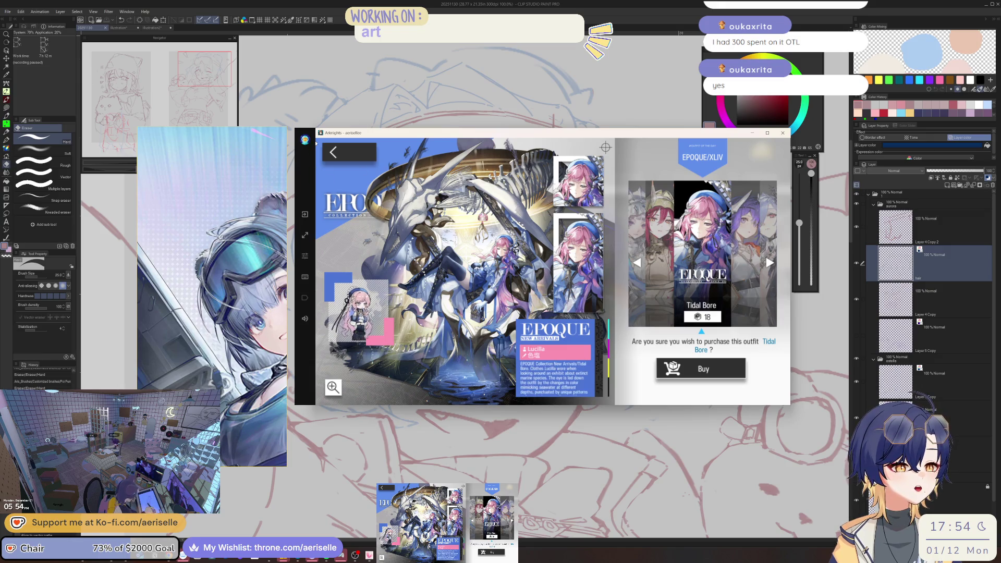
click(341, 149)
click(342, 148)
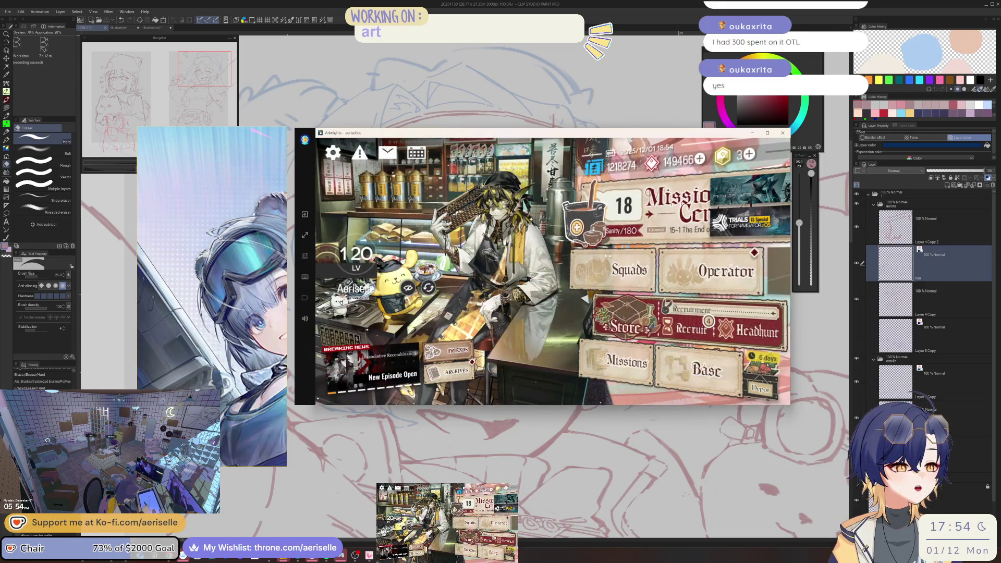
key(alt+Tab)
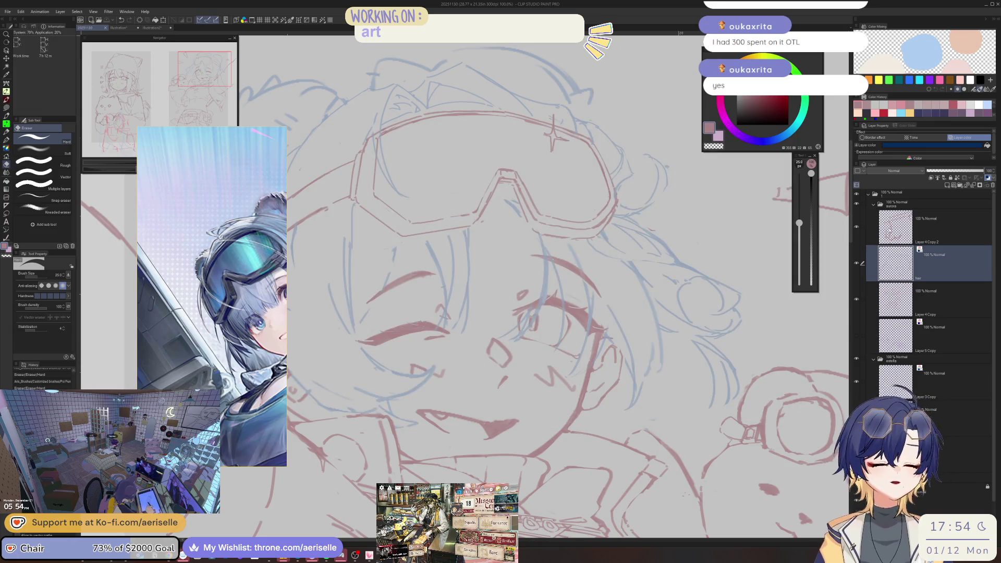
Zoom in and redraw the red lines around the winking face, alternating Poi Pen and Hard Eraser
scroll(504, 197, up, 5)
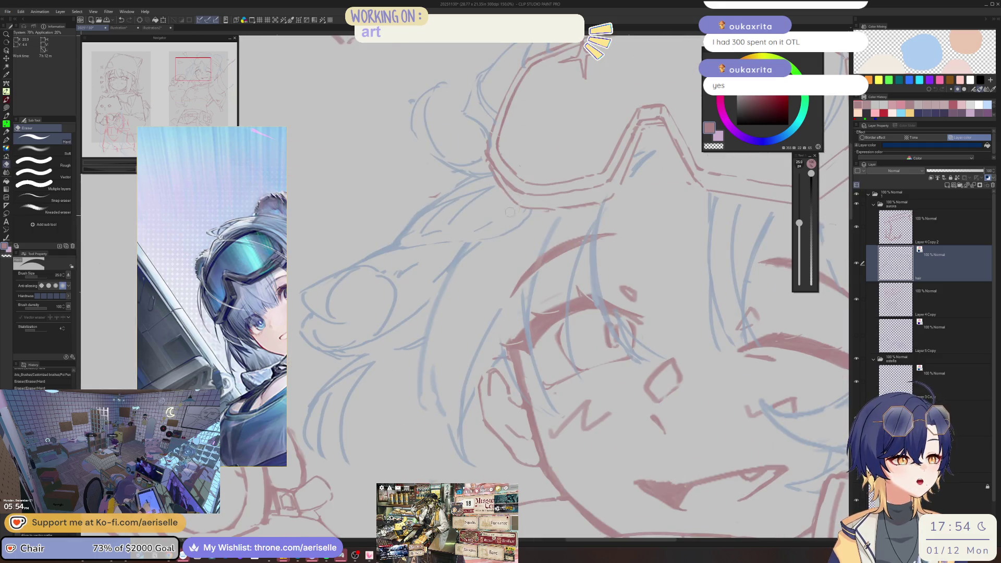
key(p)
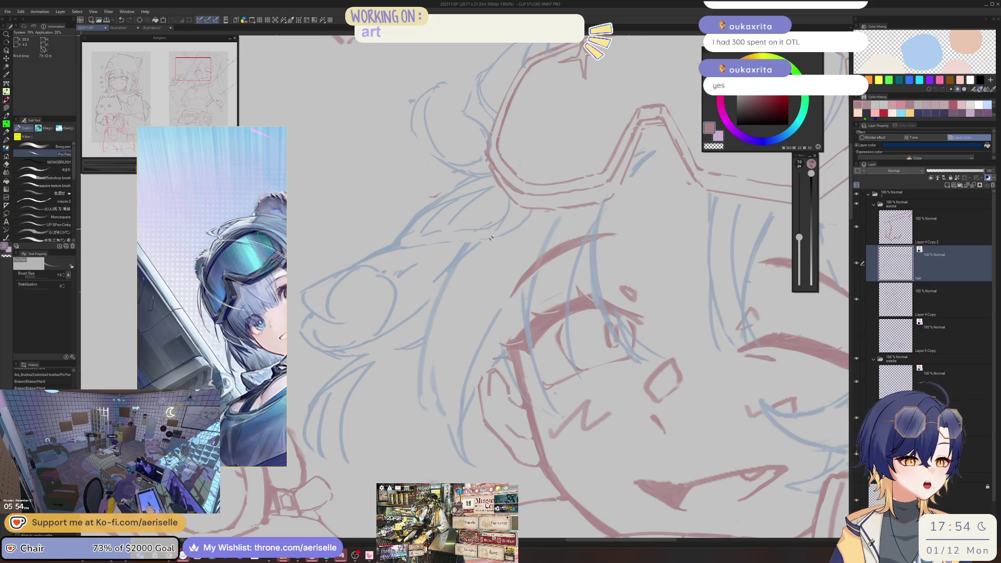
key(e)
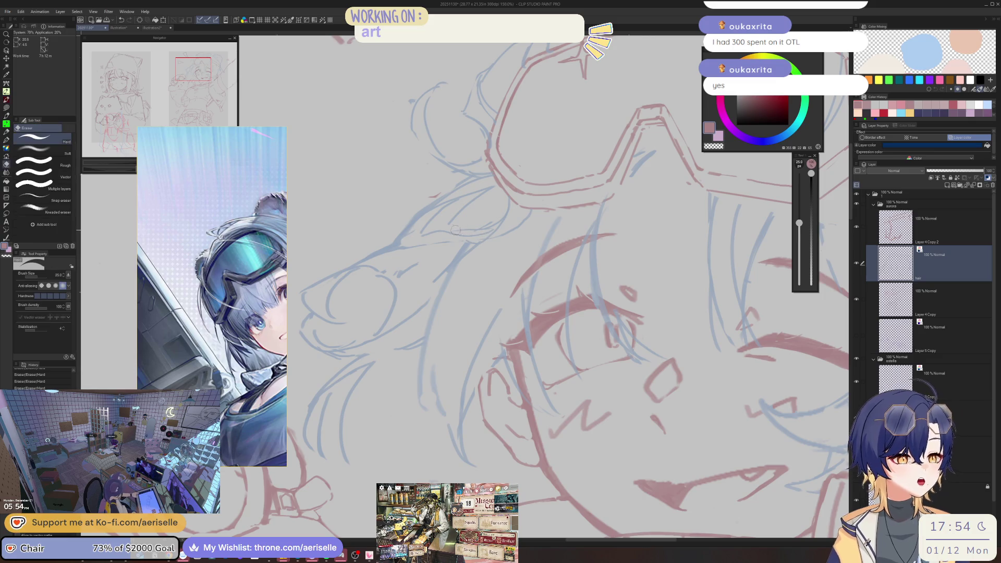
key(p)
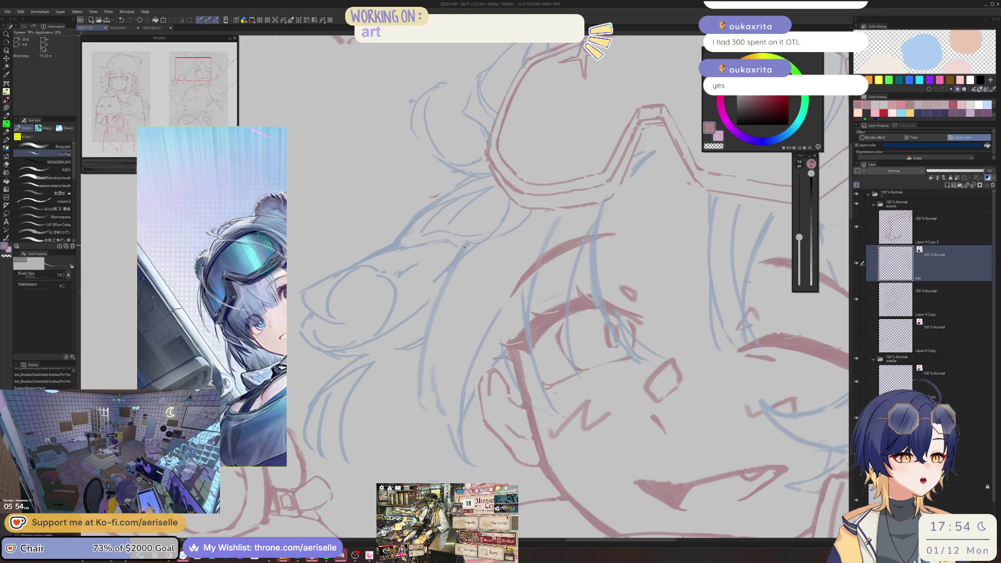
key(e)
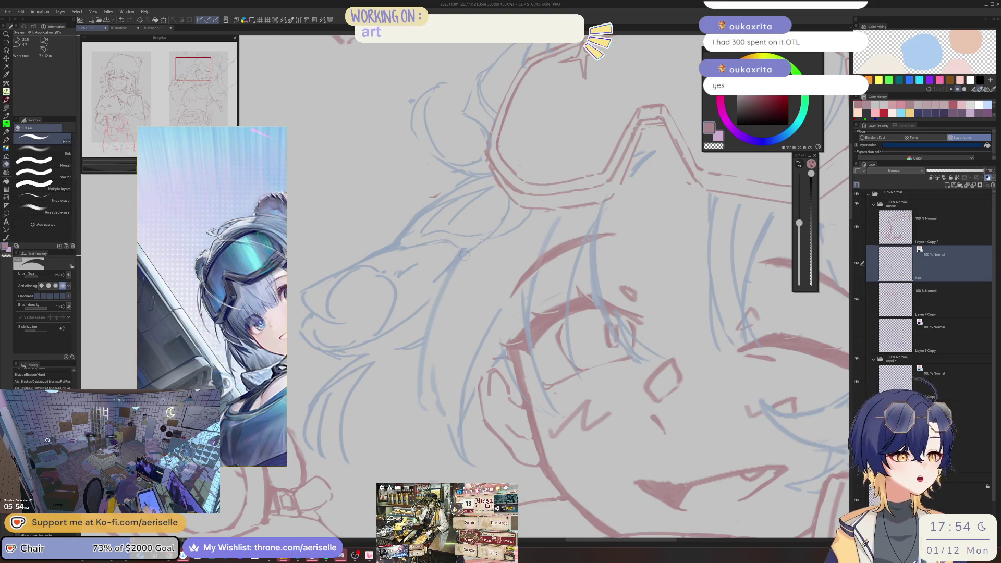
key(p)
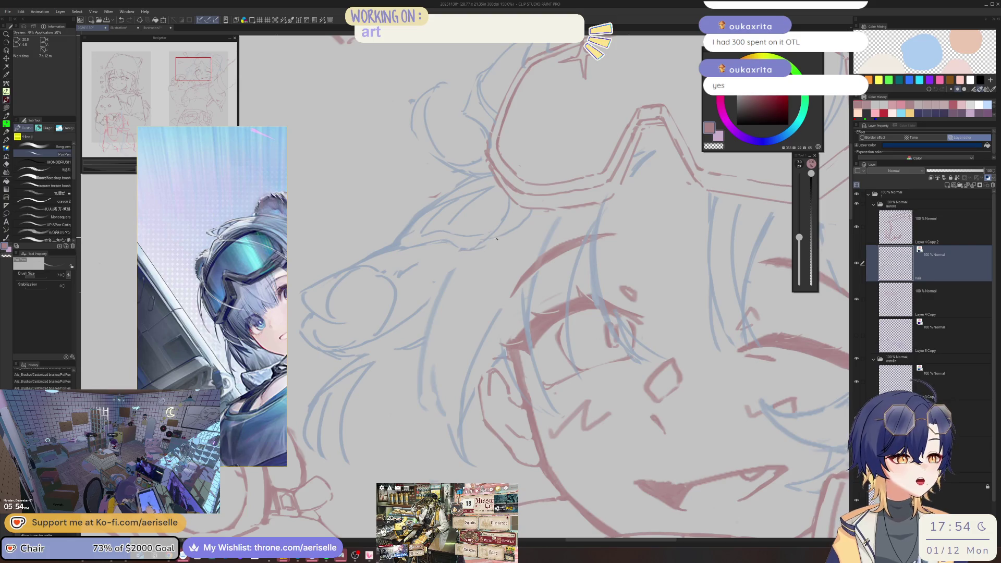
key(e)
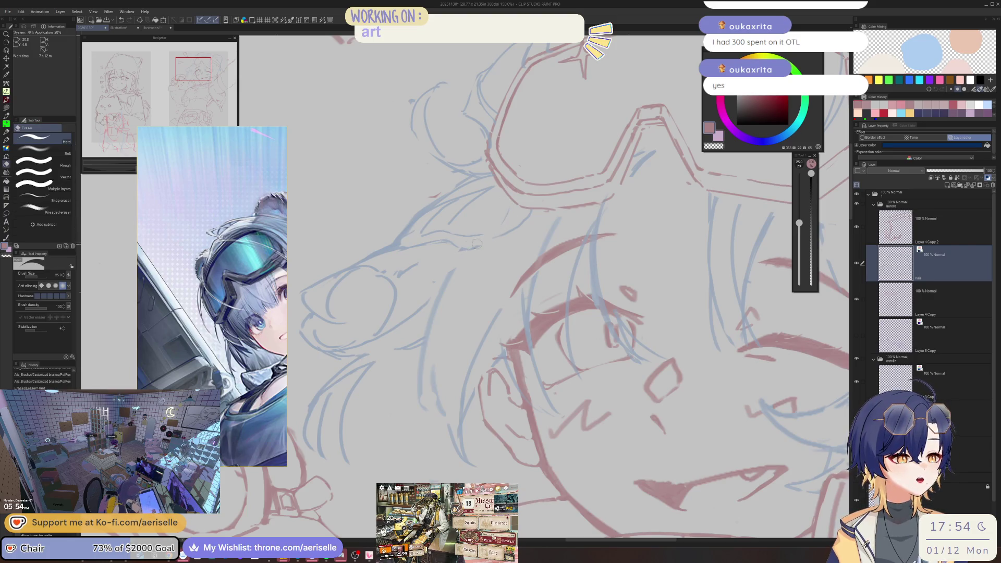
key(p)
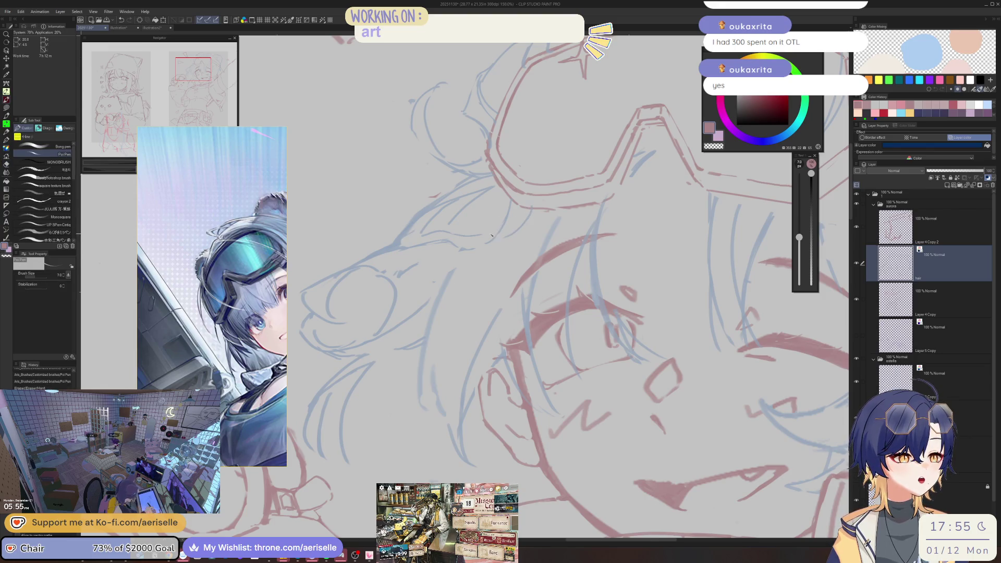
Keep cleaning and redrawing the red hair lines over the goggles with pen and eraser
scroll(492, 235, down, 6)
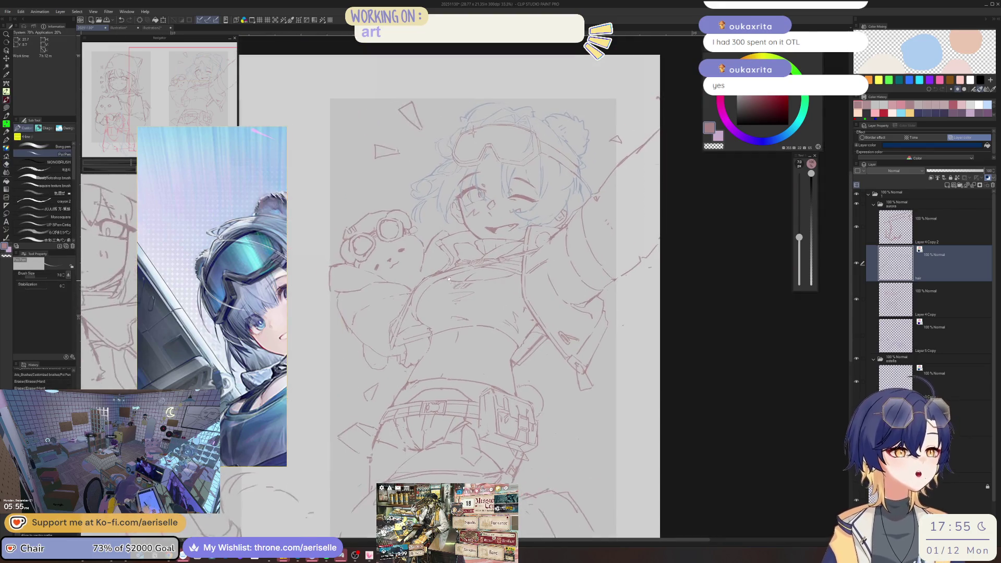
scroll(475, 187, up, 6)
key(e)
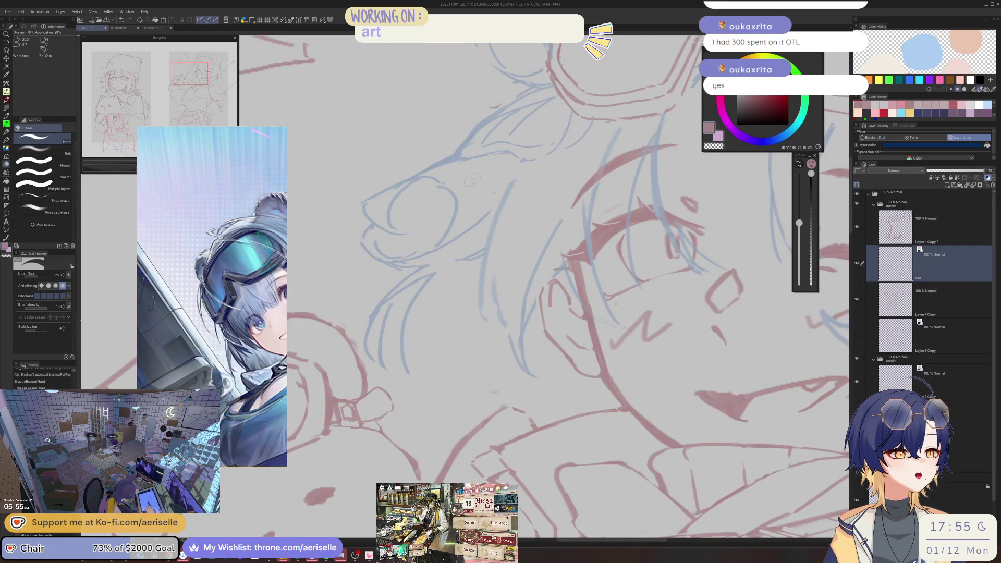
key(p)
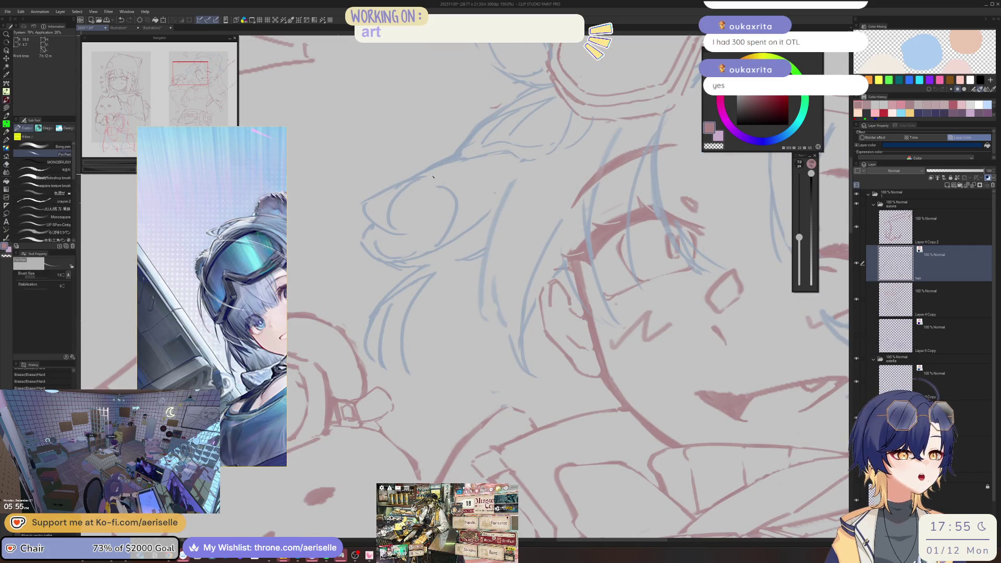
key(e)
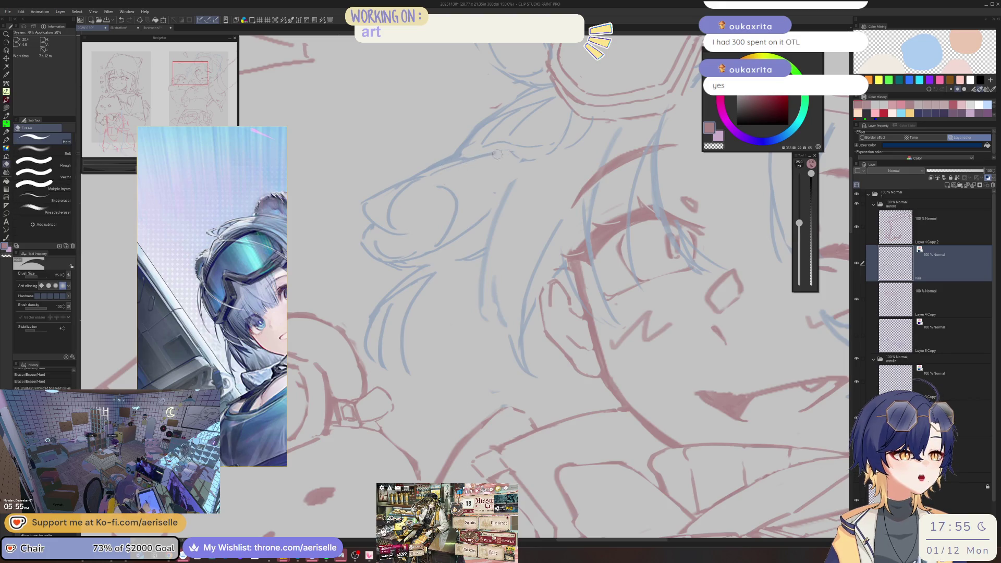
key(p)
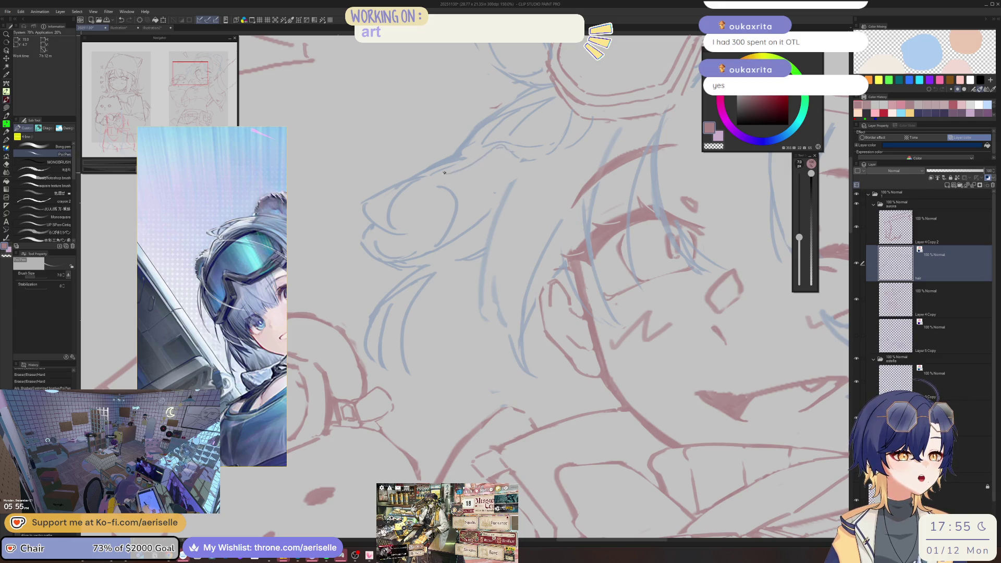
key(e)
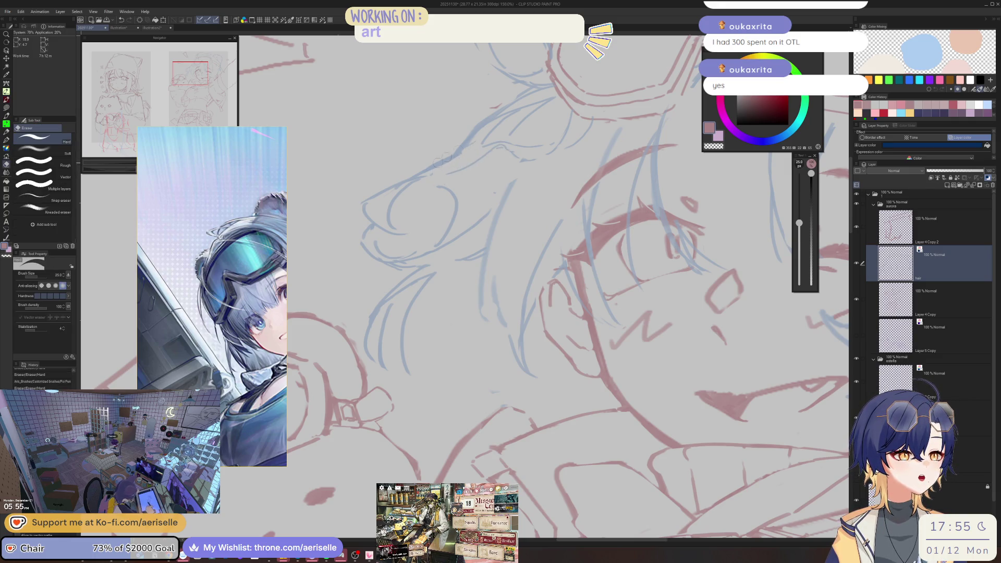
scroll(453, 159, down, 3)
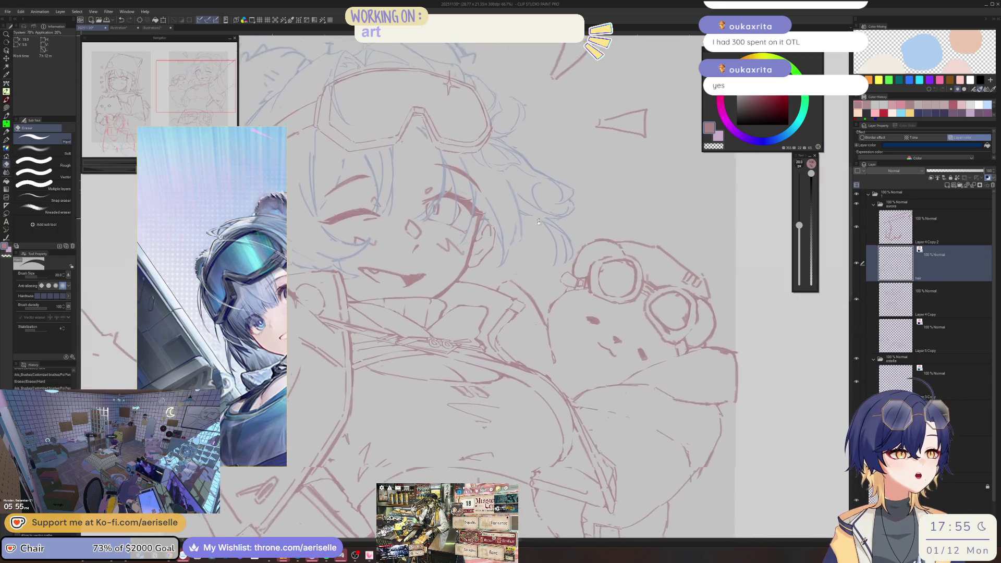
Rotate the canvas view and rework a patch of hair lines beside the face
scroll(410, 149, up, 4)
key(minus)
key(minus)
key(p)
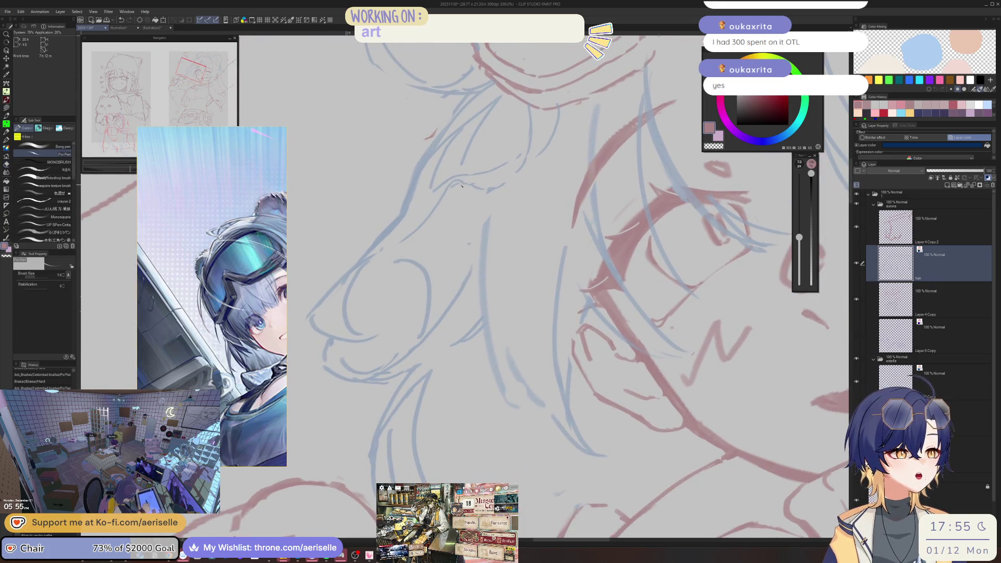
drag(433, 184, 448, 179)
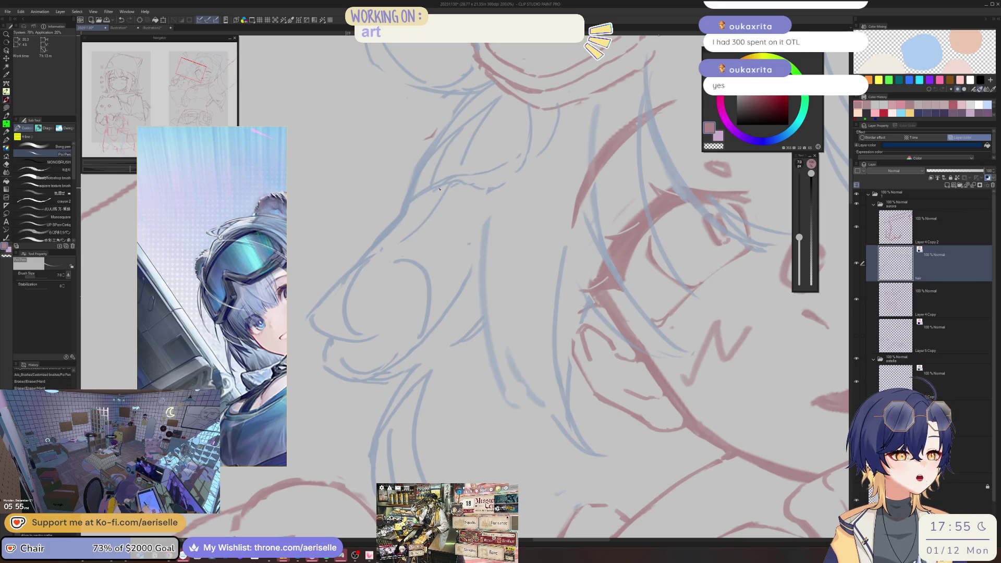
key(e)
mouse_move(428, 197)
mouse_down()
mouse_move(440, 194)
mouse_move(427, 218)
mouse_move(386, 229)
mouse_up()
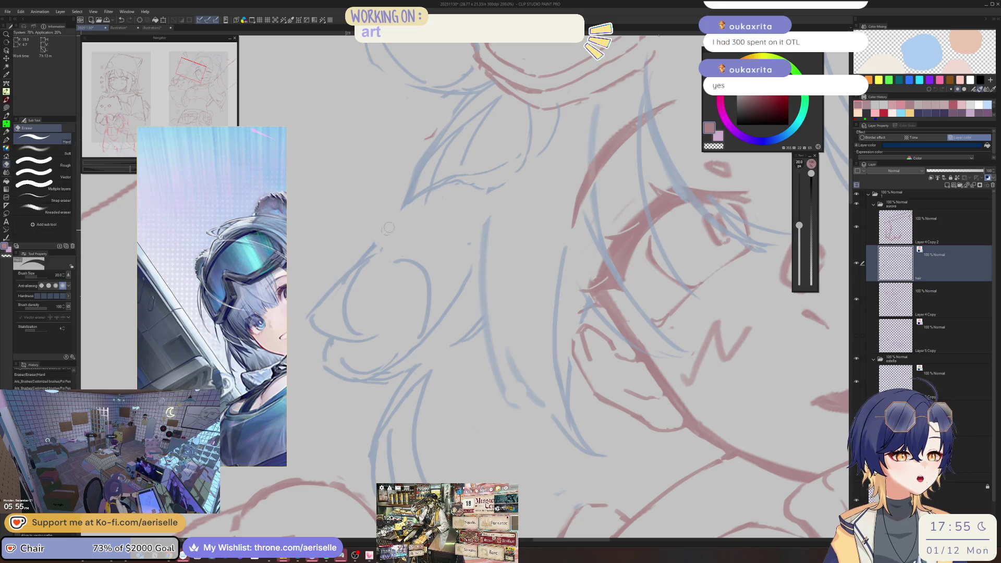
Erase stray sketch marks along the hair strands, touch them up, and zoom out to check
key(p)
drag(423, 197, 418, 217)
key(e)
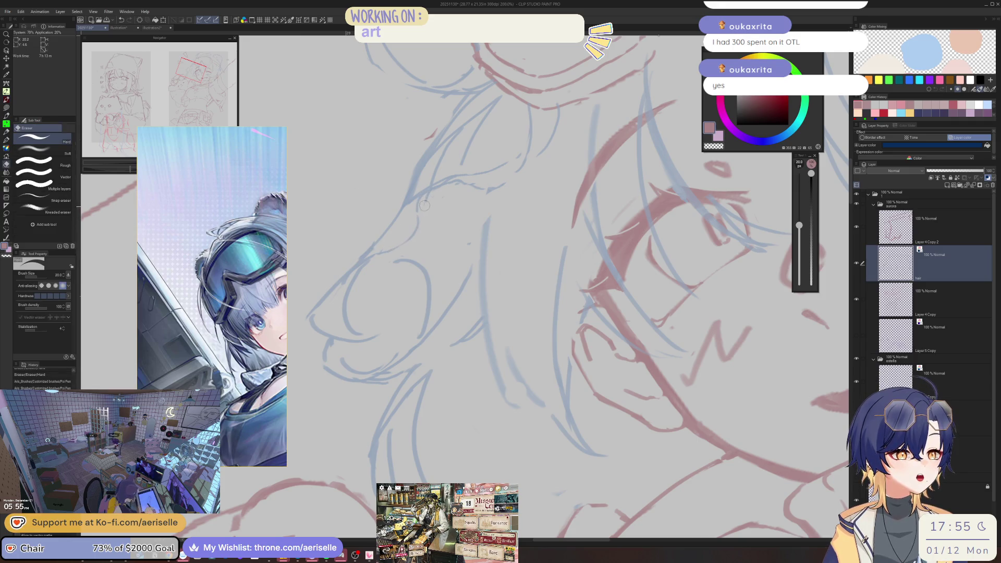
drag(448, 182, 456, 186)
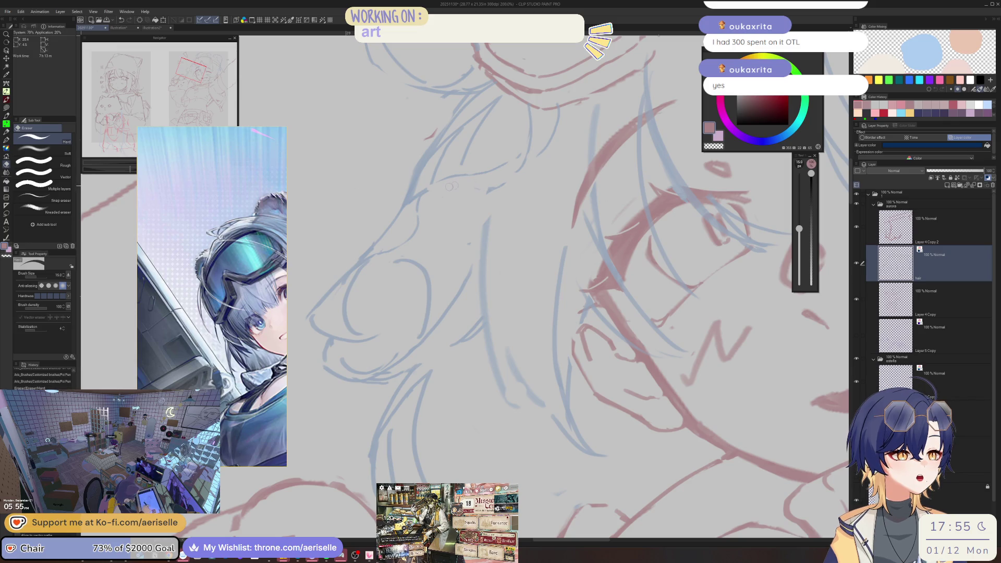
key(p)
key(e)
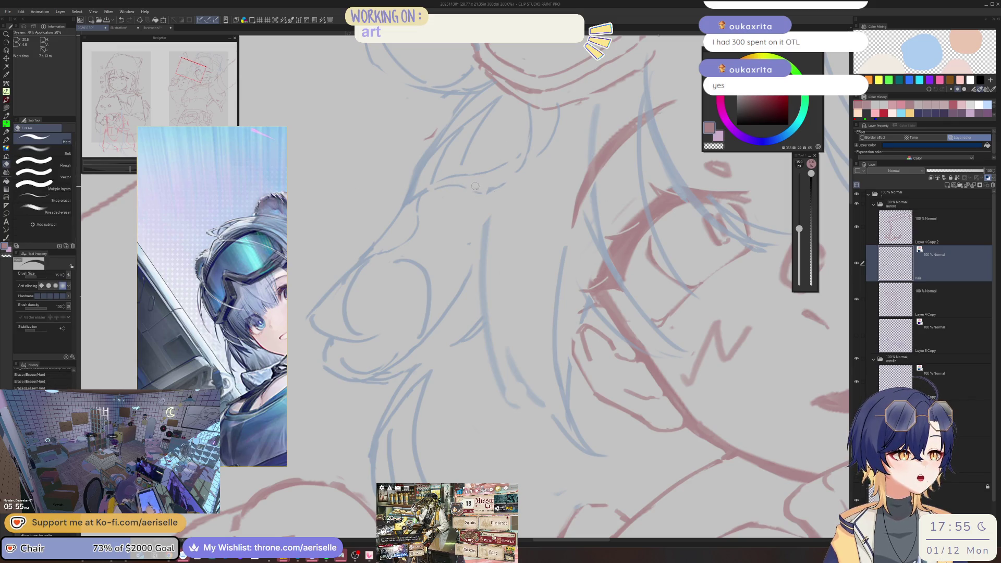
key(p)
scroll(521, 287, down, 5)
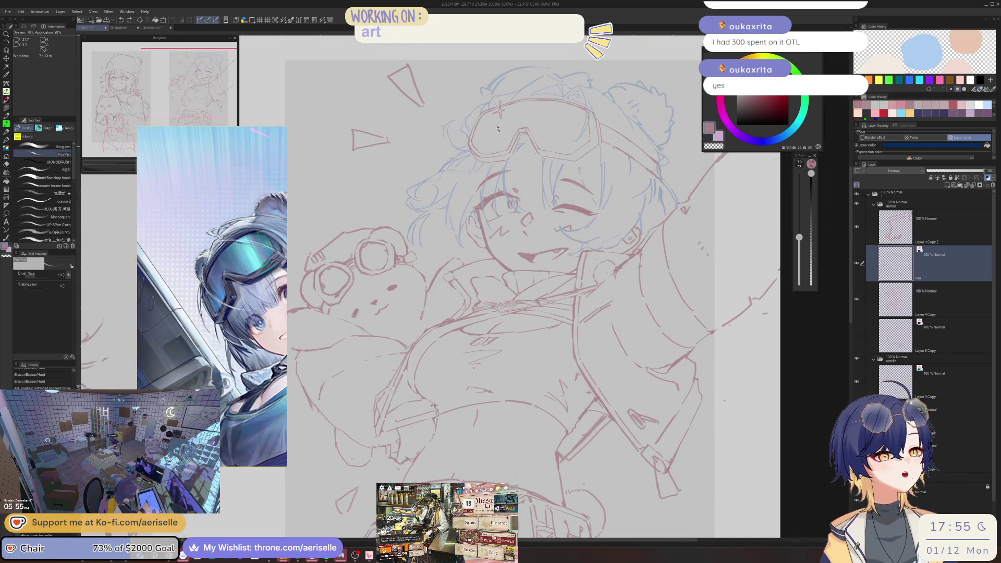
Undo the latest strokes and resize the Hard Eraser before continuing cleanup
key(ctrl+z)
key(ctrl+z)
key(ctrl+z)
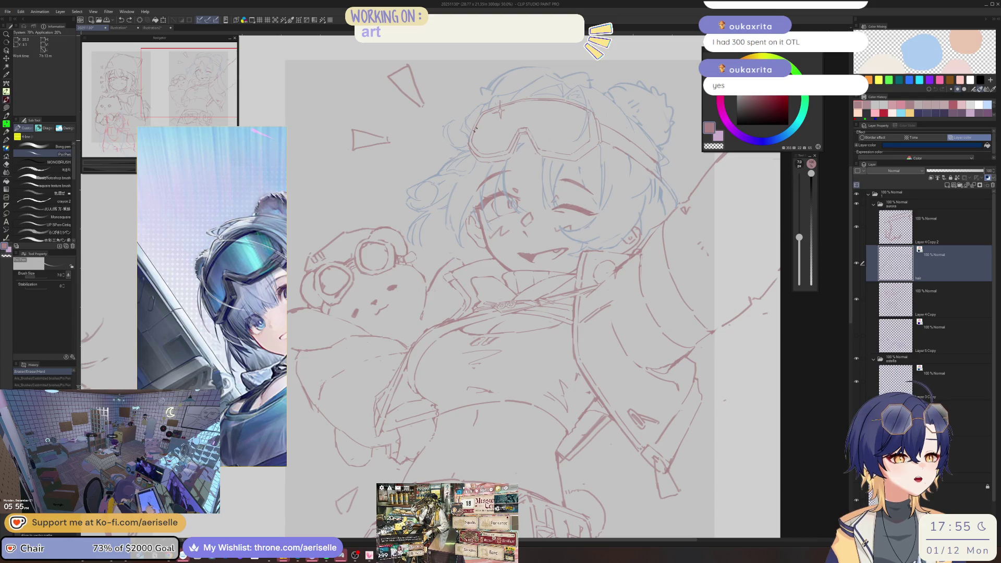
scroll(494, 190, up, 3)
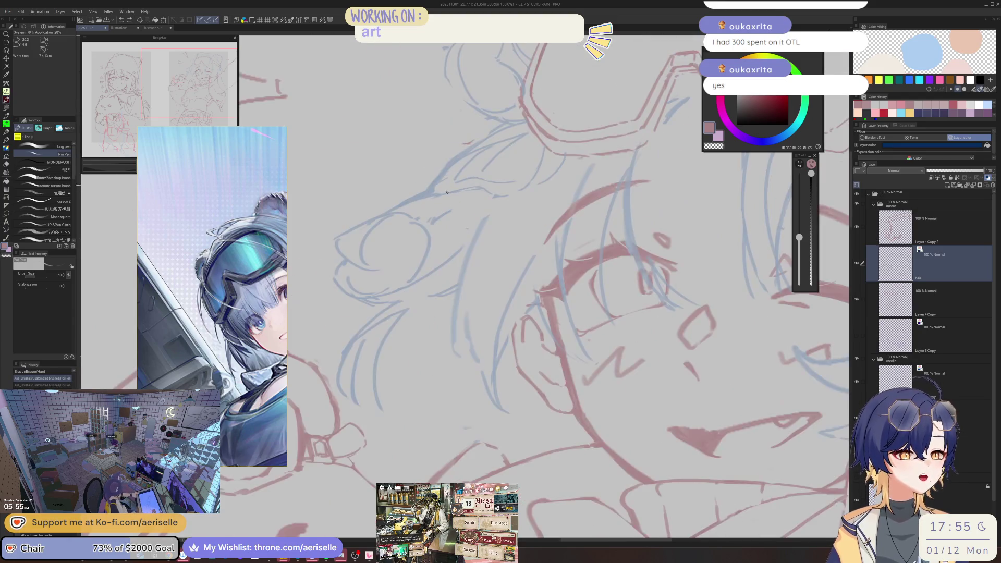
key(e)
key(bracketleft)
key(bracketleft)
key(bracketleft)
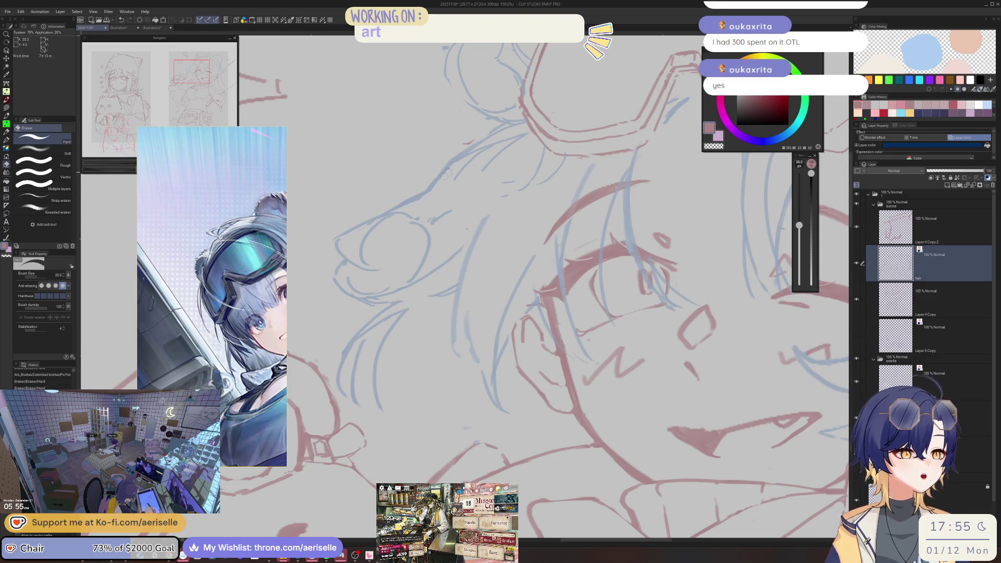
scroll(493, 123, down, 3)
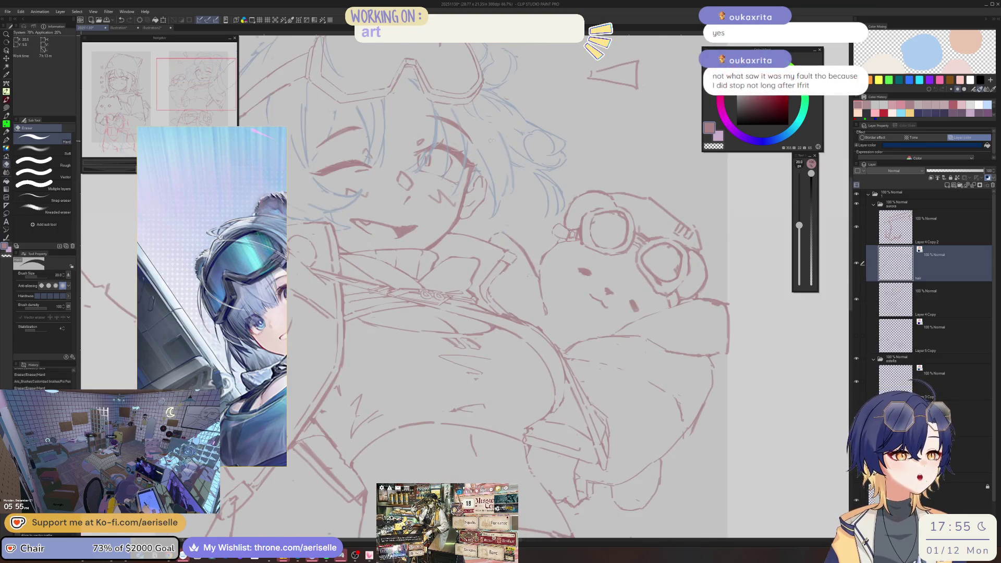
scroll(493, 123, up, 4)
key(bracketright)
key(bracketright)
key(bracketright)
key(p)
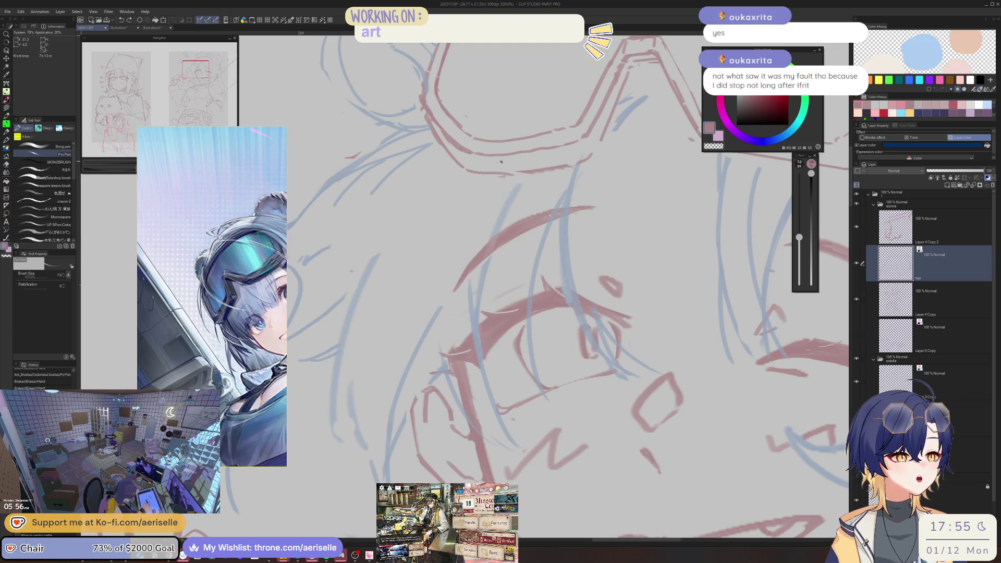
Try a stroke and an erase near the face, undoing both attempts
drag(458, 218, 399, 230)
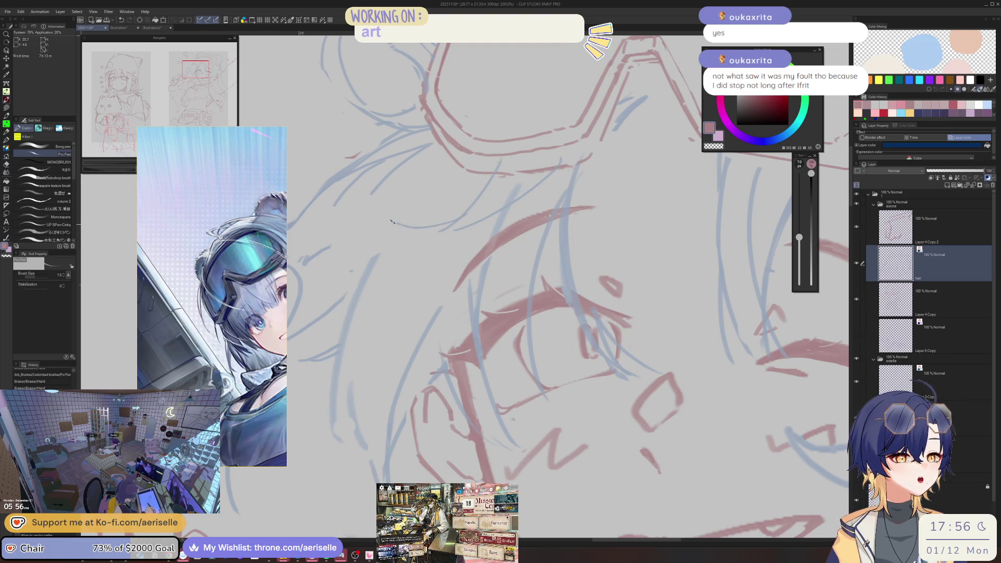
key(ctrl+z)
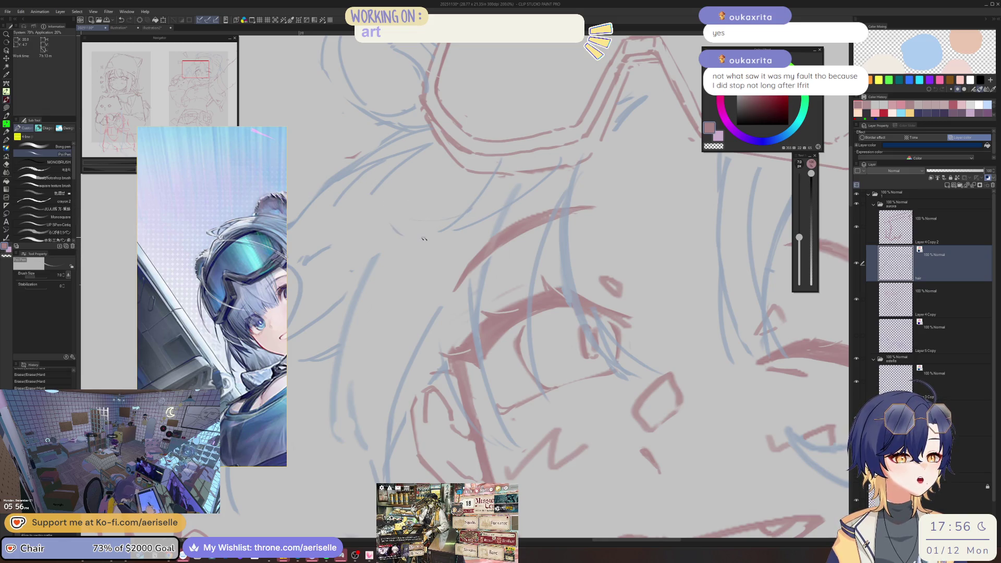
key(e)
drag(437, 230, 500, 159)
key(p)
key(ctrl+z)
Reframe the view on the face and goggles, enlarge the eraser, and mirror the canvas
key(ctrl+minus)
key(ctrl+minus)
key(ctrl+minus)
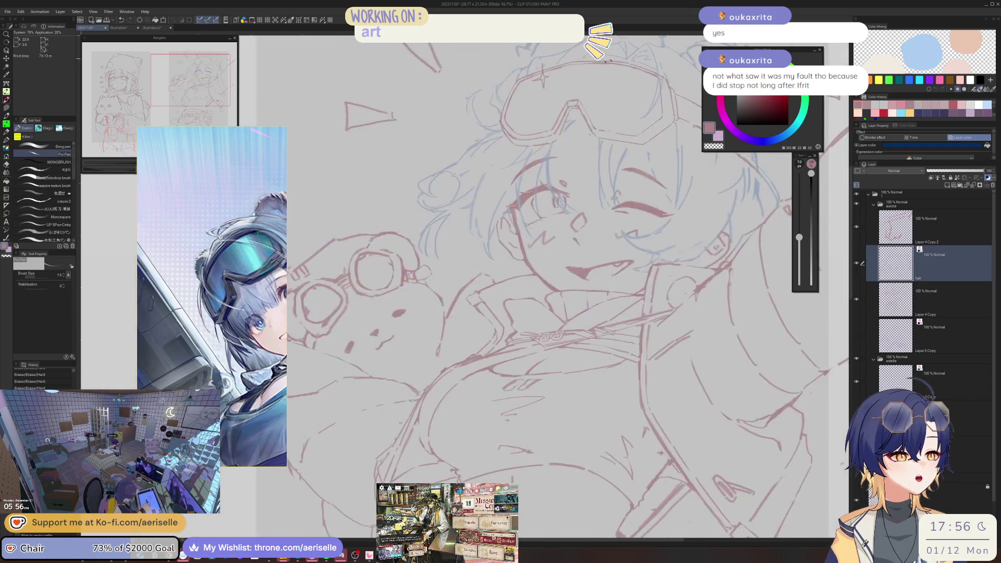
key(ctrl+minus)
key(ctrl+plus)
key(ctrl+plus)
key(ctrl+plus)
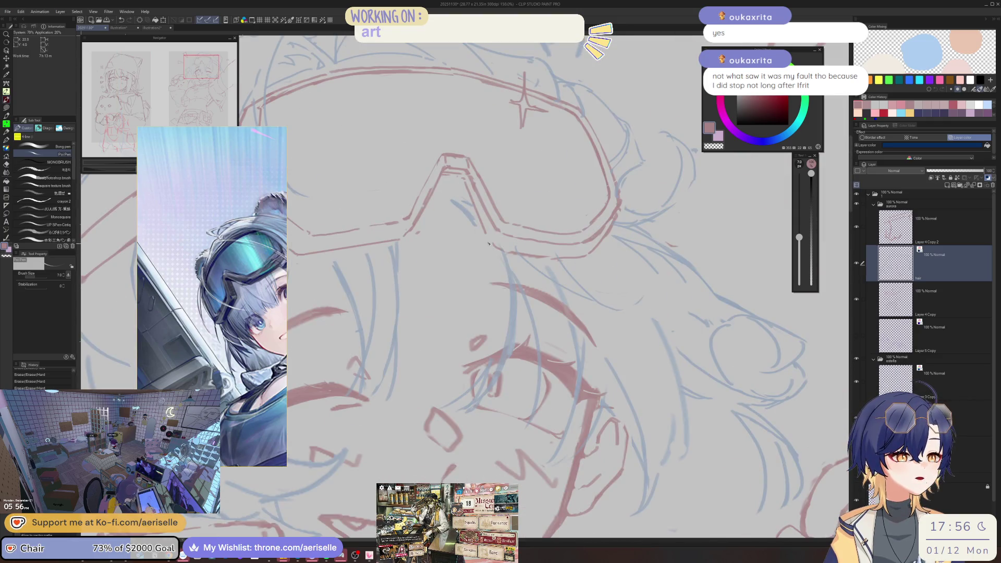
key(ctrl+minus)
key(ctrl+minus)
key(ctrl+plus)
key(ctrl+plus)
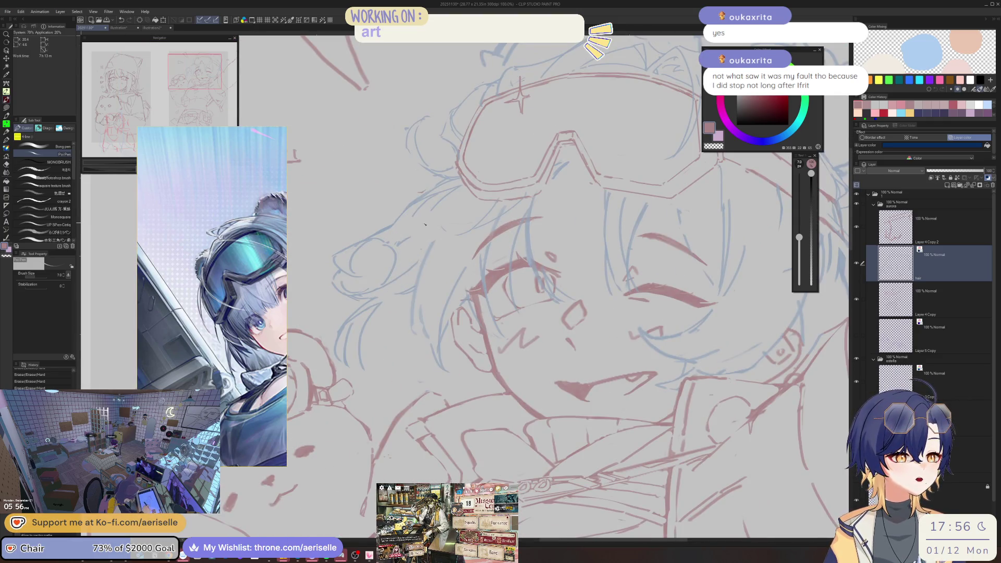
key(e)
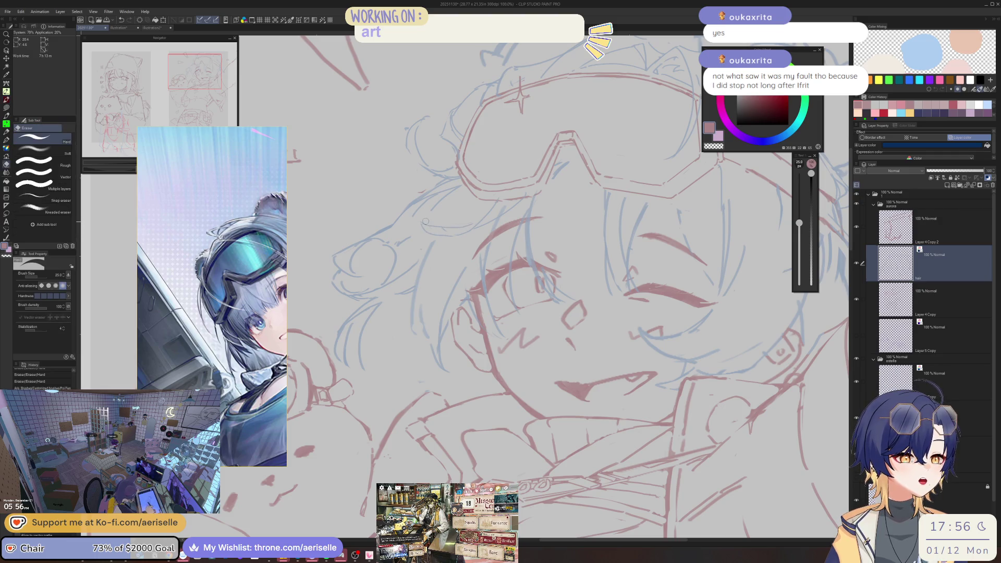
key(bracketright)
key(bracketright)
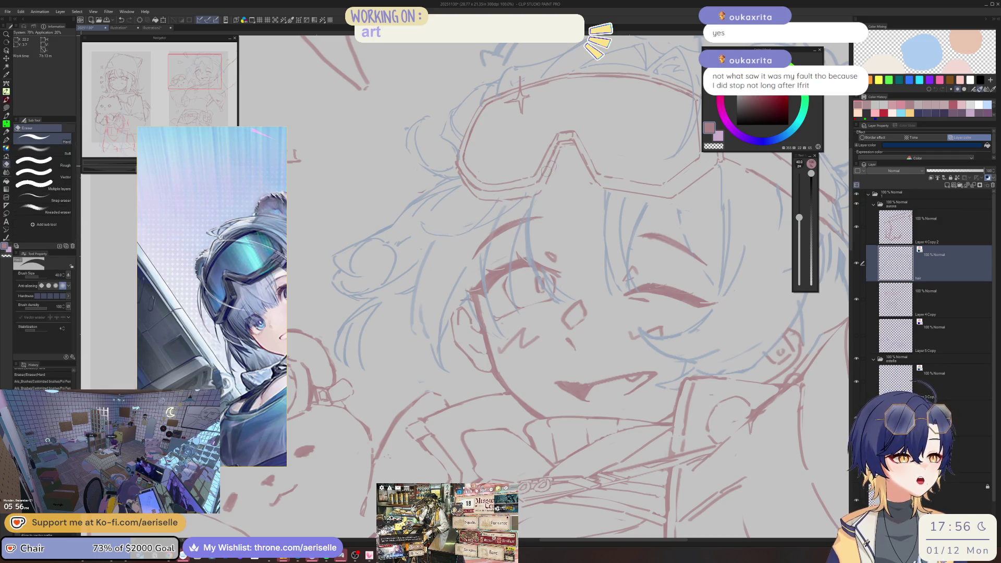
key(ctrl+minus)
drag(626, 207, 542, 167)
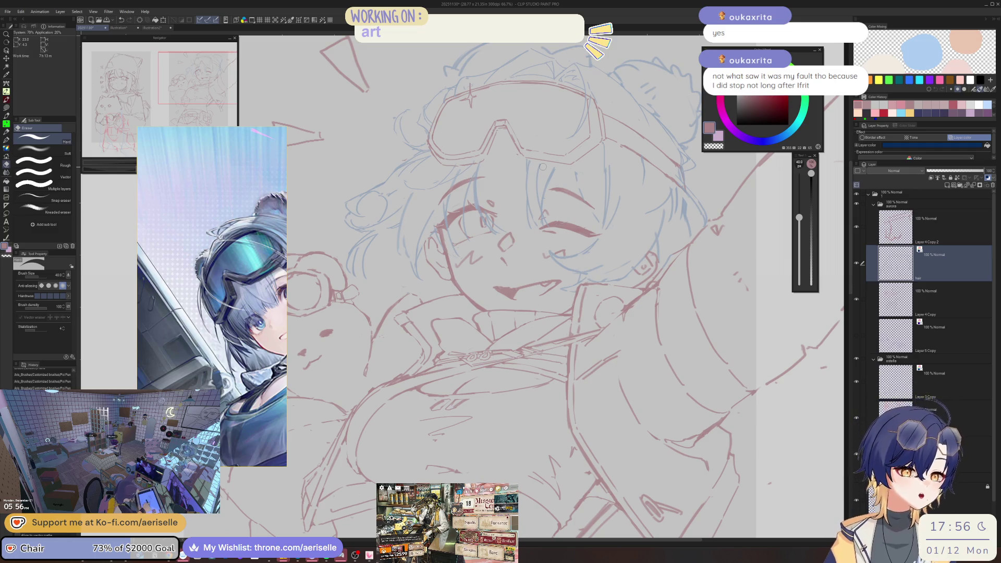
key(h)
scroll(551, 202, up, 3)
key(bracketright)
key(bracketright)
key(bracketright)
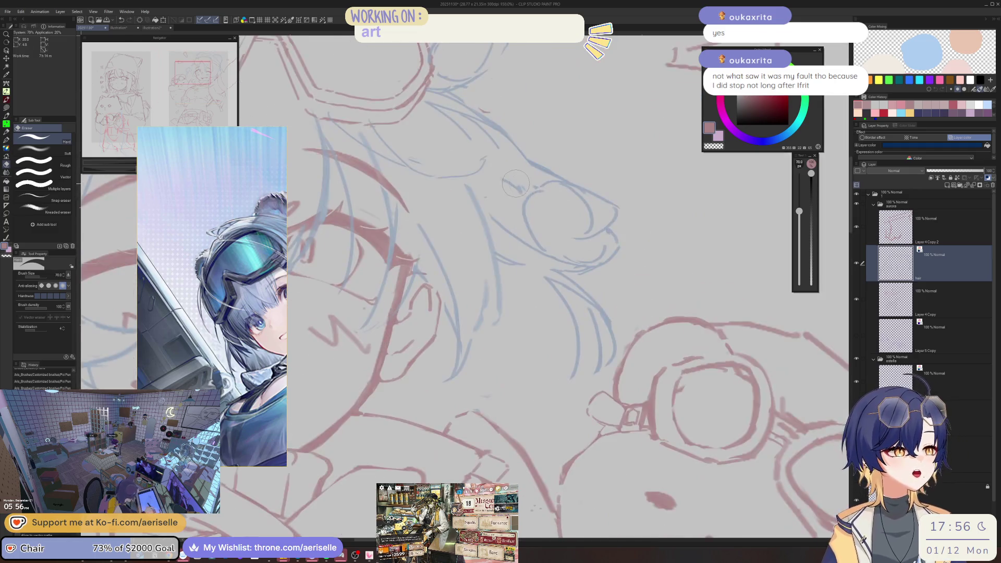
Draw new hair strokes by the face, erase stray blue rough lines, and add a stroke by the eye
key(p)
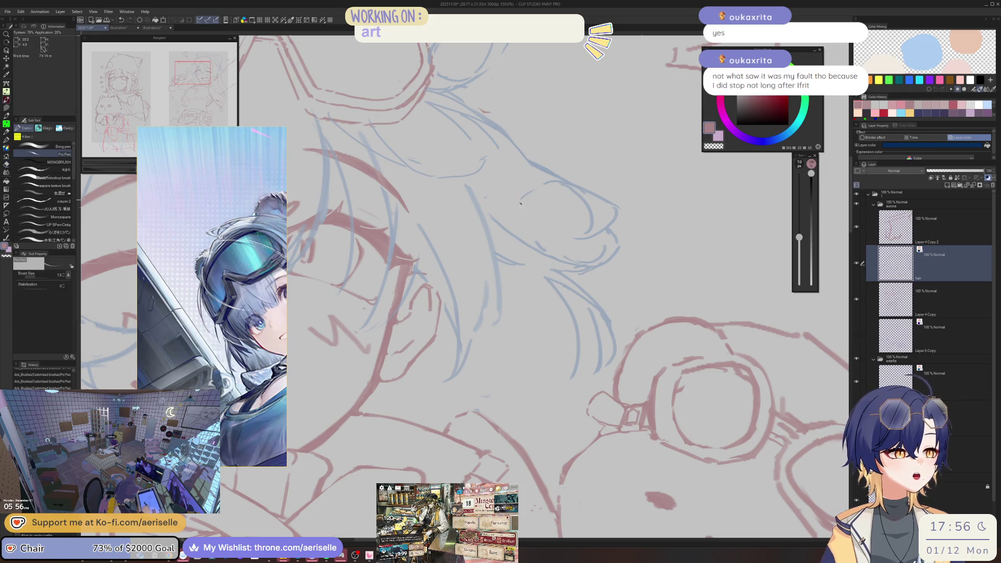
mouse_move(541, 183)
mouse_down()
mouse_move(519, 203)
mouse_move(531, 234)
mouse_move(604, 193)
mouse_up()
key(e)
key(p)
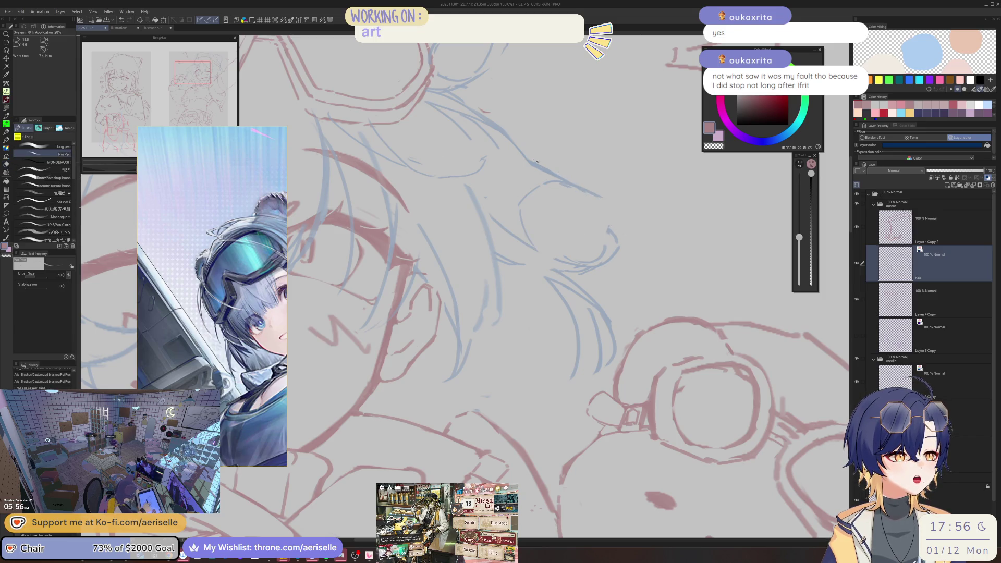
scroll(401, 166, up, 3)
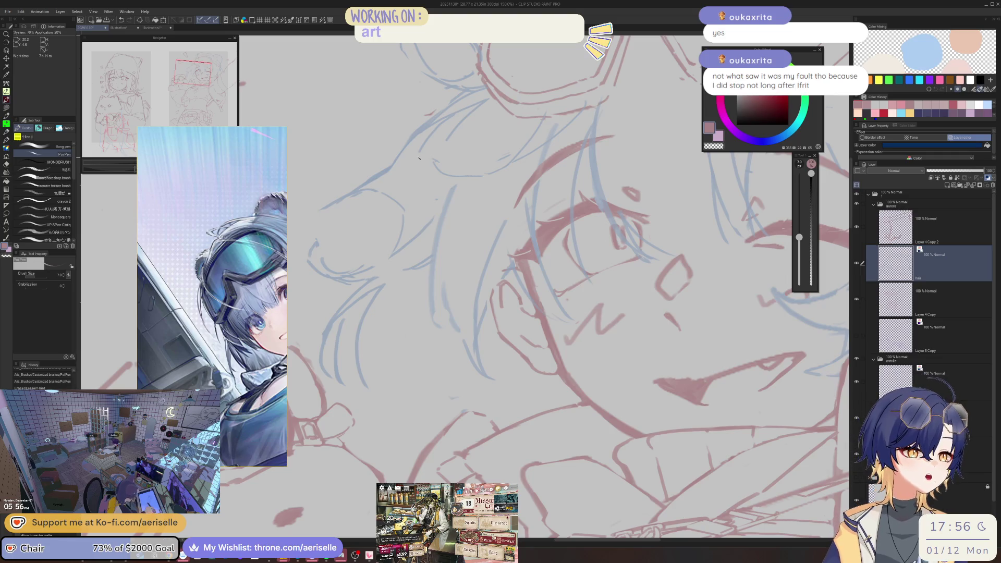
drag(365, 196, 334, 209)
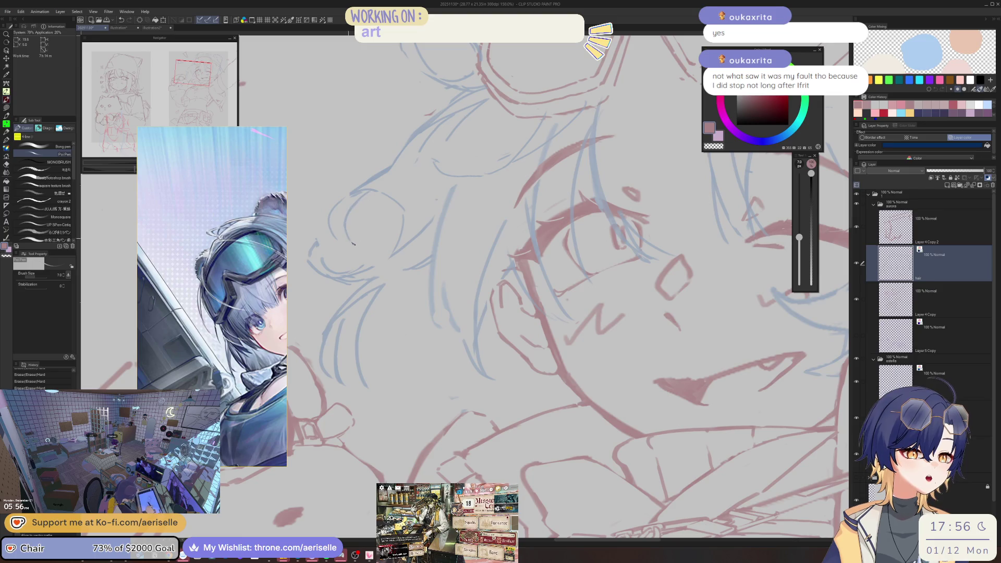
drag(398, 188, 401, 239)
key(e)
key(p)
scroll(400, 227, down, 3)
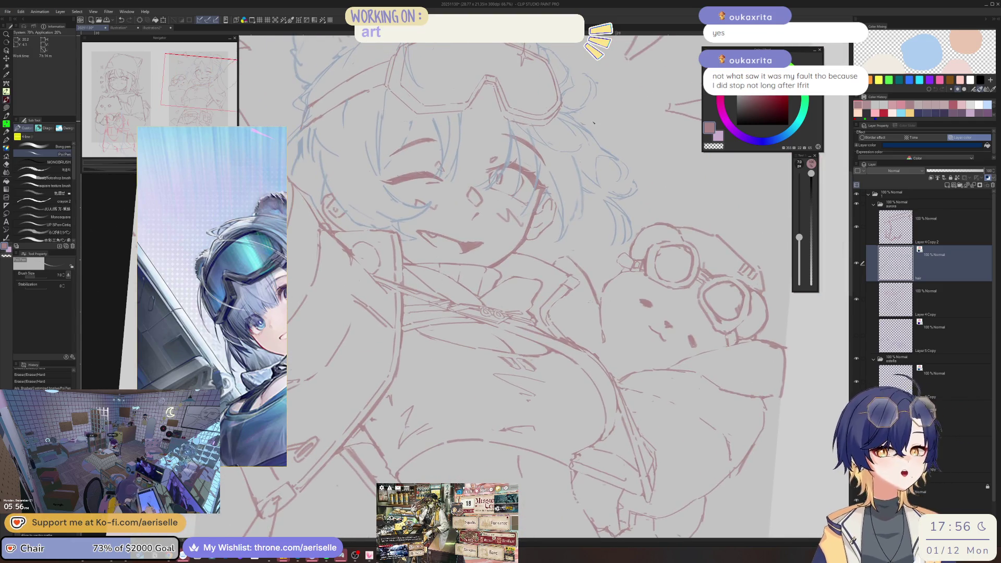
Flip the canvas horizontally to review the winking girl and her bear plush
mouse_move(211, 208)
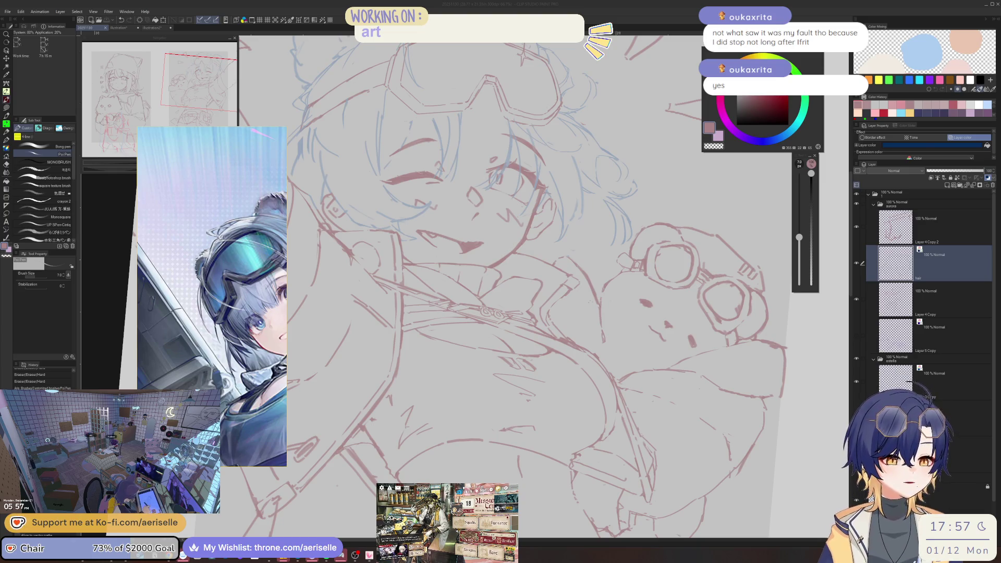
Flip the canvas back and open the character clip as a reference
key(h)
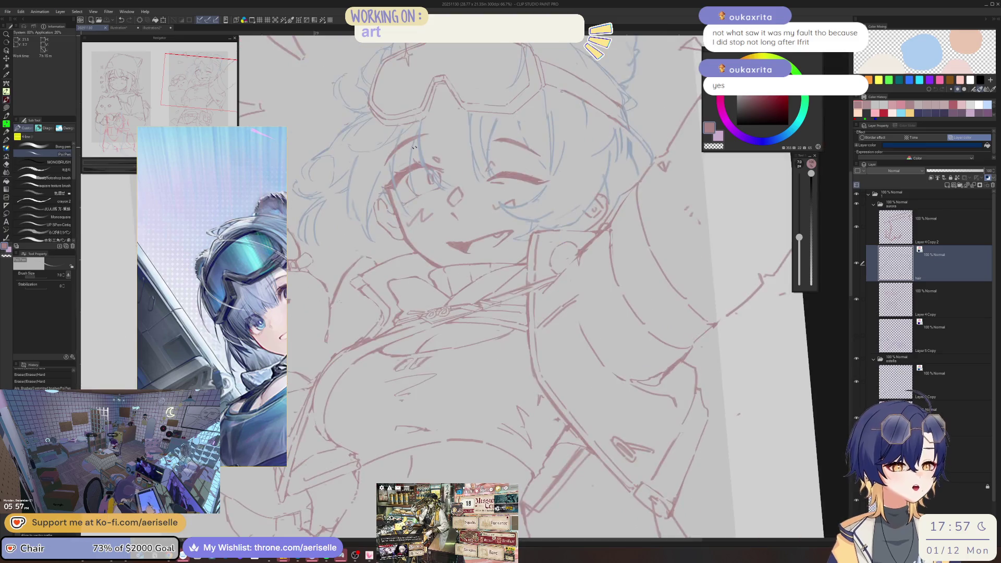
scroll(439, 240, down, 3)
scroll(414, 235, up, 3)
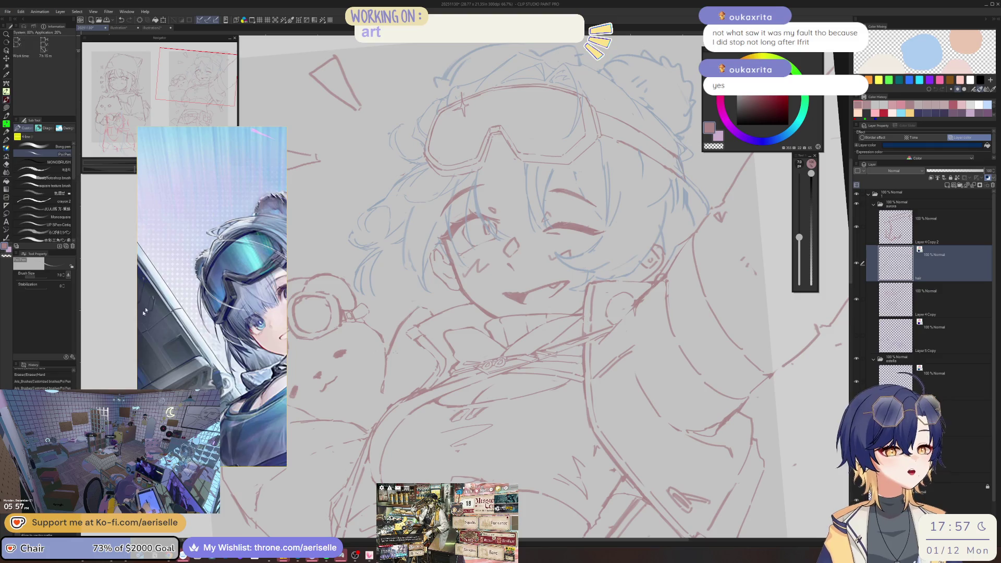
scroll(149, 307, down, 10)
click(220, 268)
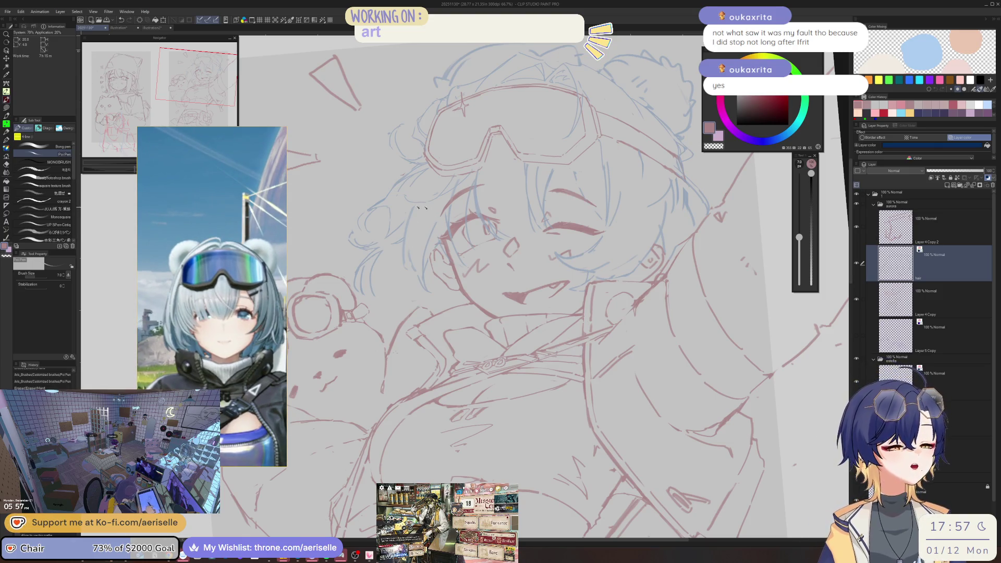
scroll(442, 233, up, 4)
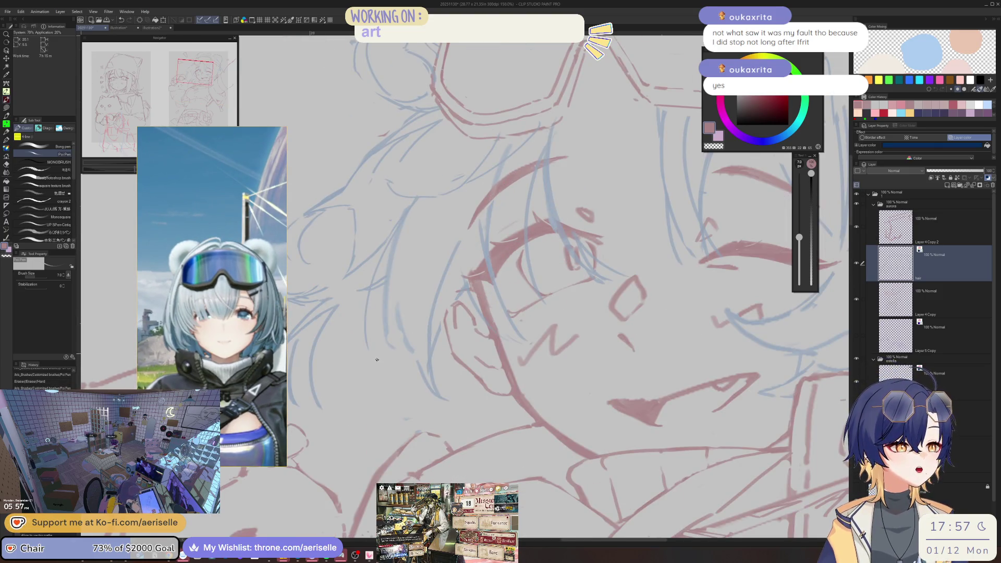
Erase stray vertical lines near the hair and try the side-of-face stroke, undoing both attempts
key(e)
drag(367, 295, 369, 339)
mouse_move(364, 297)
mouse_down()
mouse_move(368, 336)
mouse_move(392, 334)
mouse_up()
key(p)
drag(400, 224, 397, 320)
key(ctrl+z)
drag(399, 223, 402, 352)
key(ctrl+z)
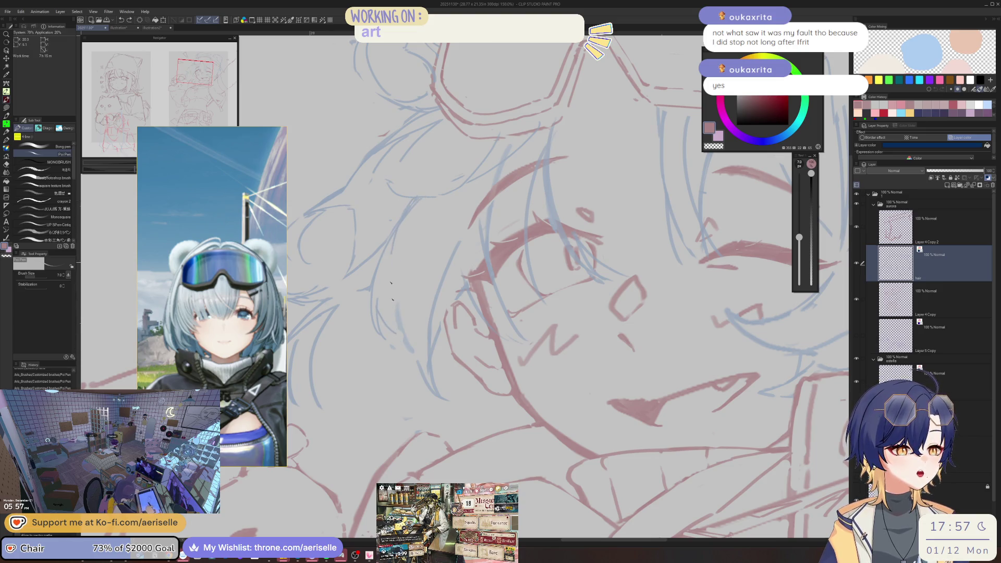
key(e)
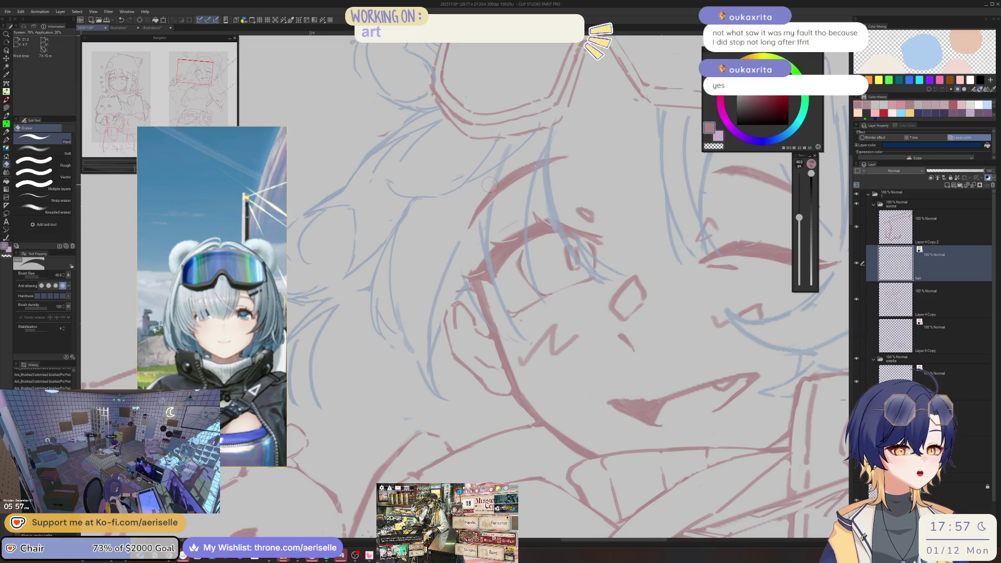
key(p)
Draw a line down the side of the face and erase overlapping sketch lines by the hair
drag(490, 203, 457, 285)
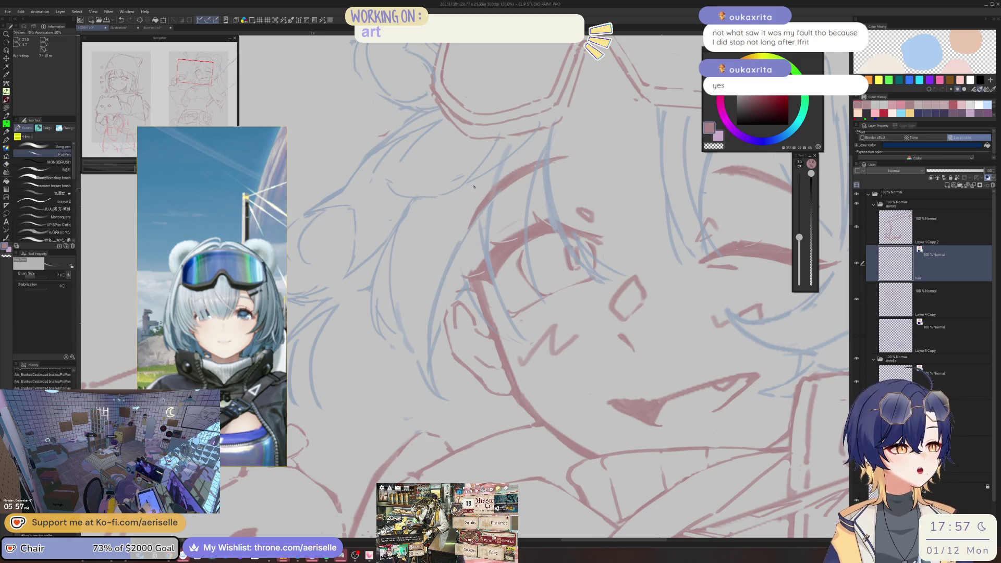
key(e)
drag(468, 193, 447, 245)
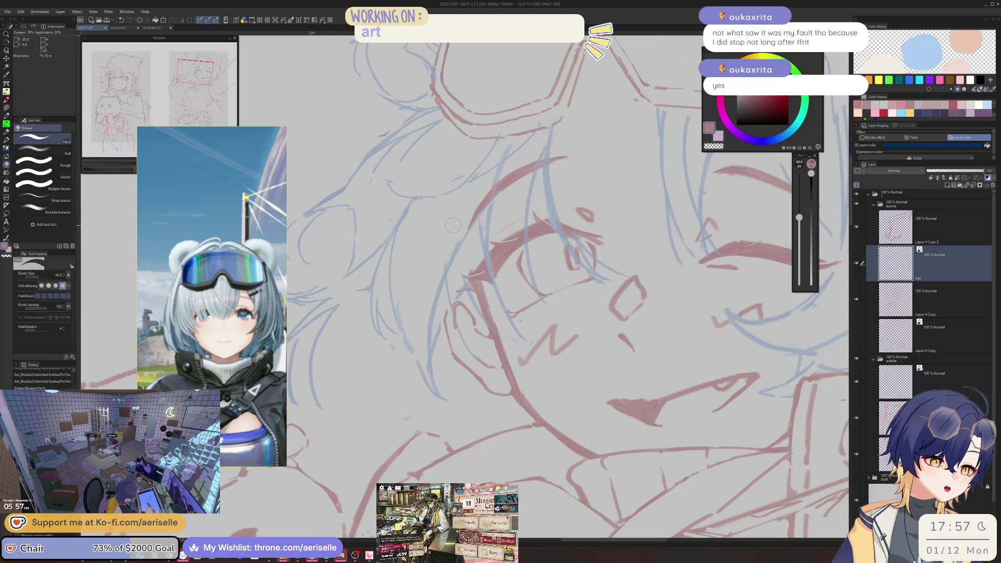
drag(473, 185, 461, 201)
key(p)
mouse_move(441, 250)
mouse_down()
mouse_move(443, 292)
mouse_move(441, 238)
mouse_move(430, 315)
mouse_move(443, 292)
mouse_move(427, 254)
mouse_move(420, 367)
mouse_up()
key(ctrl+z)
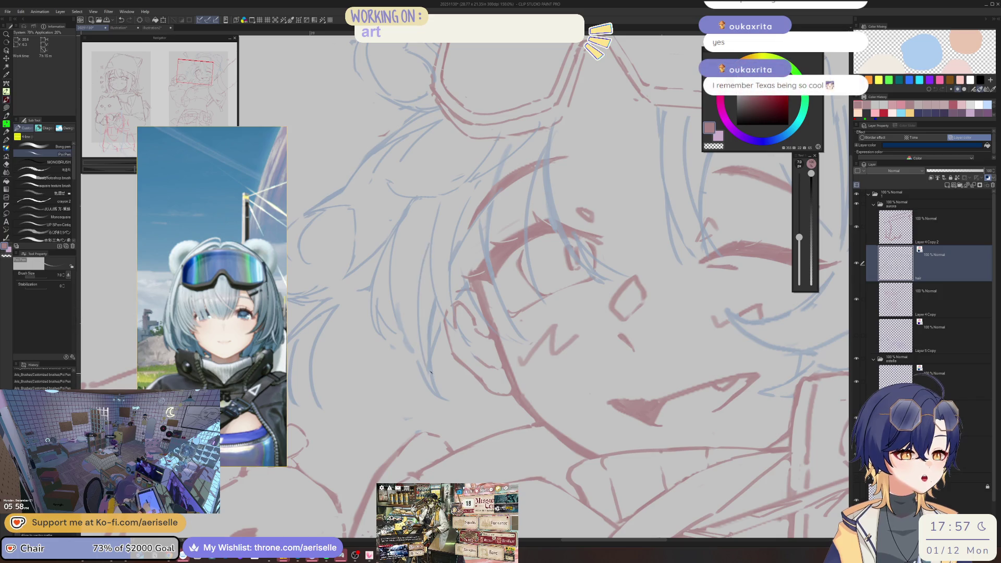
Erase a small stray mark with a smaller eraser and pan the goggles into view
key(e)
drag(400, 307, 407, 351)
key(bracketleft)
drag(539, 125, 557, 250)
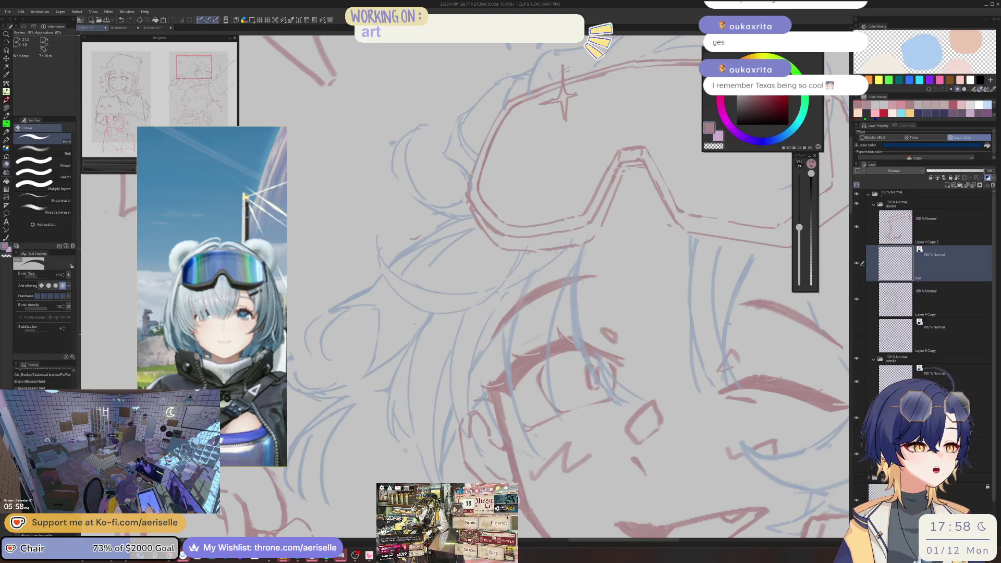
scroll(636, 327, down, 3)
Switch to Arknights, filter the roster to Specialists, and open Texas the Omertosa's details
key(alt+Tab)
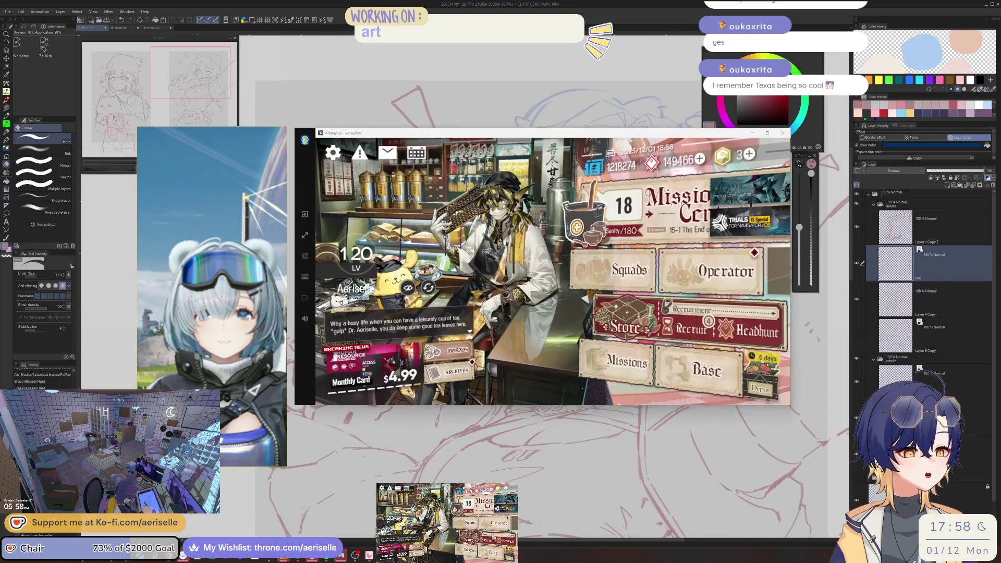
click(724, 271)
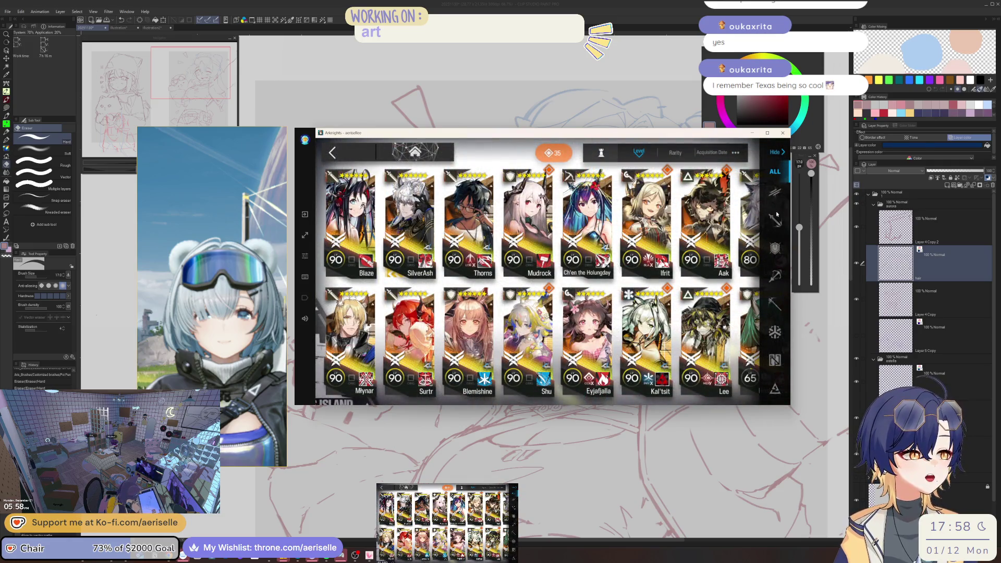
click(775, 192)
click(776, 386)
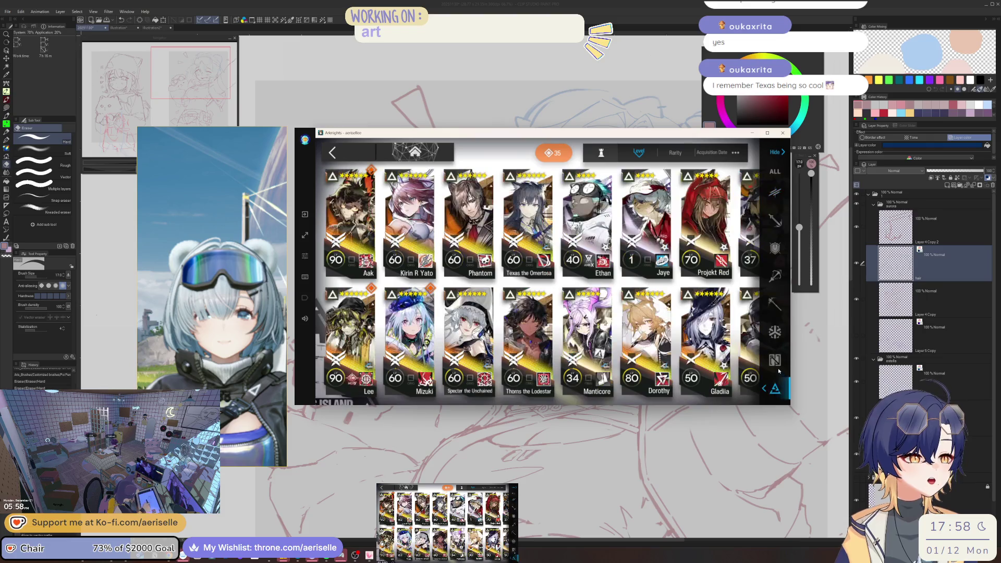
click(544, 225)
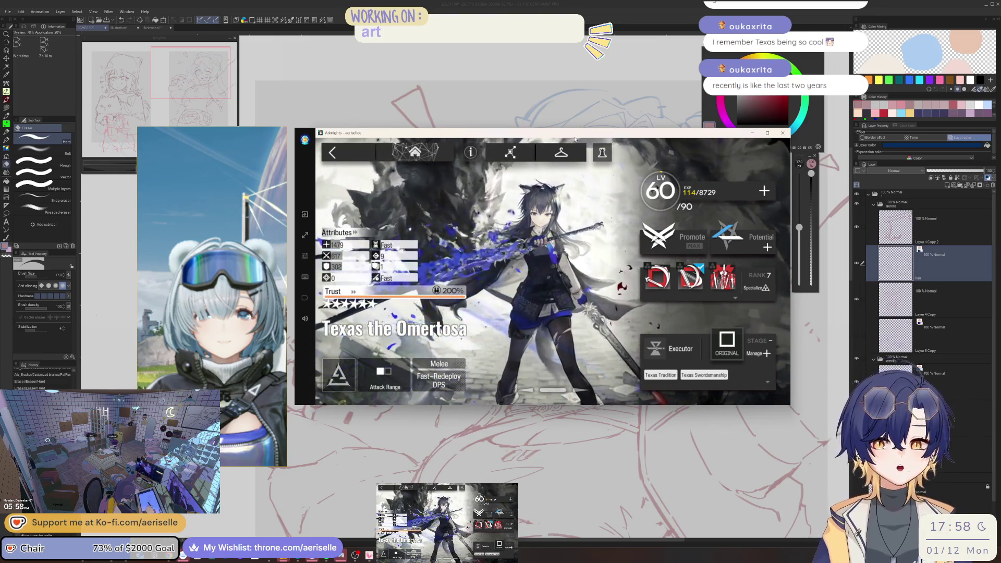
Open Texas's outfit collection and view her outfit art full screen
click(571, 159)
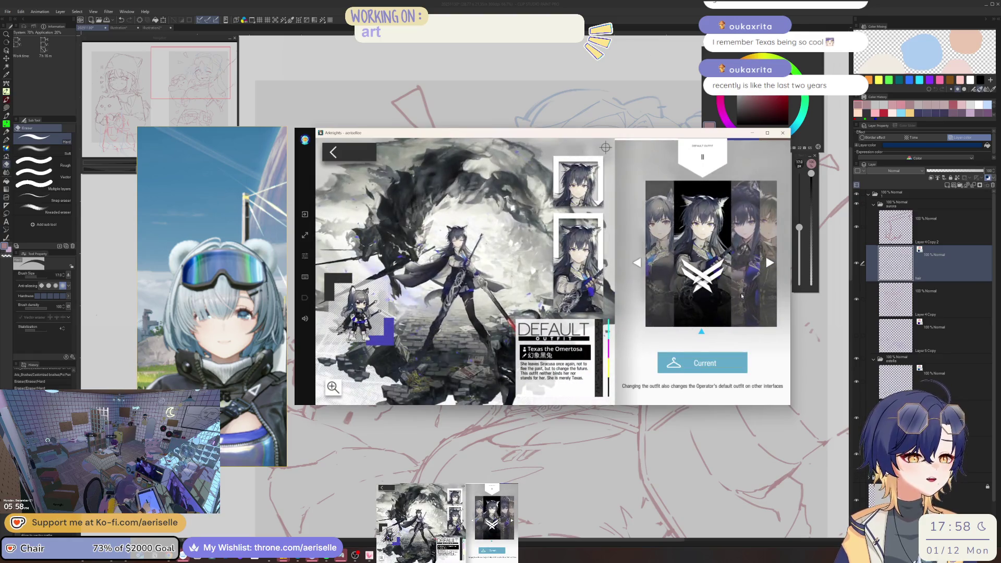
click(333, 386)
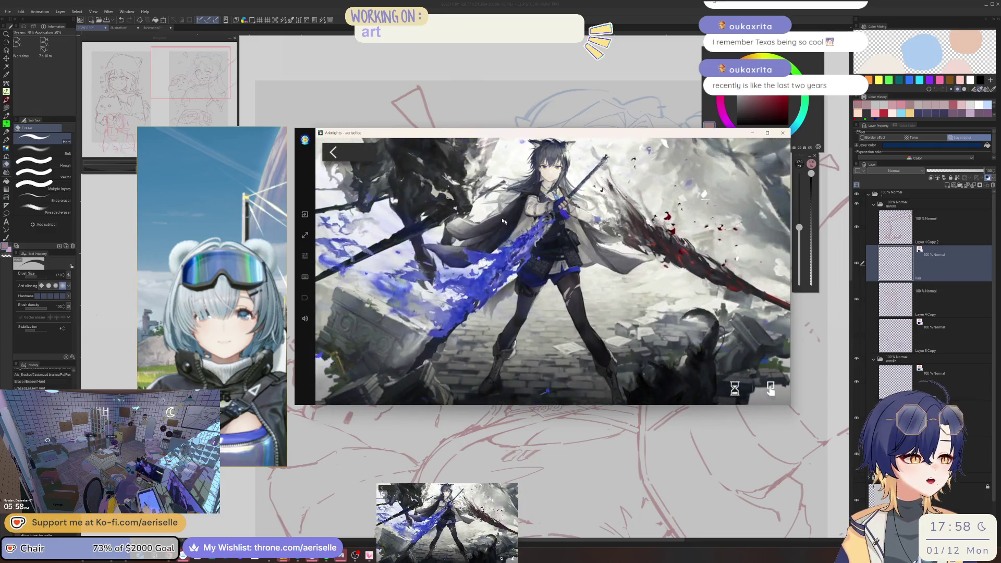
click(332, 155)
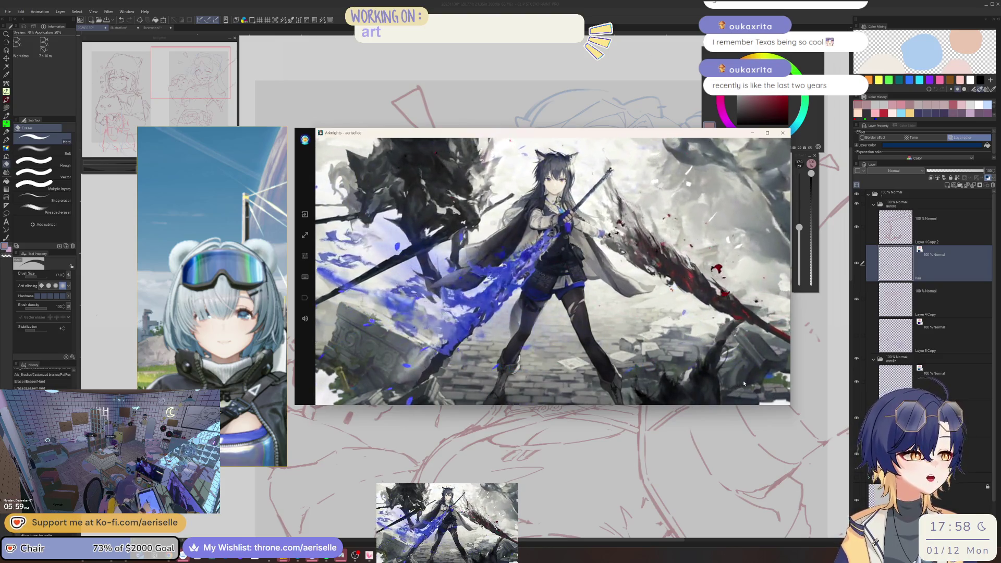
mouse_move(770, 388)
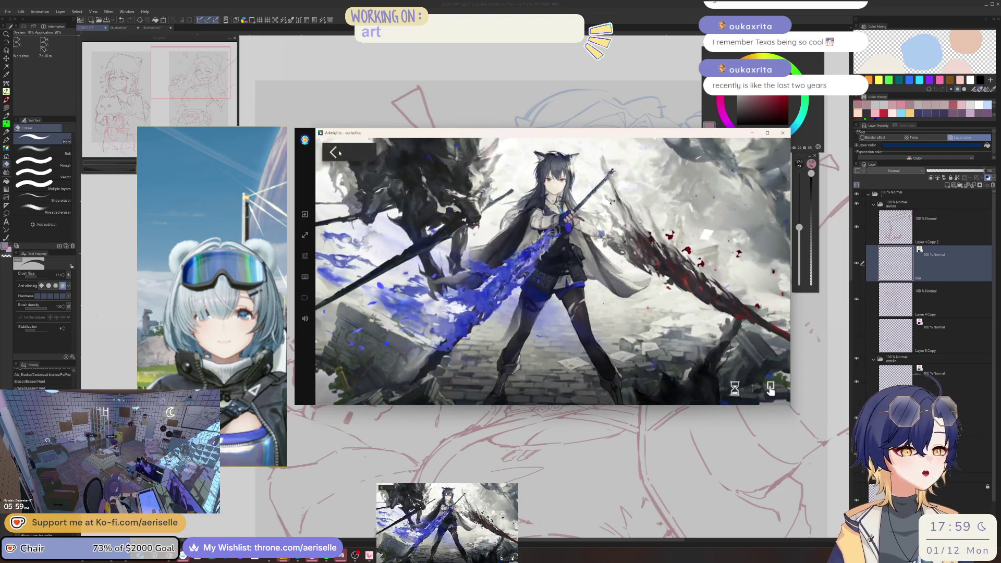
click(344, 150)
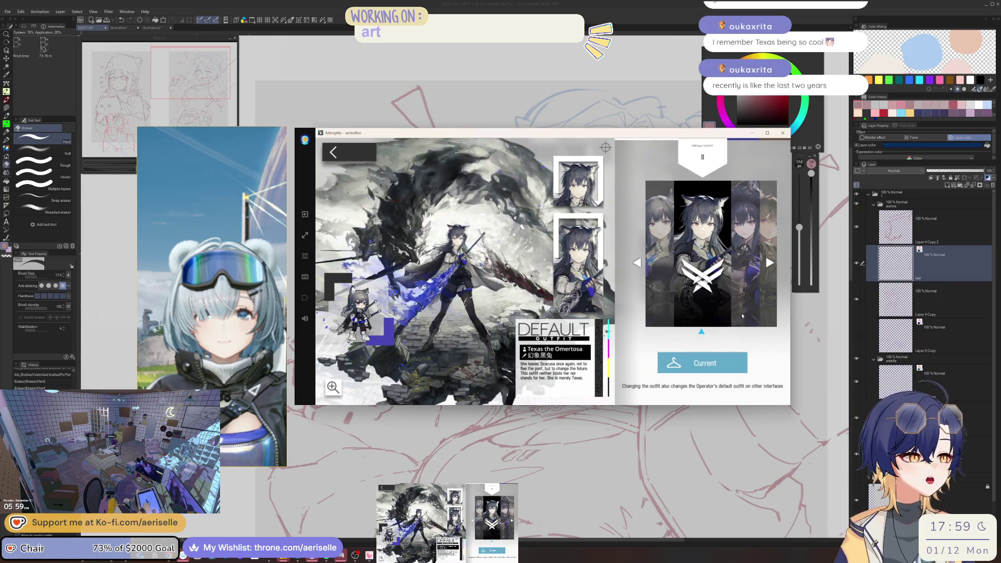
Preview the EPOQUE and Iteration Provident outfits, then back out to the operator list
click(745, 287)
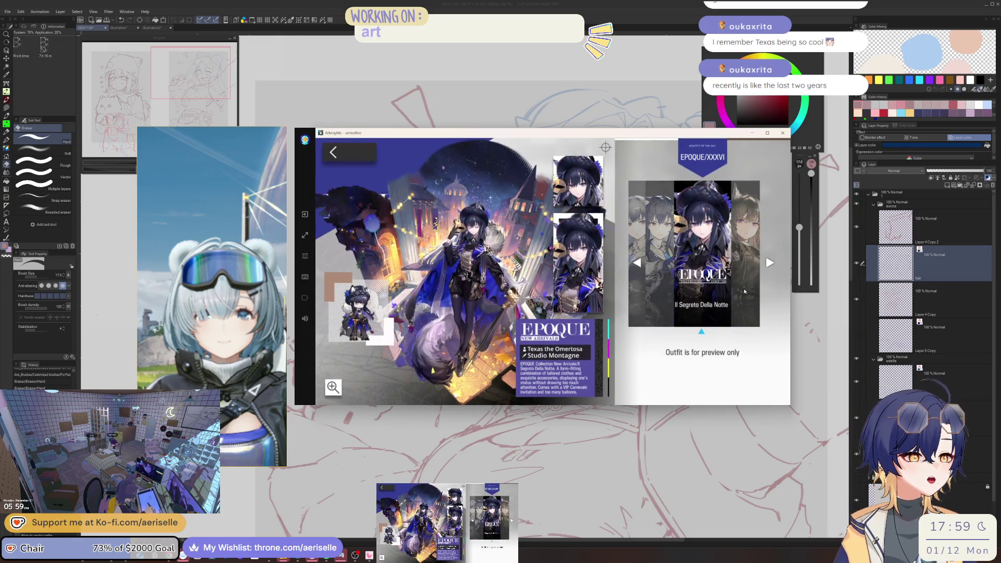
click(746, 290)
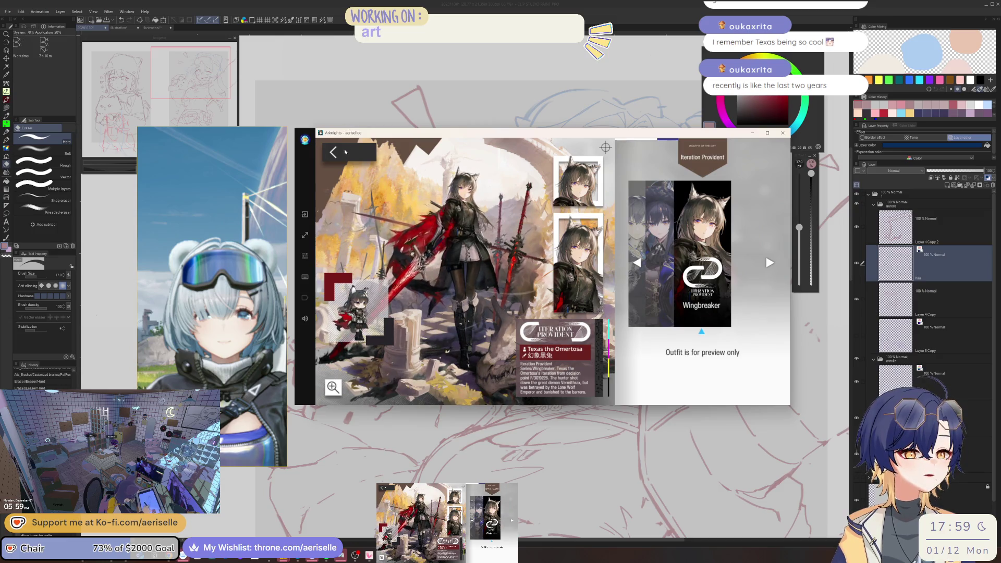
click(345, 156)
click(345, 157)
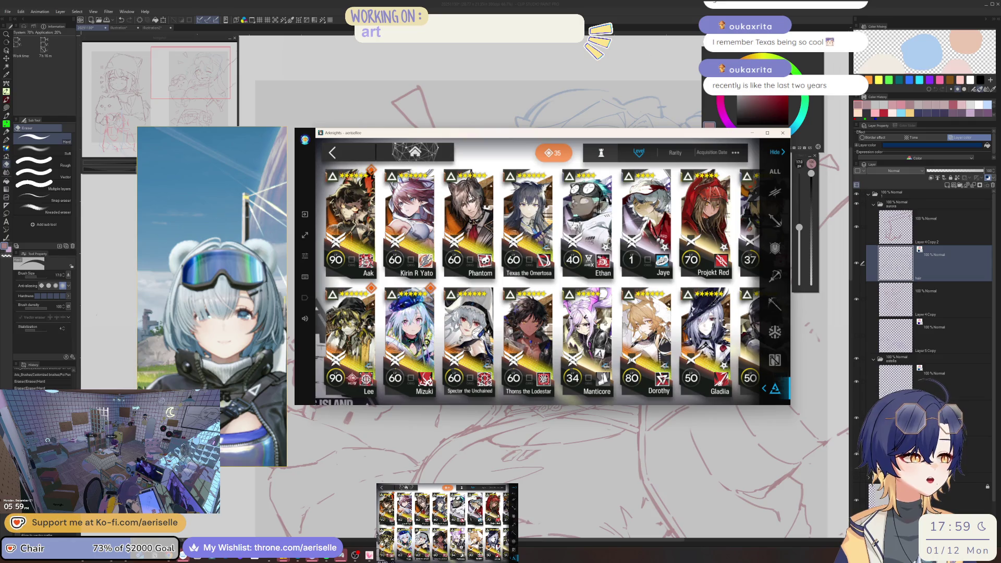
Glance at Dorothy's details, then preview Ethan's EPOQUE and default outfits
click(646, 348)
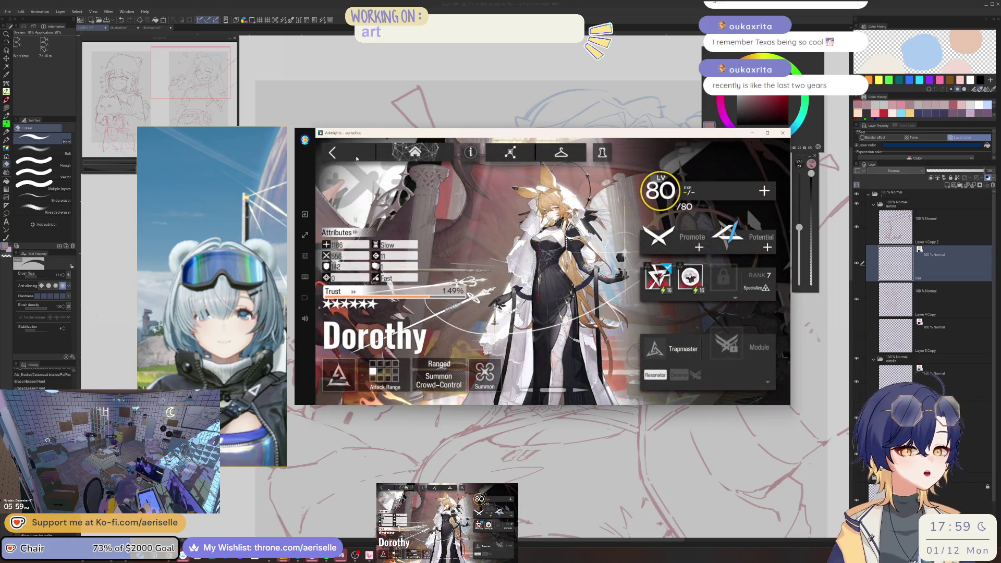
click(356, 158)
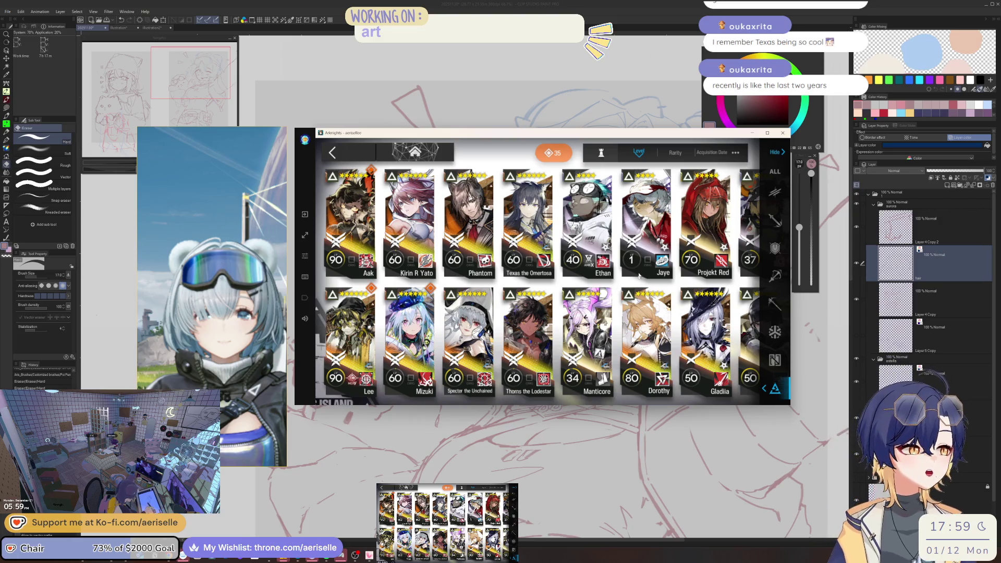
click(592, 239)
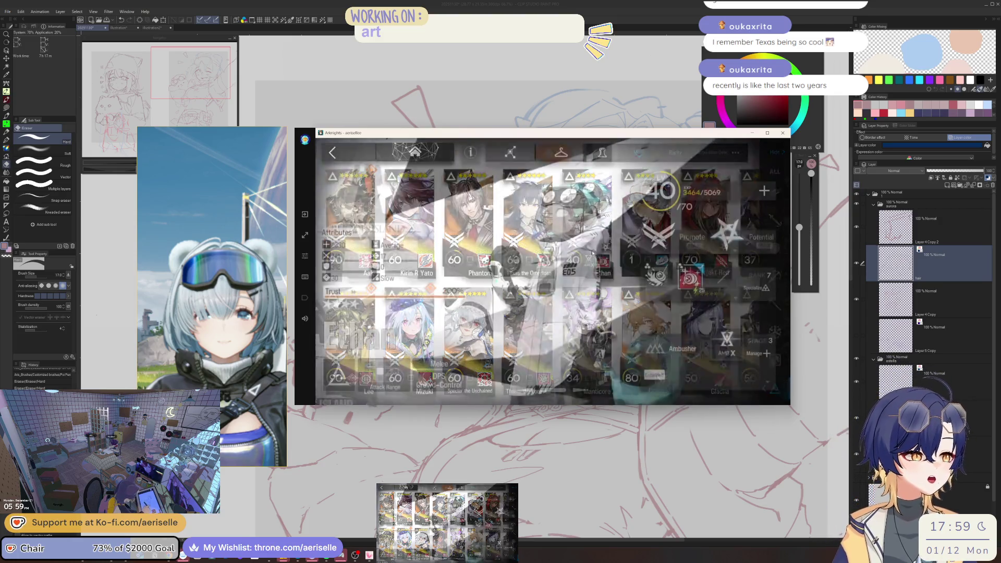
click(748, 281)
click(747, 281)
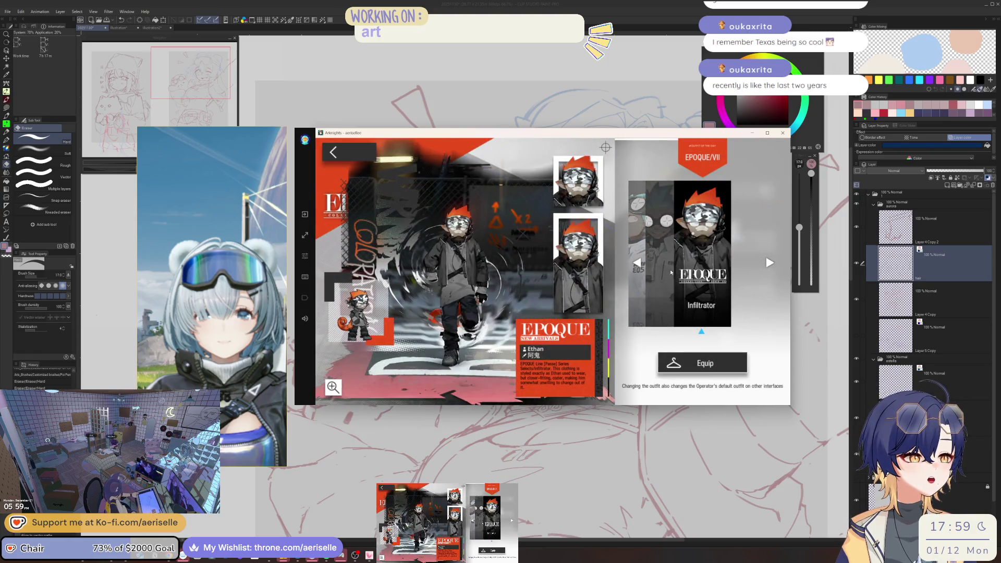
click(661, 270)
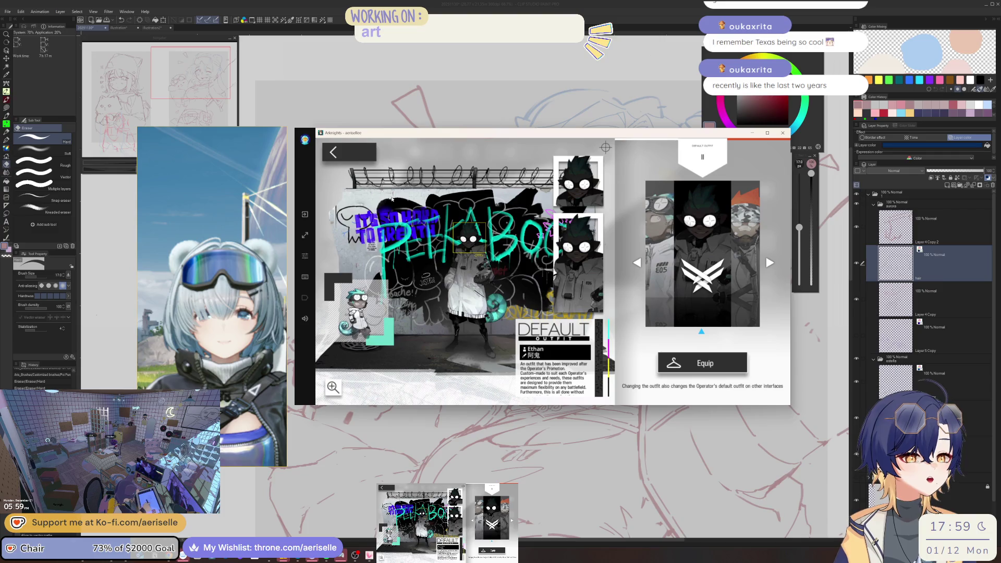
click(341, 148)
click(341, 147)
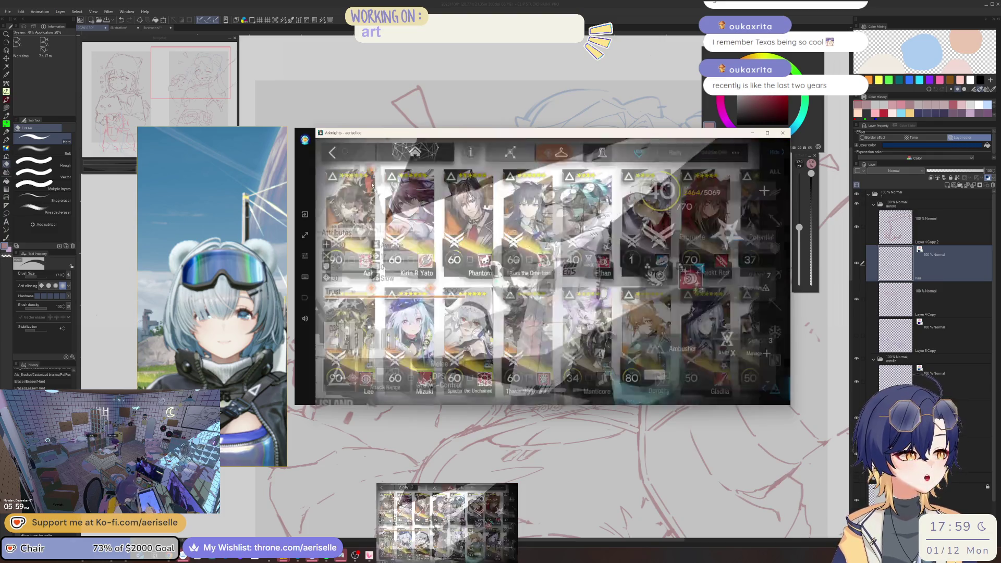
Preview Lee's Witch Feast, Sanrio crossover, default and Elite 1 outfit art
scroll(619, 297, down, 1)
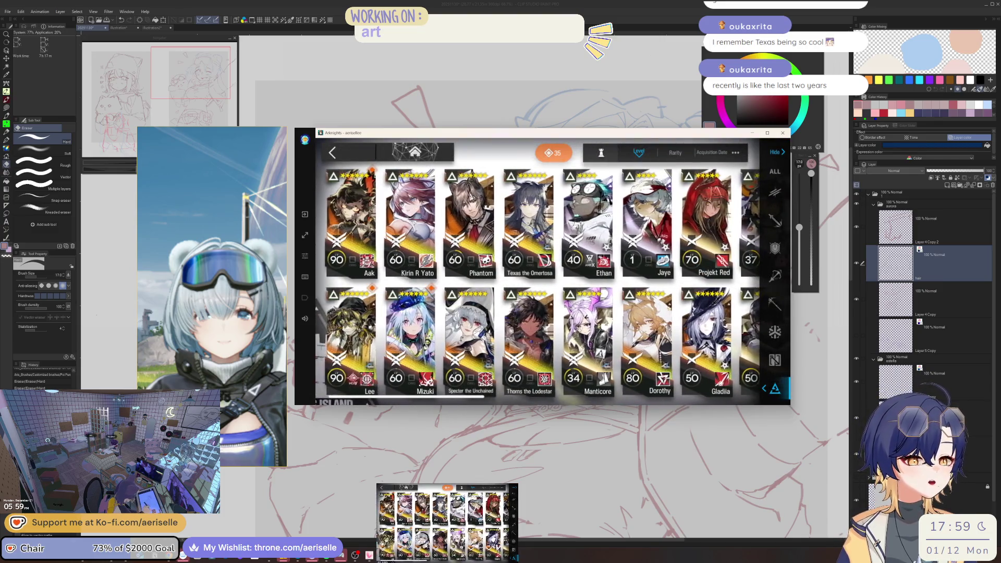
click(350, 339)
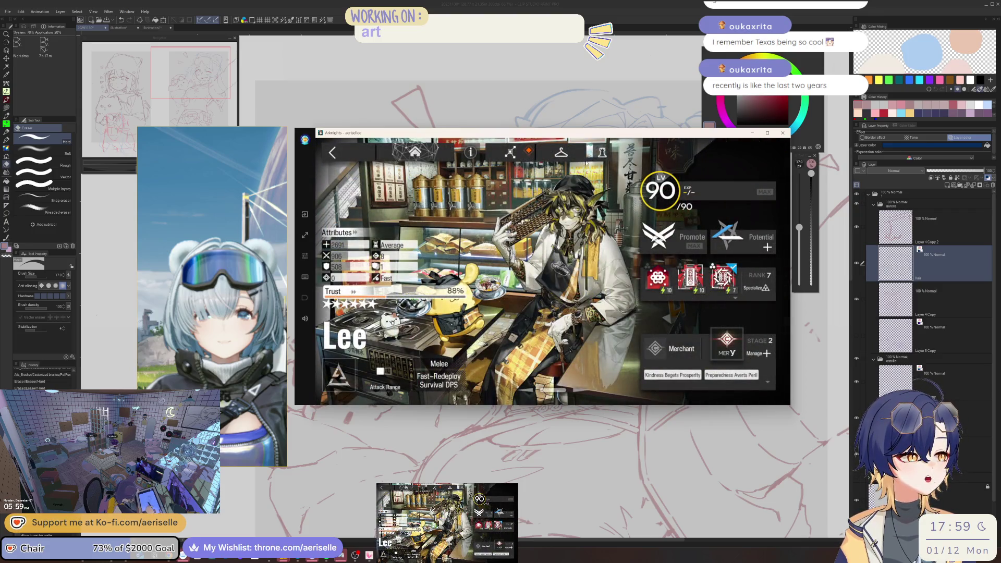
click(603, 152)
click(572, 152)
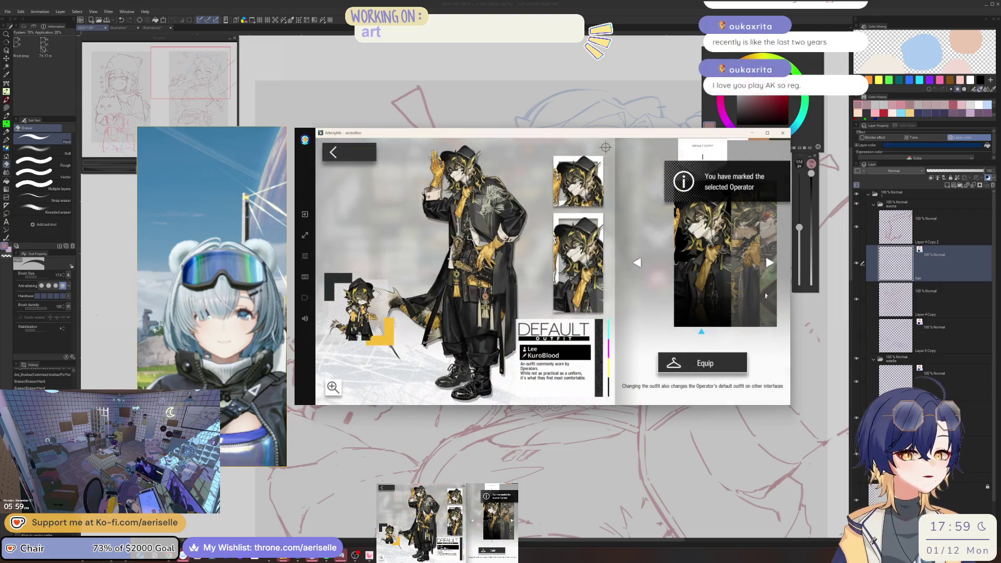
click(758, 300)
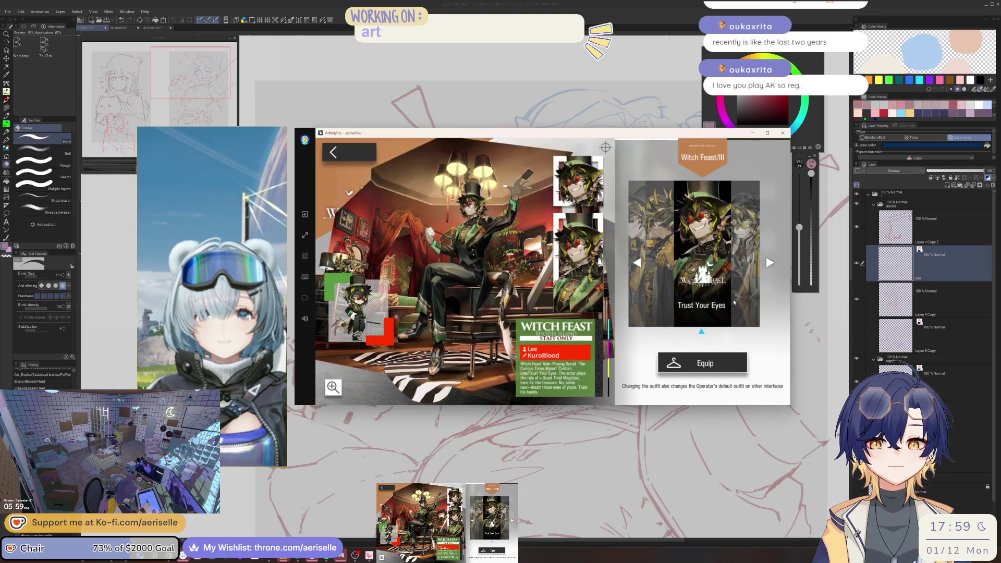
click(663, 282)
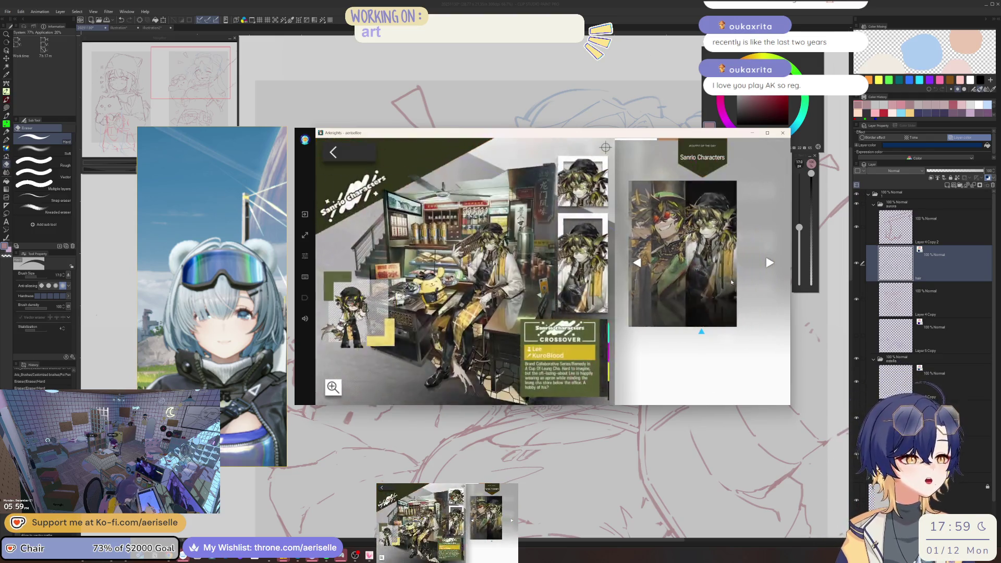
click(663, 282)
click(663, 282)
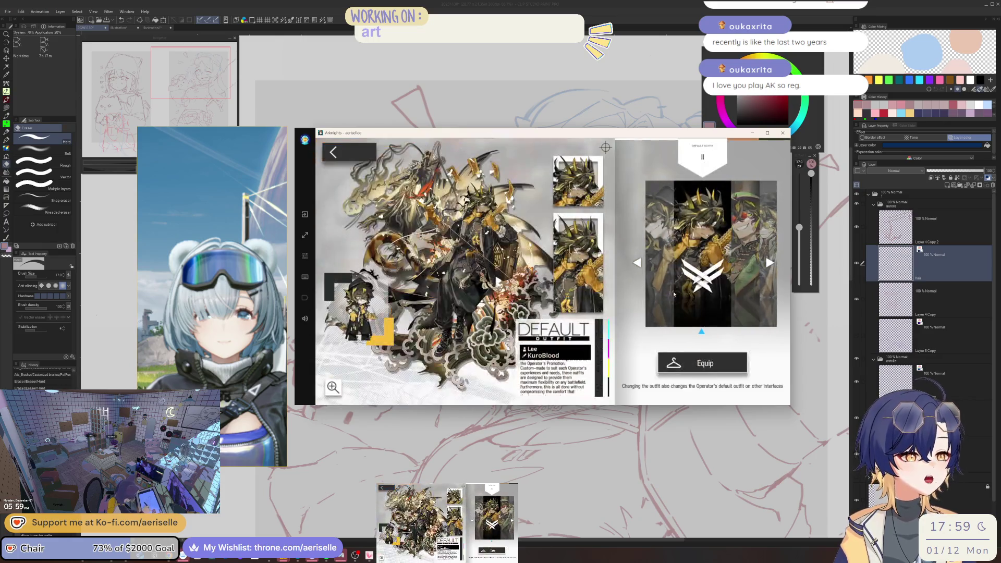
click(662, 282)
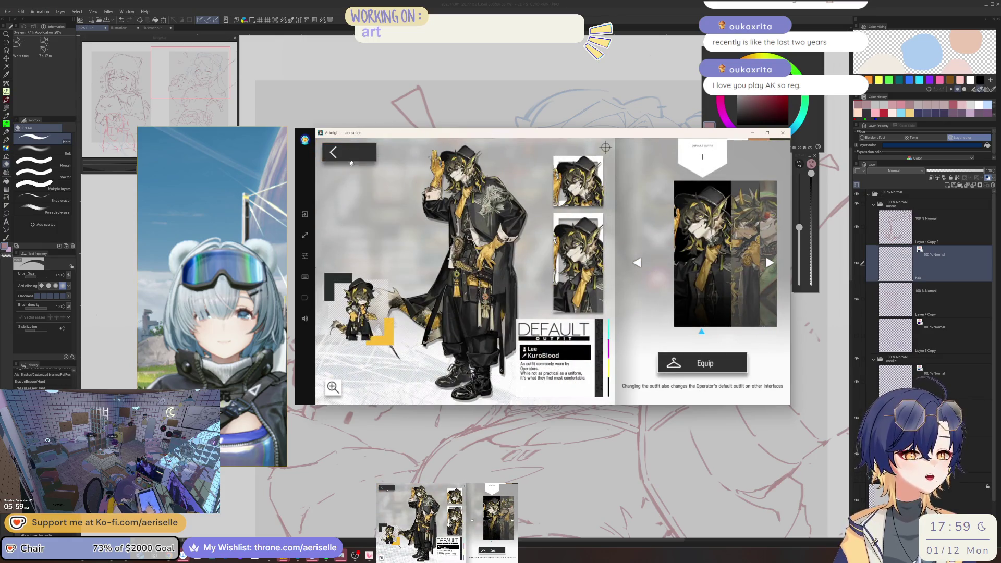
Return to the operator list, minimise the game, and zoom out on the sketch
click(353, 160)
click(339, 149)
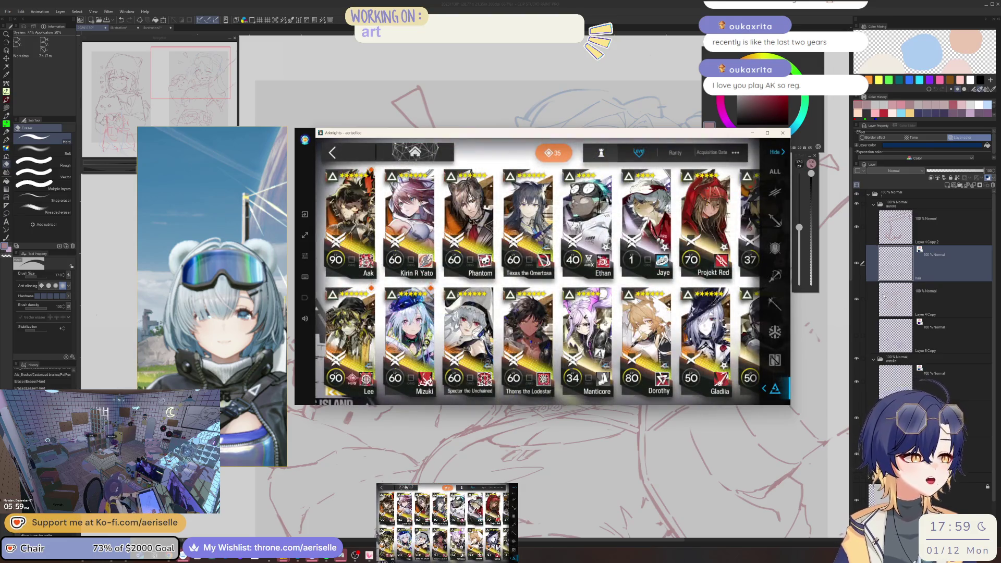
click(877, 244)
key(ctrl+minus)
key(ctrl+minus)
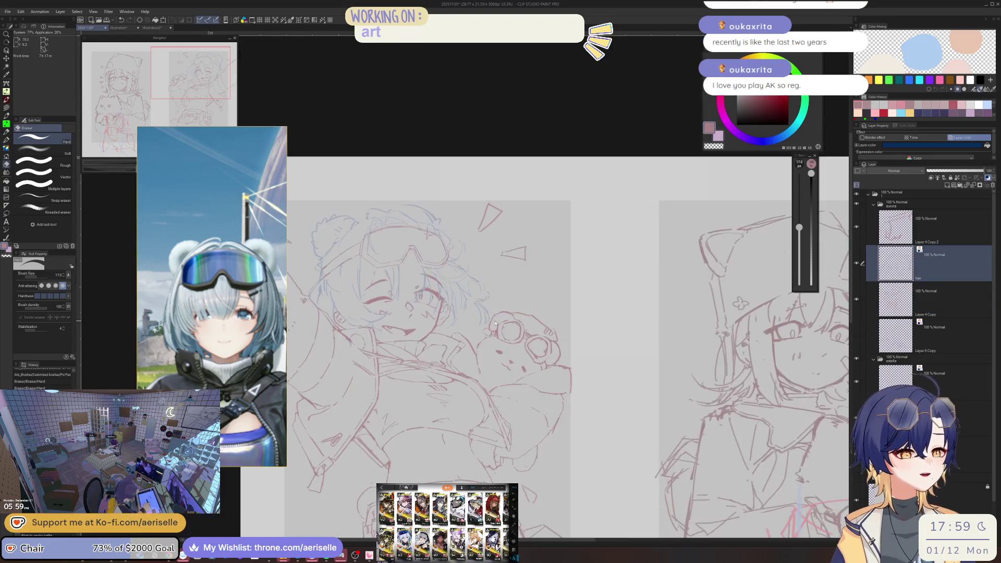
Zoom in on the face and erase the stray sketch strokes near the eye with a smaller eraser
key(ctrl+plus)
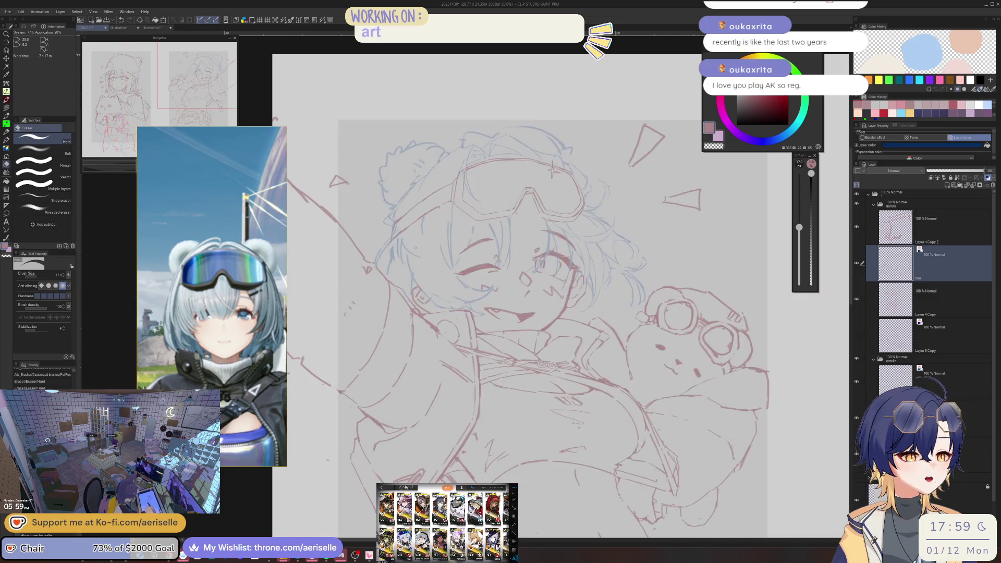
key(ctrl+plus)
key(ctrl+plus)
key(ctrl+plus)
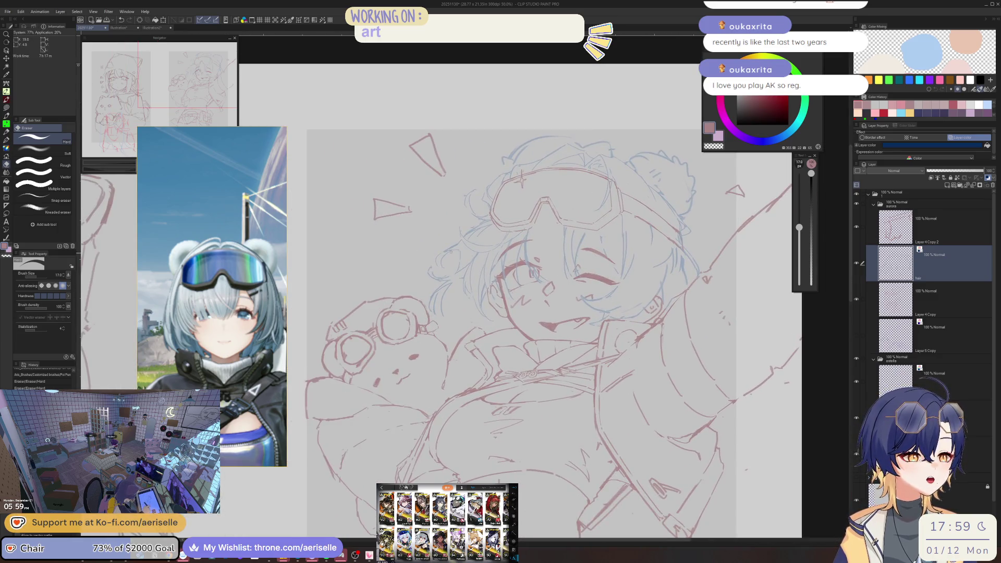
key(bracketleft)
key(bracketleft)
drag(437, 259, 492, 229)
drag(432, 266, 454, 255)
key(bracketleft)
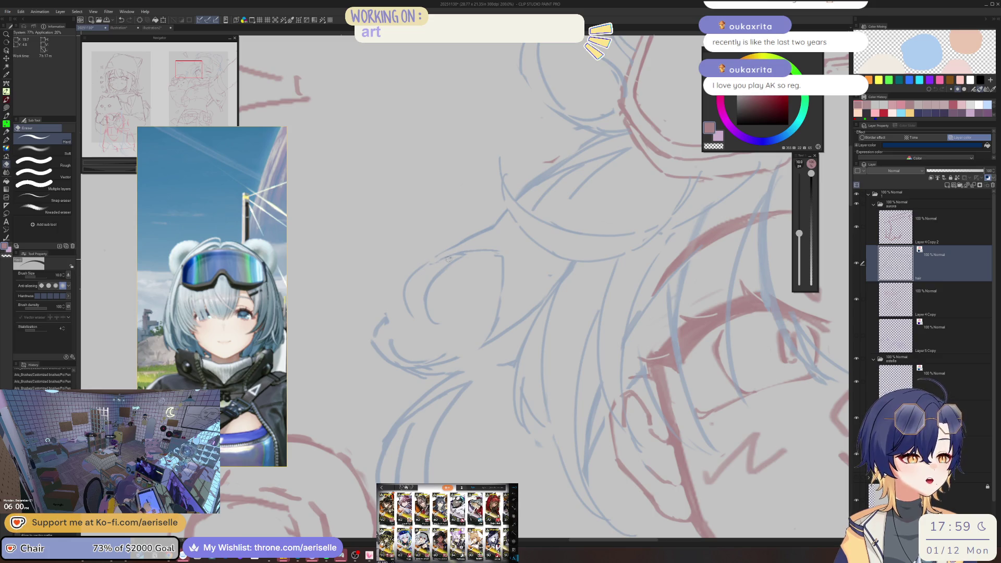
key(p)
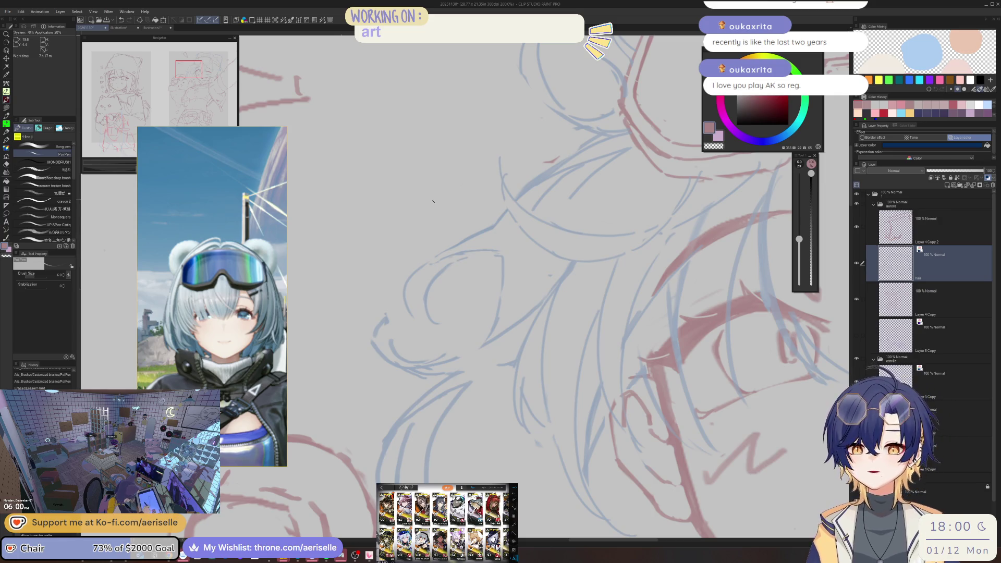
Lasso the eye shape, rotate it about -16°, confirm, and deselect
key(m)
drag(468, 255, 435, 267)
drag(434, 331, 482, 286)
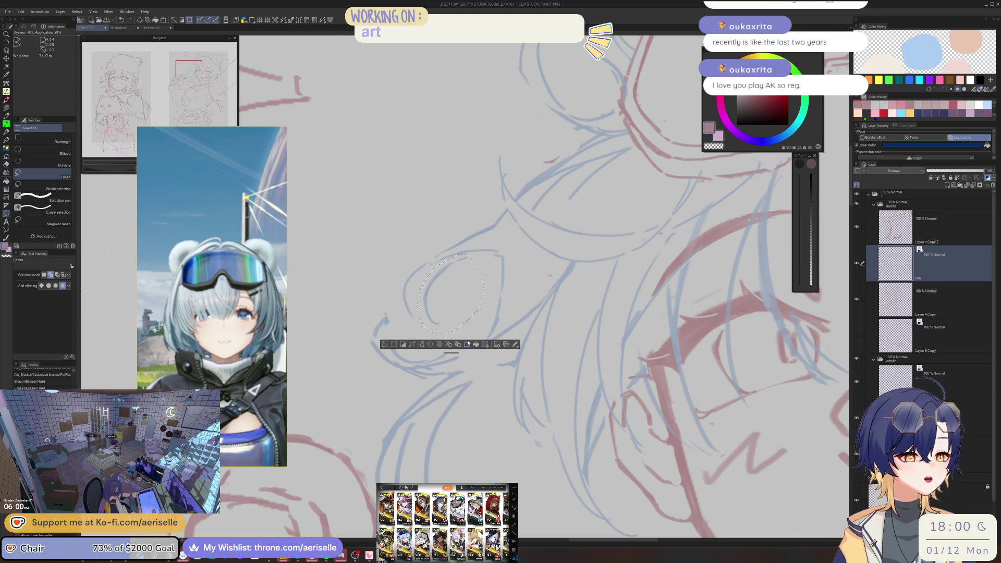
click(467, 344)
drag(418, 354, 435, 359)
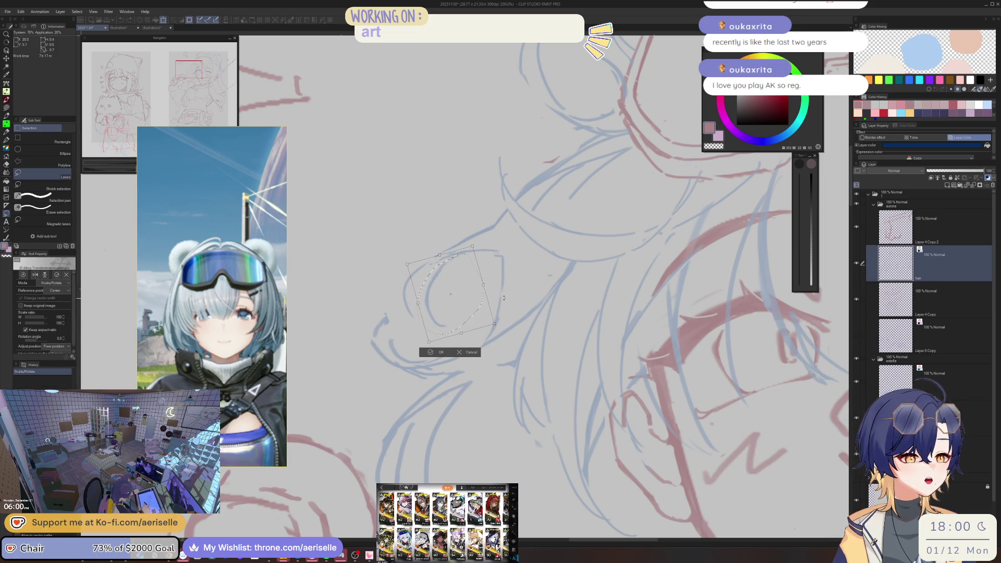
click(437, 353)
key(ctrl+d)
key(p)
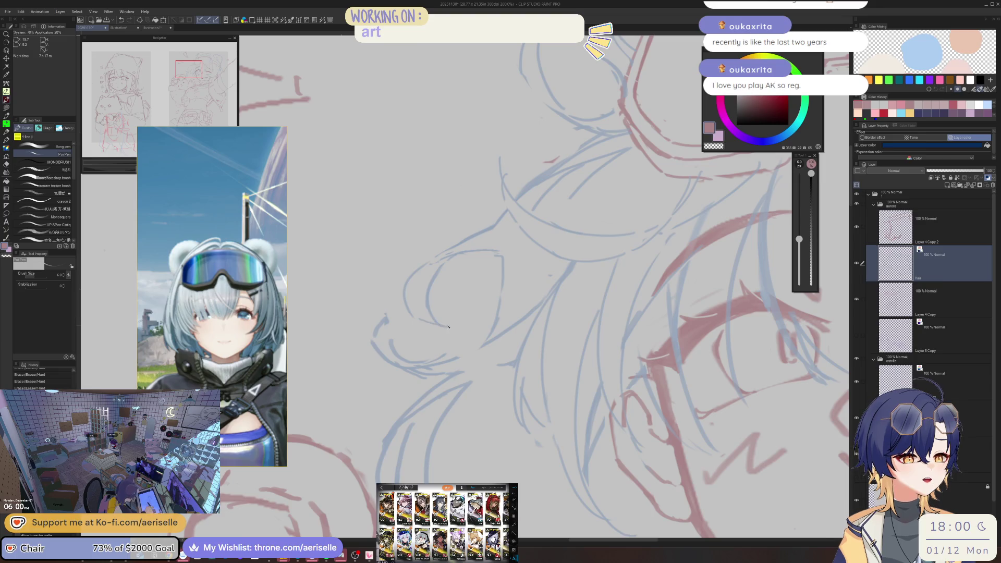
scroll(448, 326, down, 4)
scroll(443, 233, up, 2)
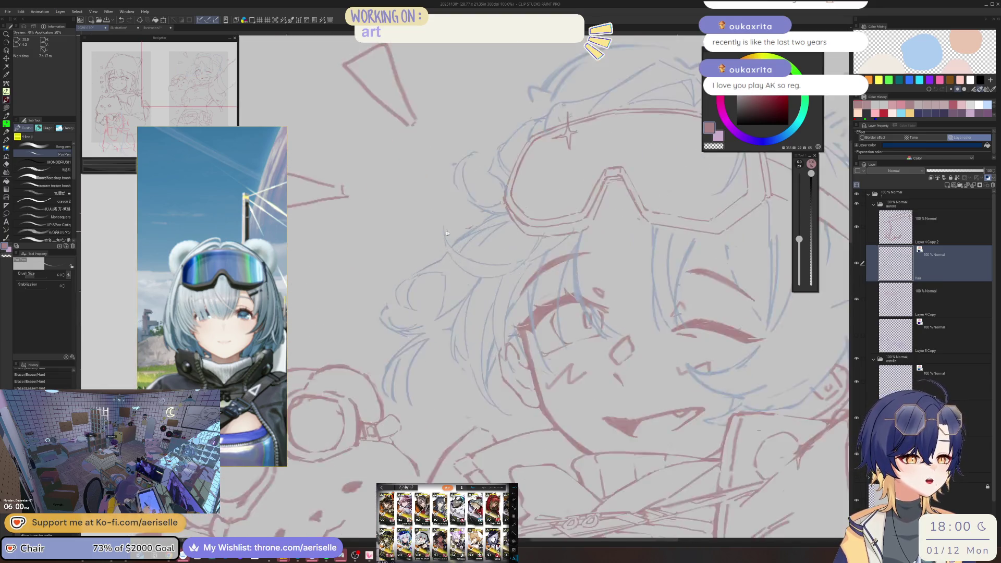
Enlarge the eraser, thicken the pen line, and commit the pending rotation, then deselect
scroll(443, 234, up, 2)
scroll(469, 271, down, 4)
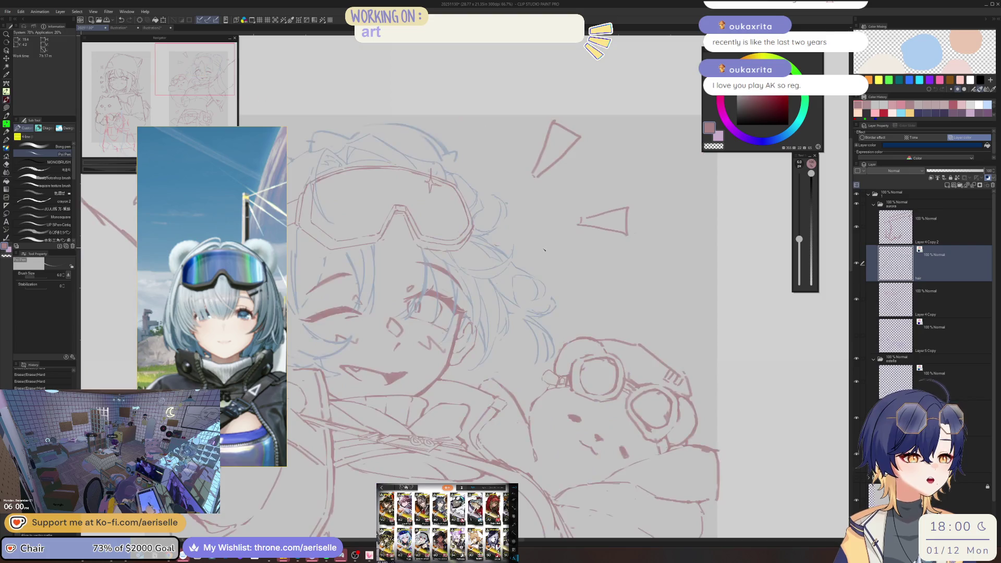
scroll(472, 263, up, 3)
key(e)
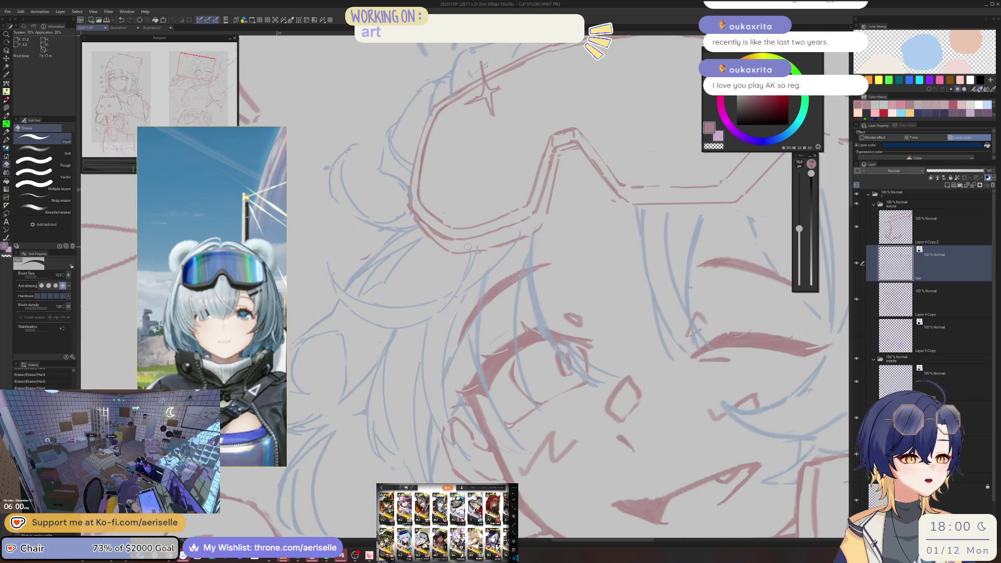
scroll(429, 207, down, 3)
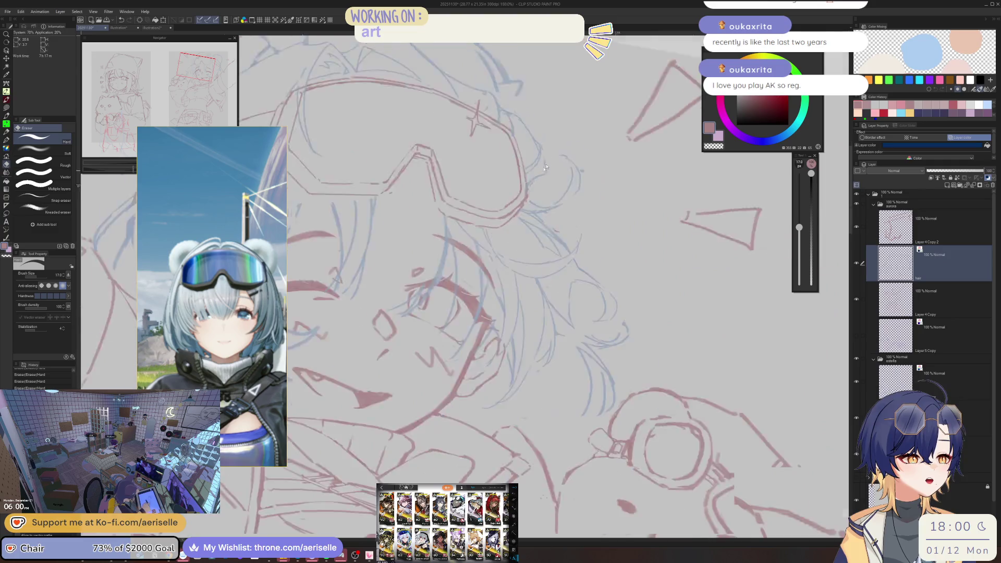
scroll(429, 207, up, 2)
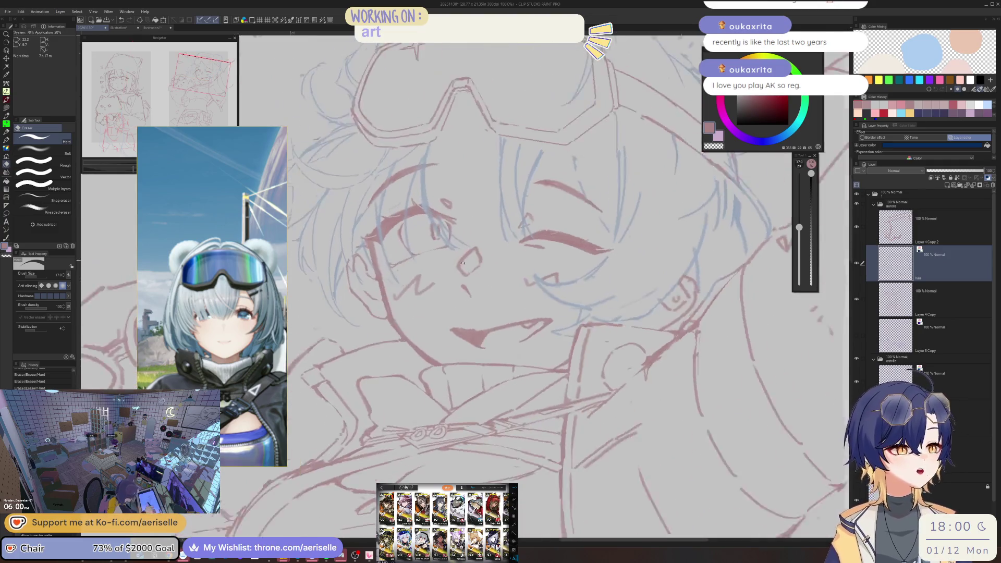
key(bracketright)
key(bracketright)
key(p)
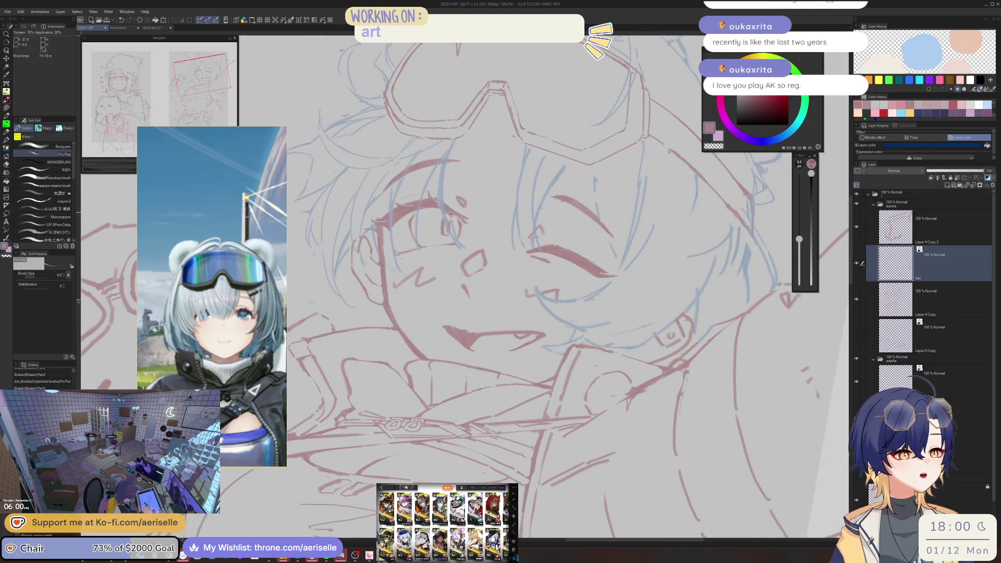
key(bracketright)
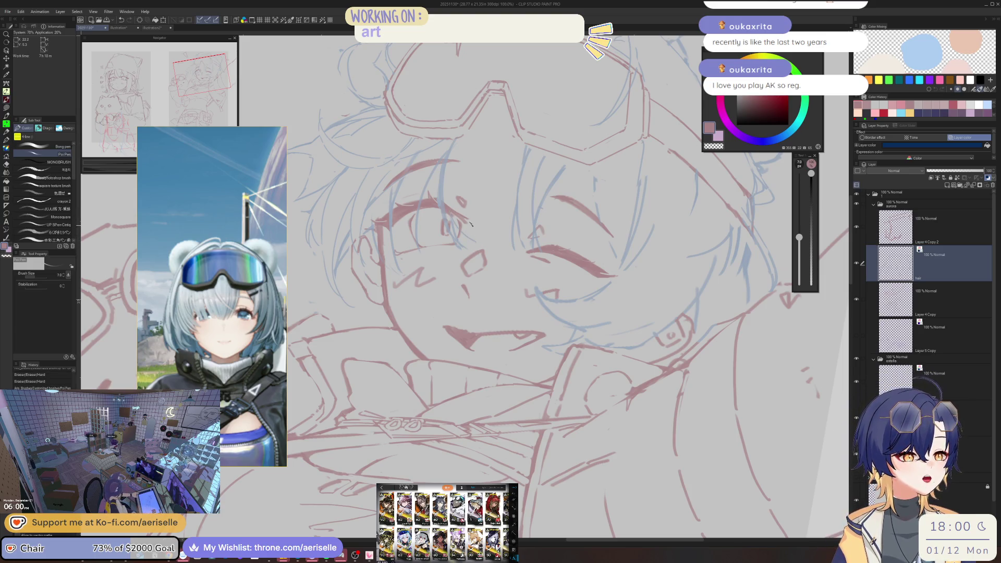
key(Return)
key(ctrl+d)
Redraw the vertical collar stroke several times, settling on a shorter replacement line
drag(504, 146, 501, 221)
key(-)
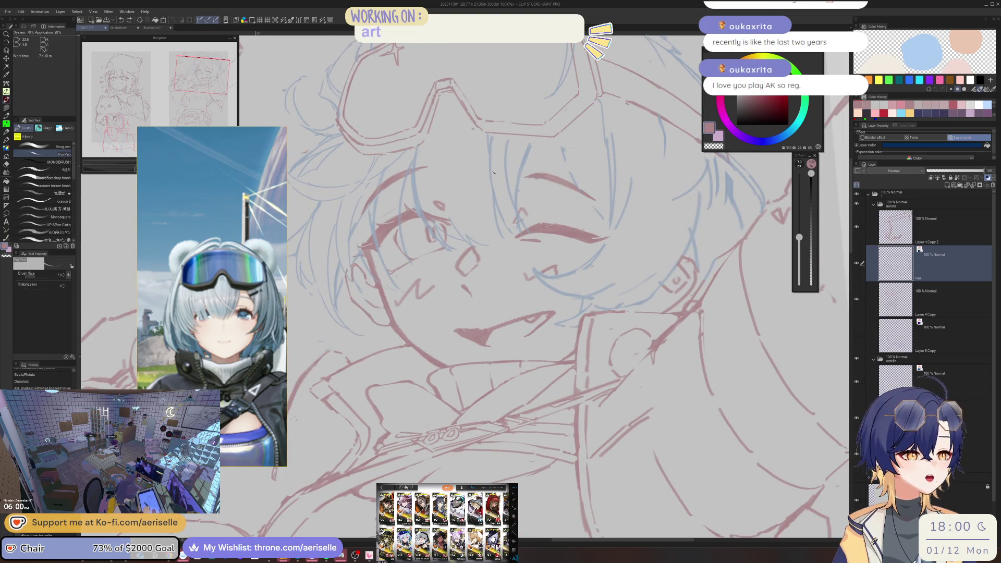
key(-)
key(ctrl+z)
drag(502, 143, 499, 251)
key(ctrl+z)
drag(500, 141, 497, 223)
key(ctrl+z)
drag(481, 140, 487, 197)
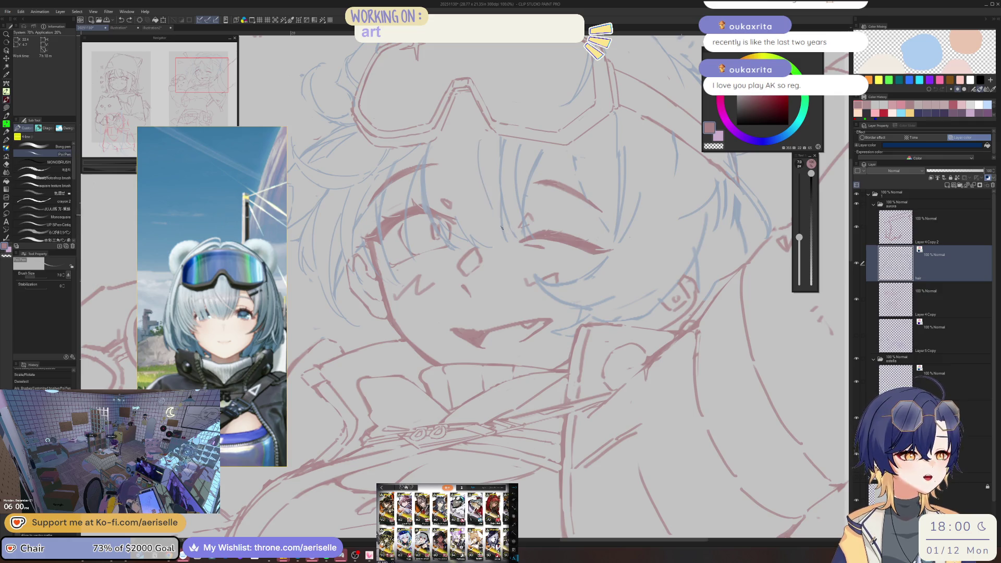
Add a short line stroke at the collar, then zoom out and rotate the view to check it
key(e)
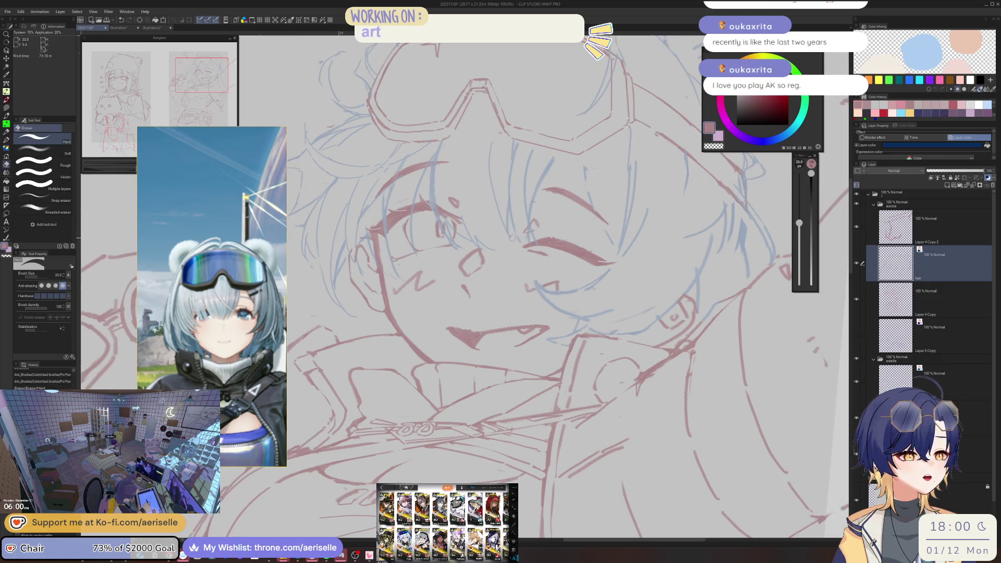
key(minus)
key(p)
drag(505, 229, 504, 244)
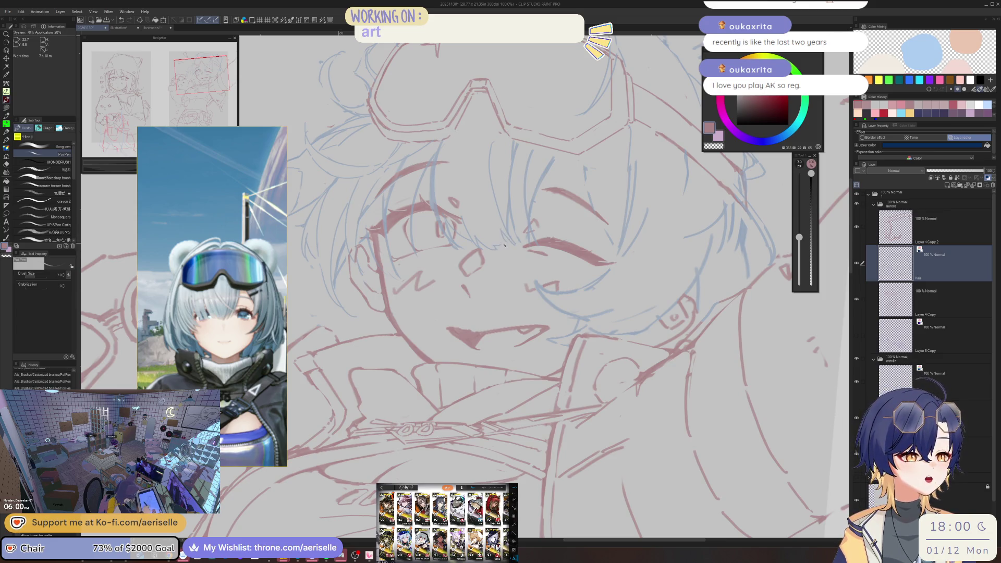
key(ctrl+minus)
drag(507, 193, 483, 182)
Erase small stray marks near the goggles, checking the result in a mirrored view
scroll(484, 208, up, 4)
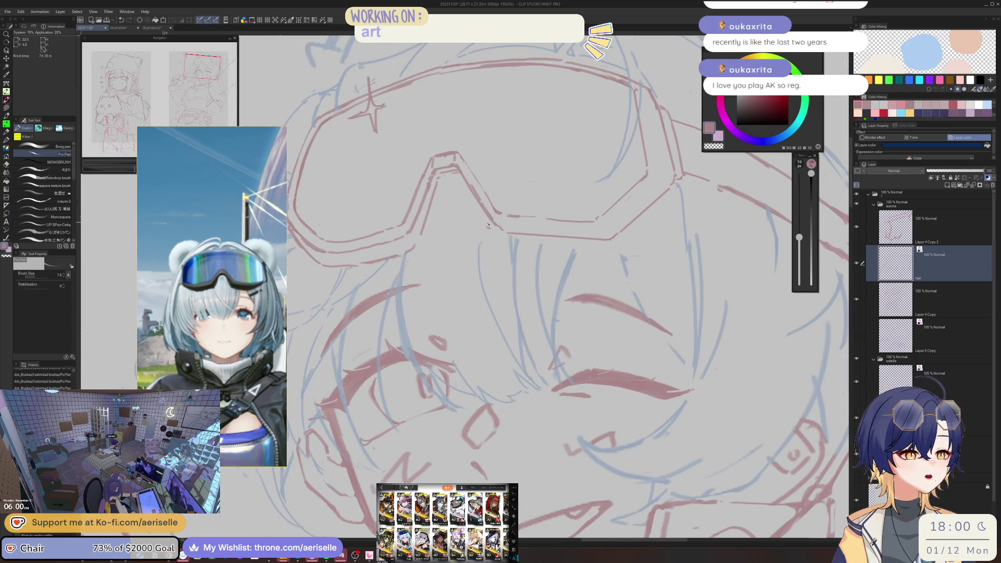
key(e)
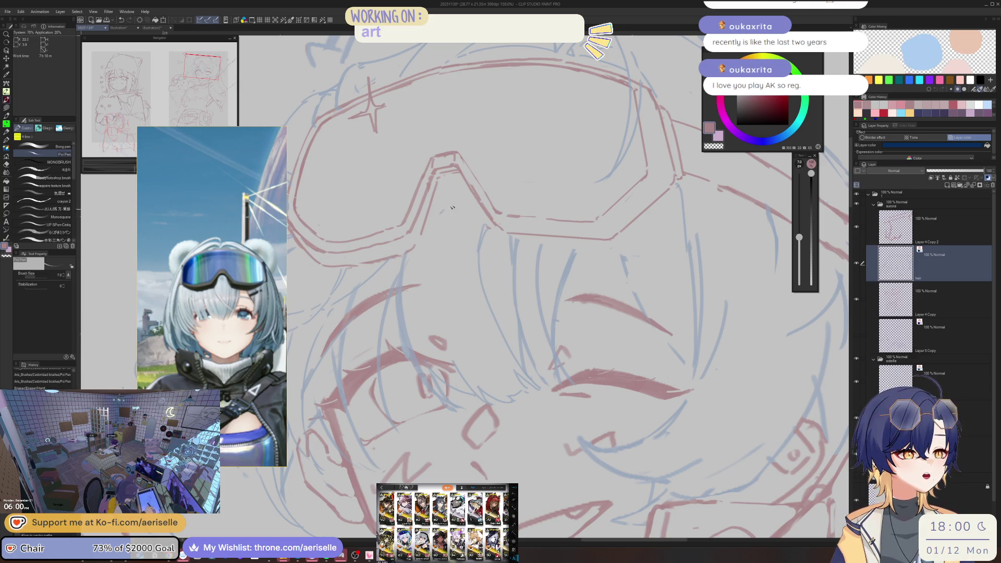
scroll(448, 209, down, 4)
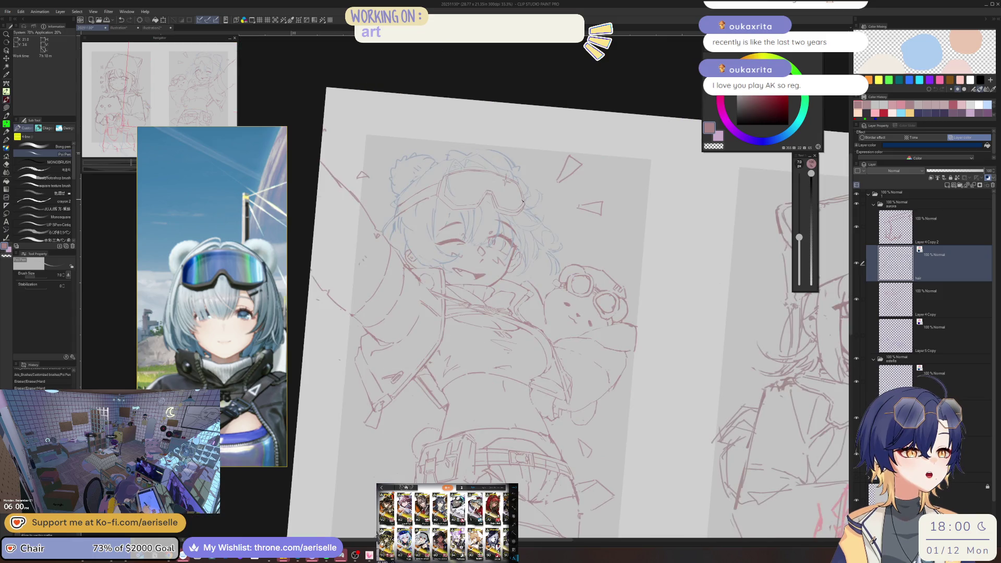
scroll(522, 201, down, 1)
scroll(502, 198, up, 3)
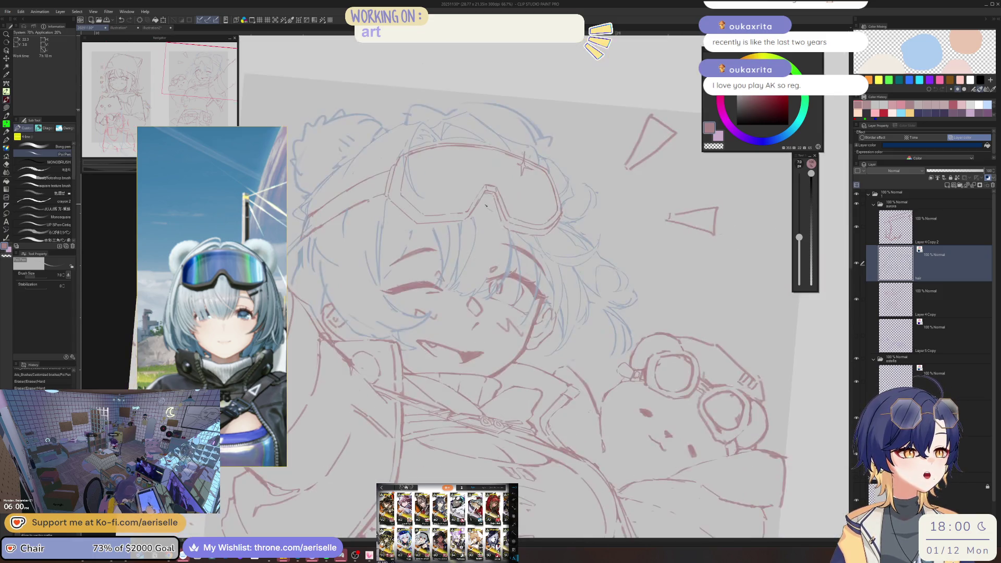
drag(485, 201, 502, 207)
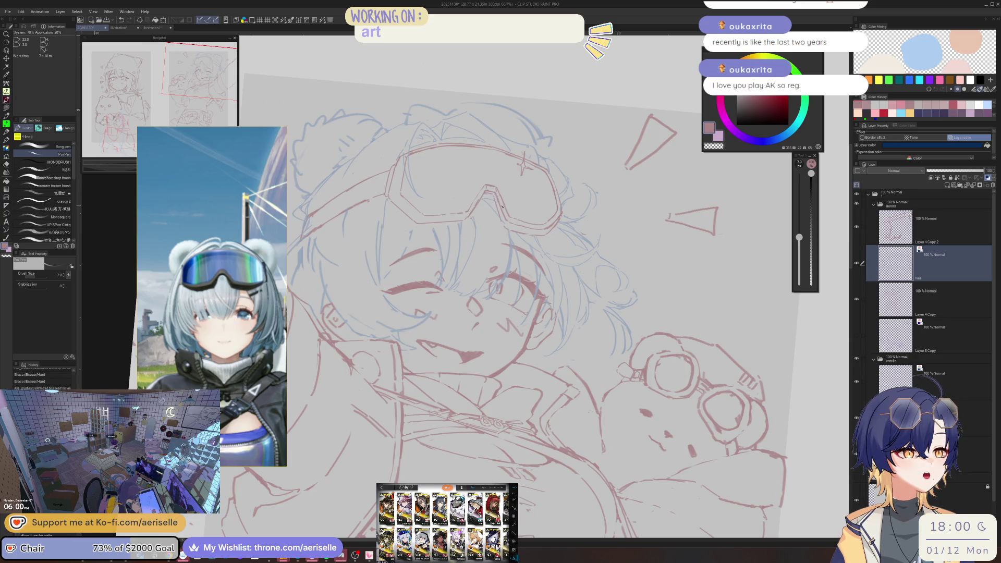
key(h)
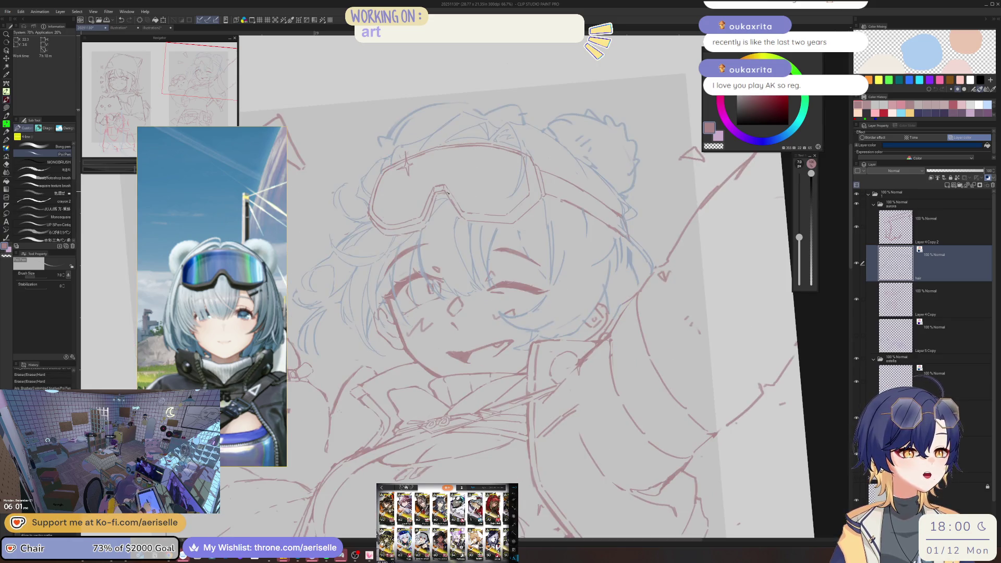
drag(445, 198, 445, 204)
scroll(442, 202, down, 5)
scroll(443, 201, up, 4)
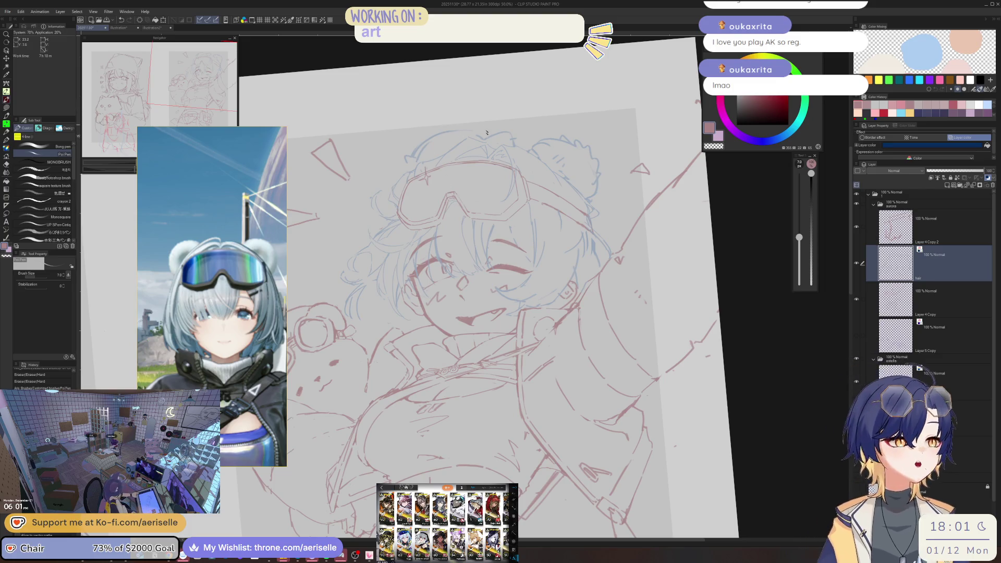
scroll(459, 144, up, 2)
scroll(458, 148, up, 3)
Lasso the lines around the goggles, move them slightly down, and deselect
key(e)
key(m)
mouse_move(482, 119)
mouse_down()
mouse_move(595, 309)
mouse_move(641, 150)
mouse_move(596, 116)
mouse_up()
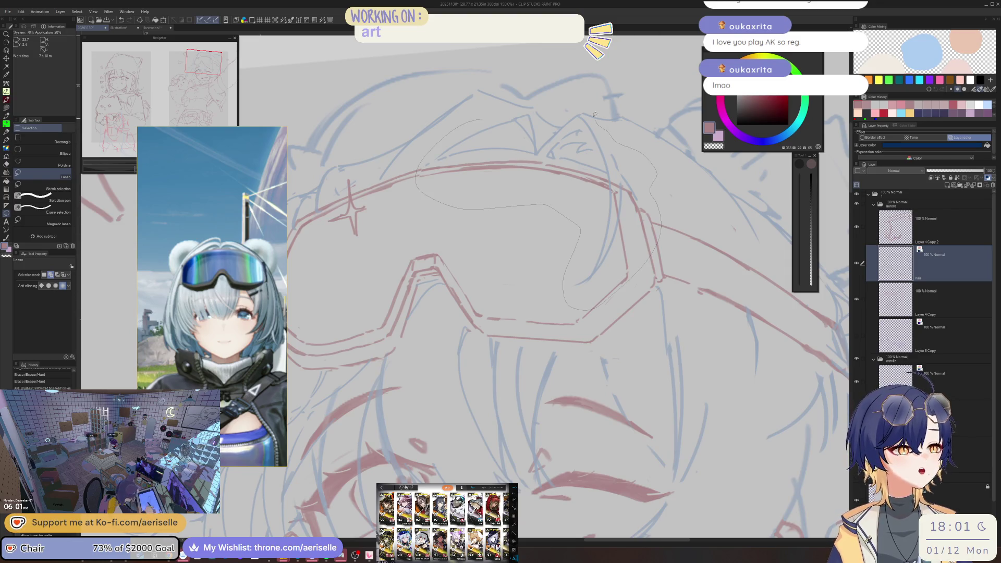
drag(518, 113, 485, 120)
scroll(562, 127, down, 2)
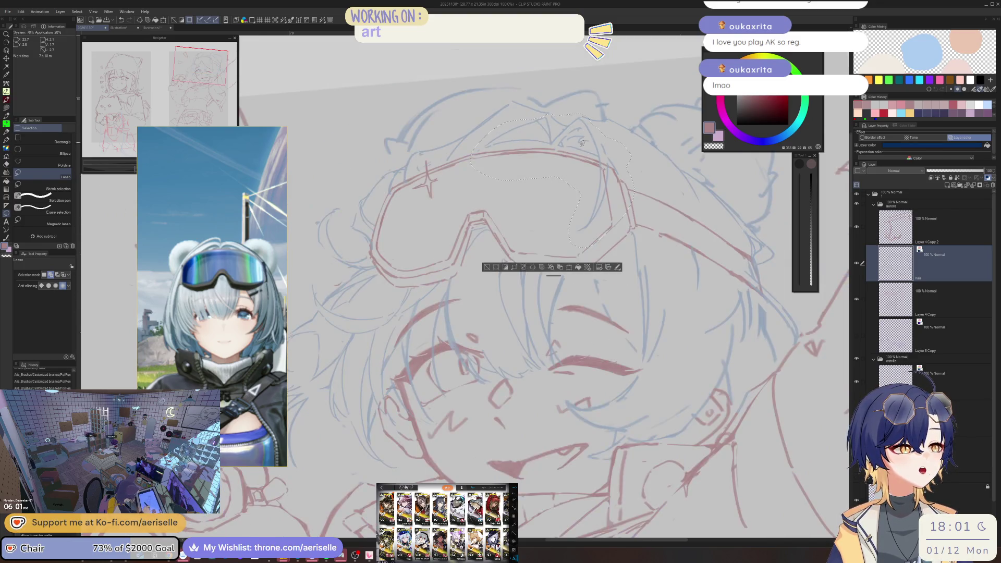
key(k)
drag(560, 155, 556, 172)
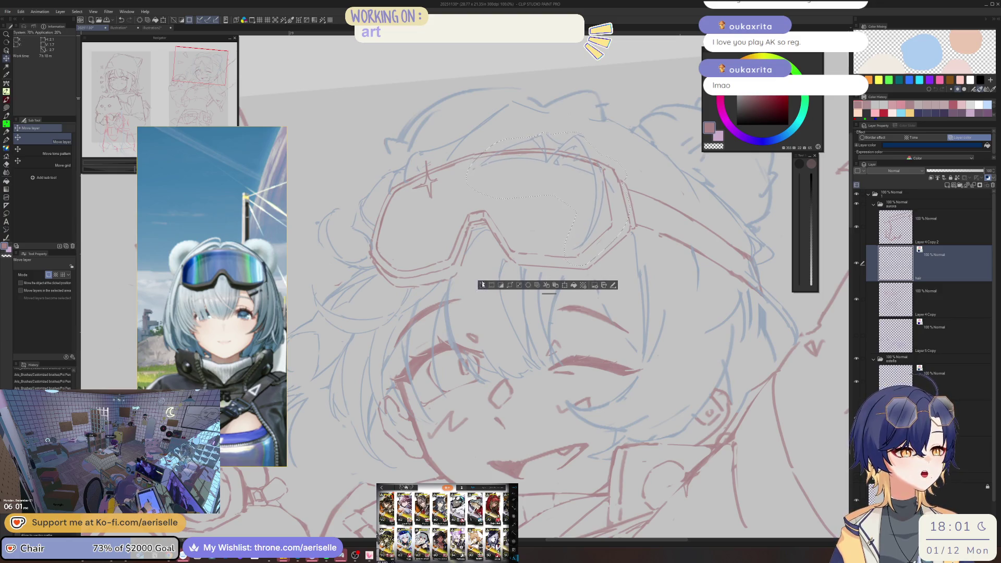
click(482, 285)
Turn the view upright and lasso another small area around the goggles for moving
key(e)
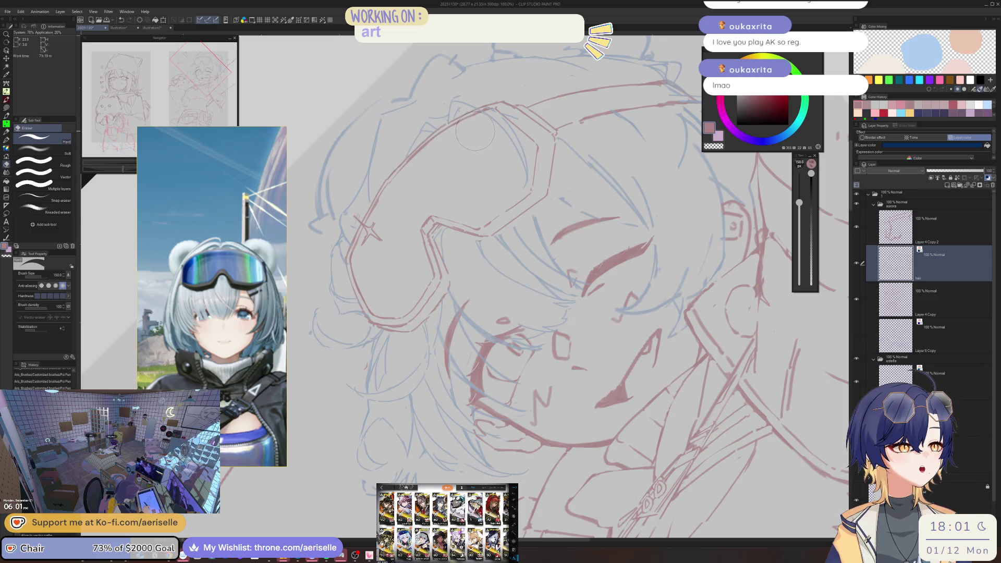
drag(799, 202, 798, 215)
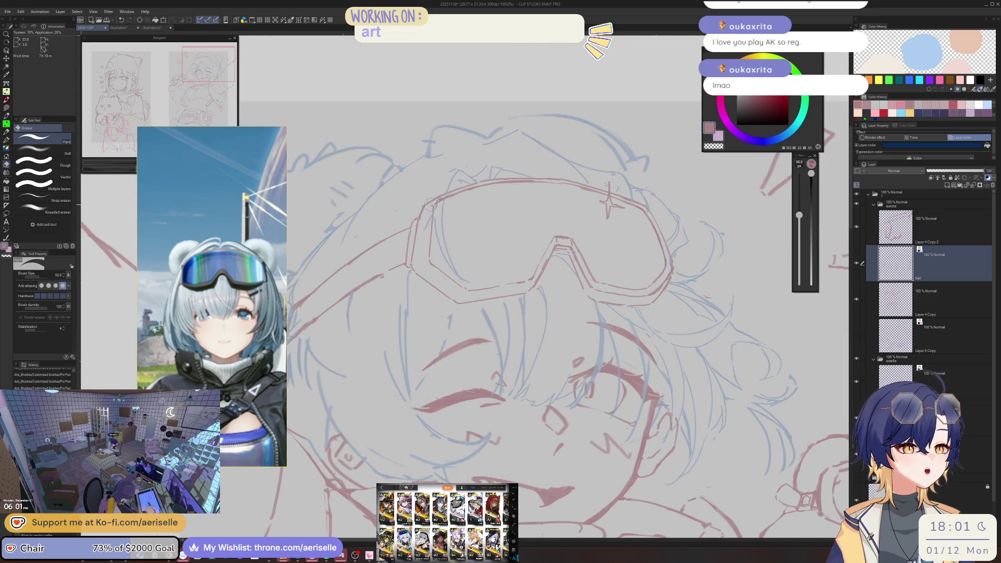
key(p)
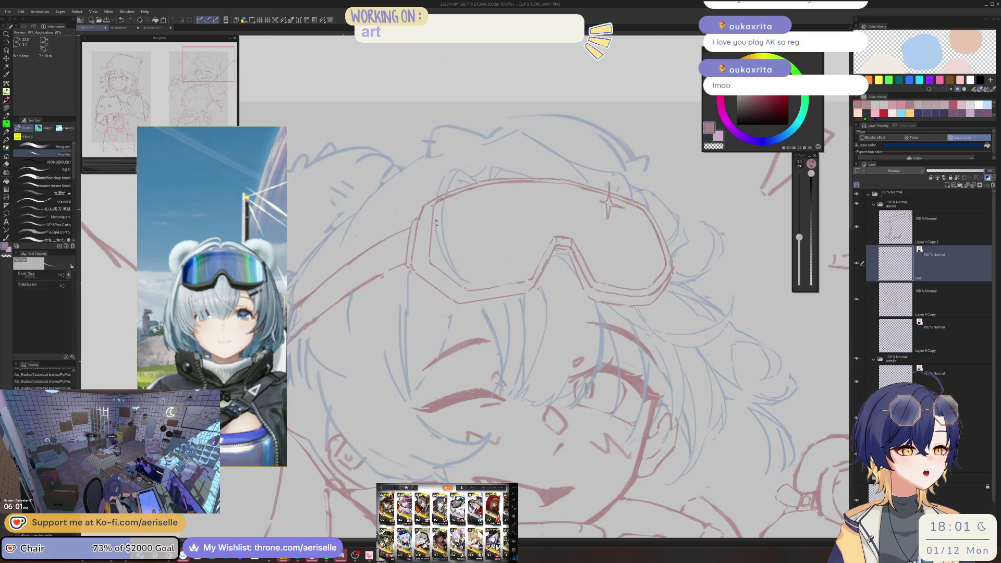
key(m)
drag(451, 169, 452, 165)
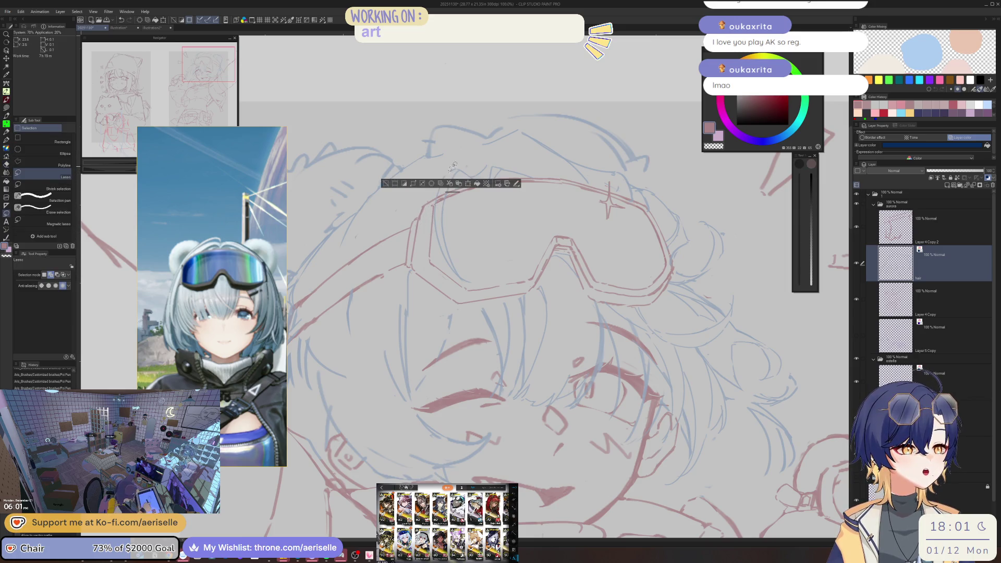
key(k)
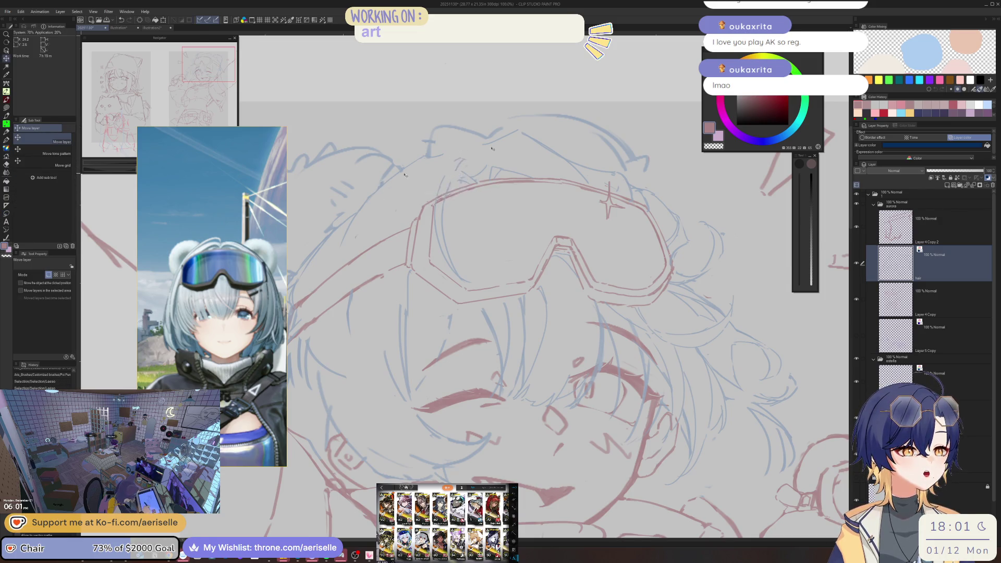
Deselect, unflip the view, and erase the faint stray strokes beside the goggles
key(h)
key(e)
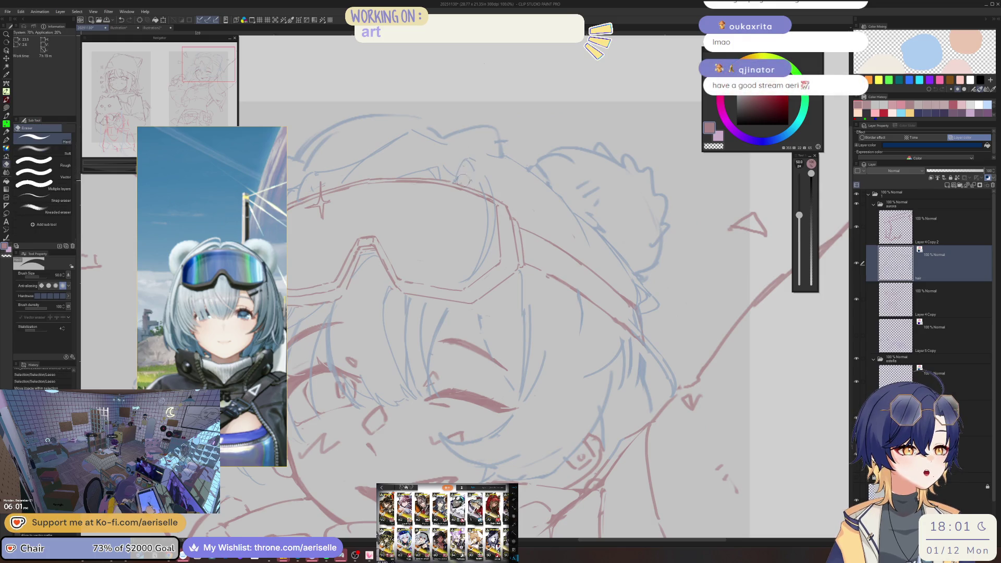
key(ctrl+d)
key(h)
scroll(461, 162, down, 3)
scroll(461, 161, up, 5)
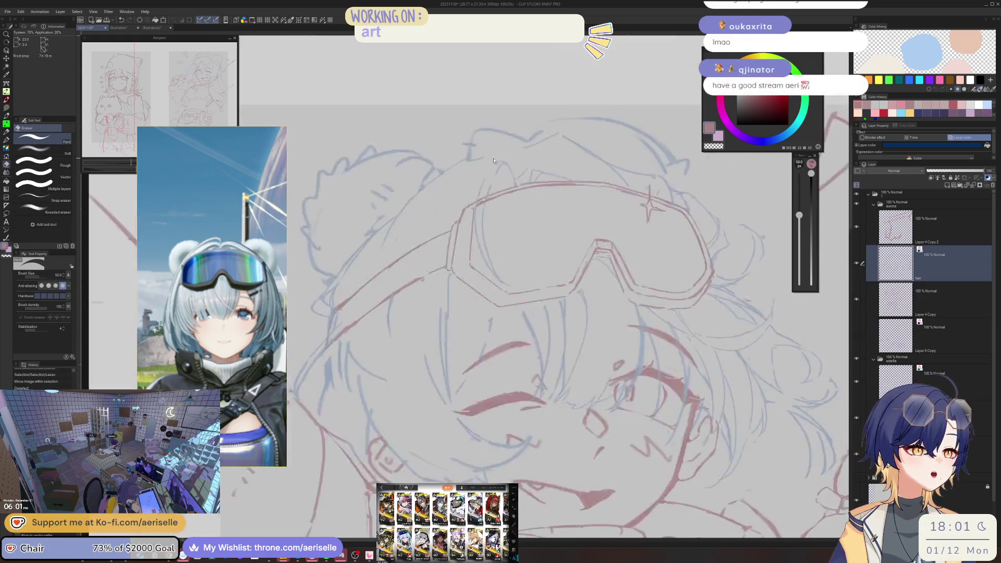
key(p)
key(e)
drag(479, 148, 453, 162)
Draw two new red hair strands near the goggles and save the drawing
key(p)
scroll(522, 143, down, 4)
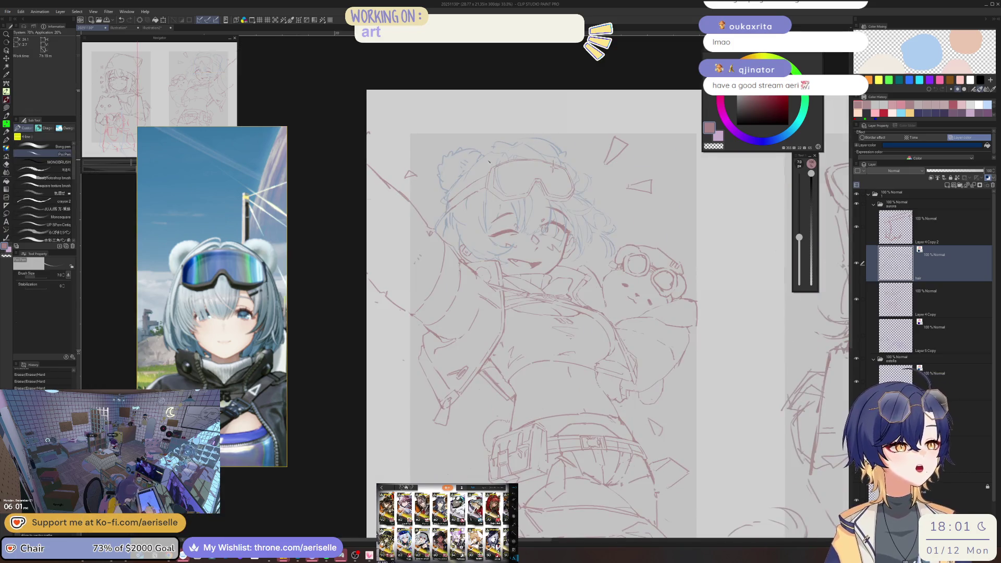
scroll(506, 140, up, 4)
drag(512, 120, 447, 228)
drag(457, 189, 448, 224)
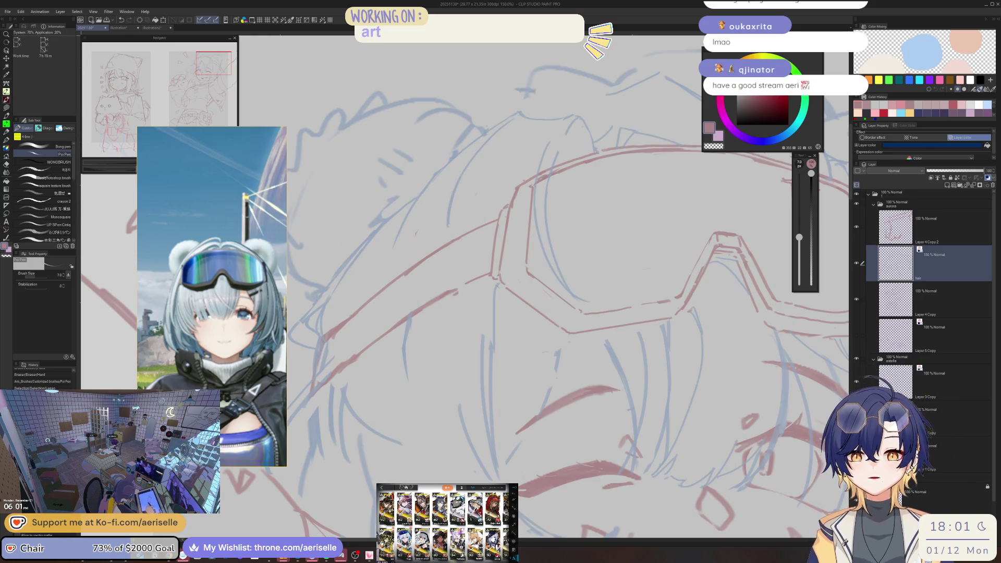
key(ctrl+s)
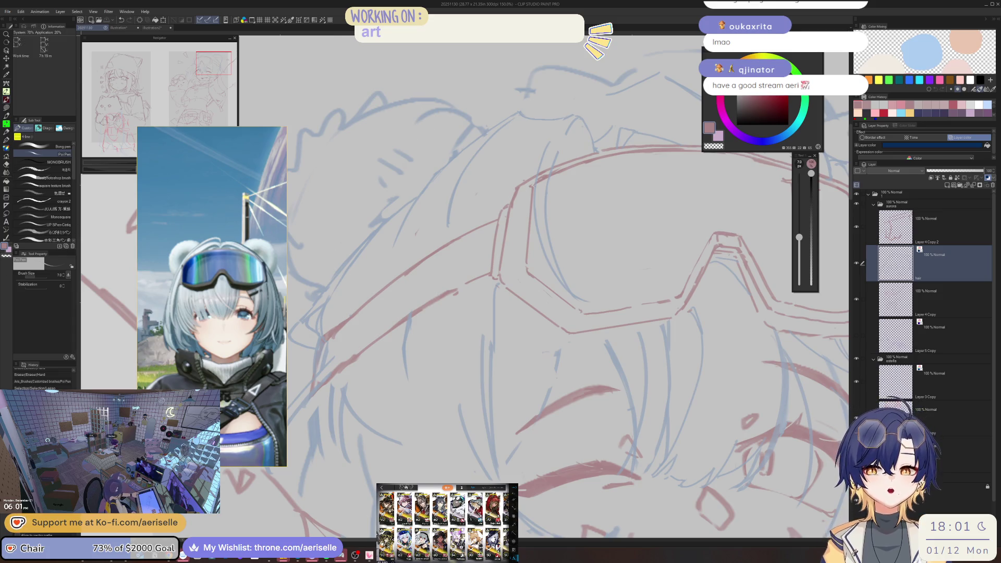
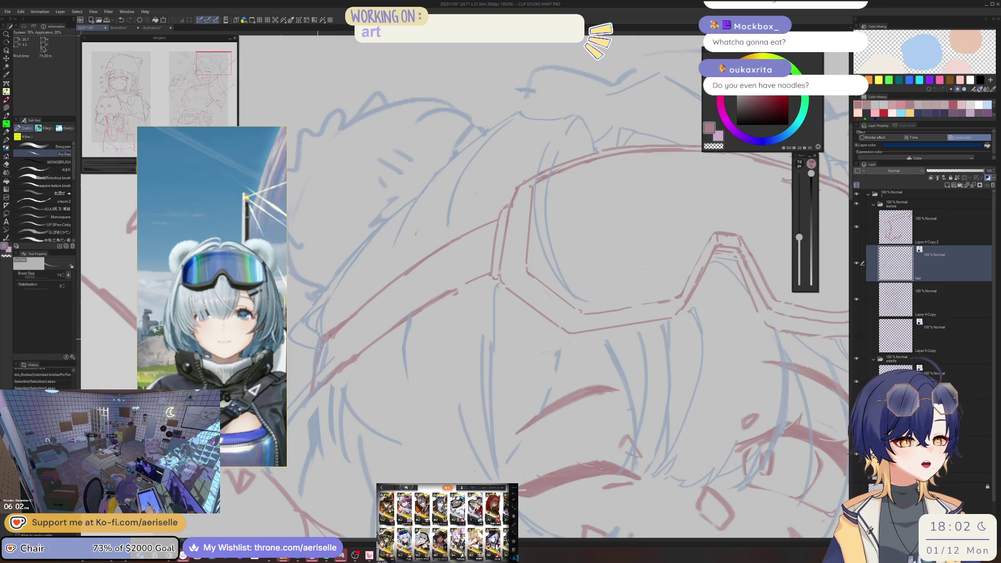
Clear the selection and draw a pen stroke on the face beside the hair
key(e)
key(ctrl+d)
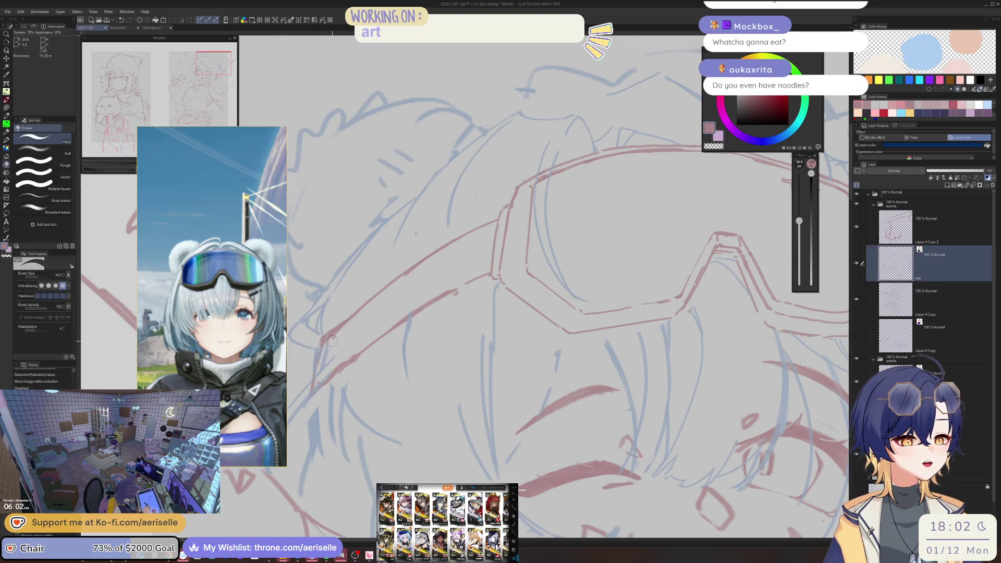
key(p)
scroll(331, 356, down, 5)
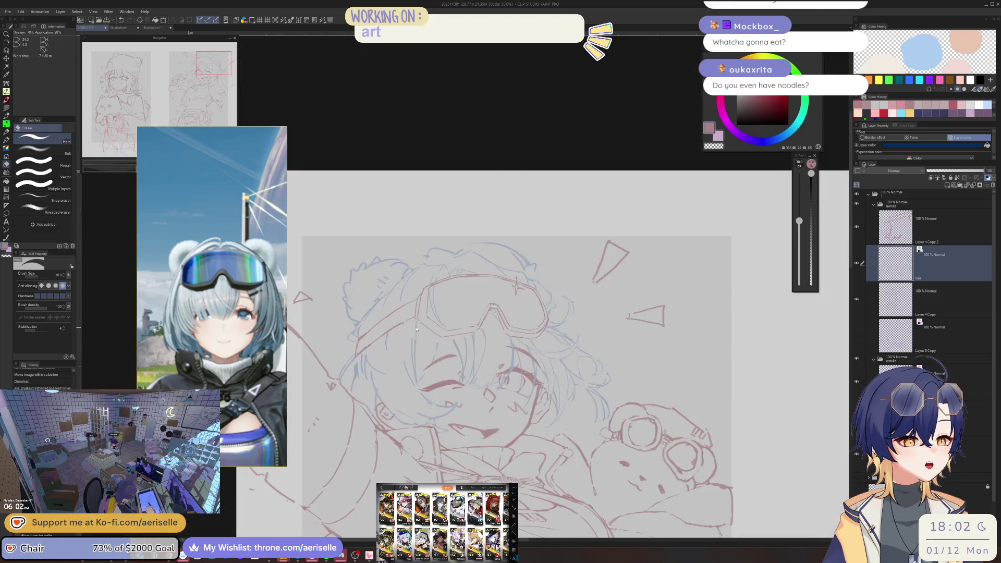
scroll(443, 250, up, 5)
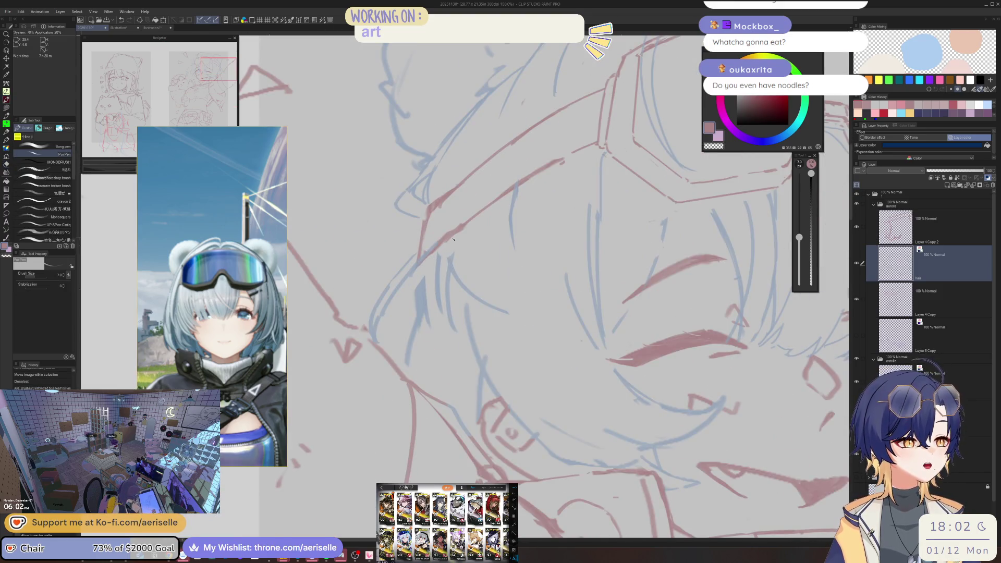
scroll(406, 250, down, 3)
scroll(427, 225, down, 1)
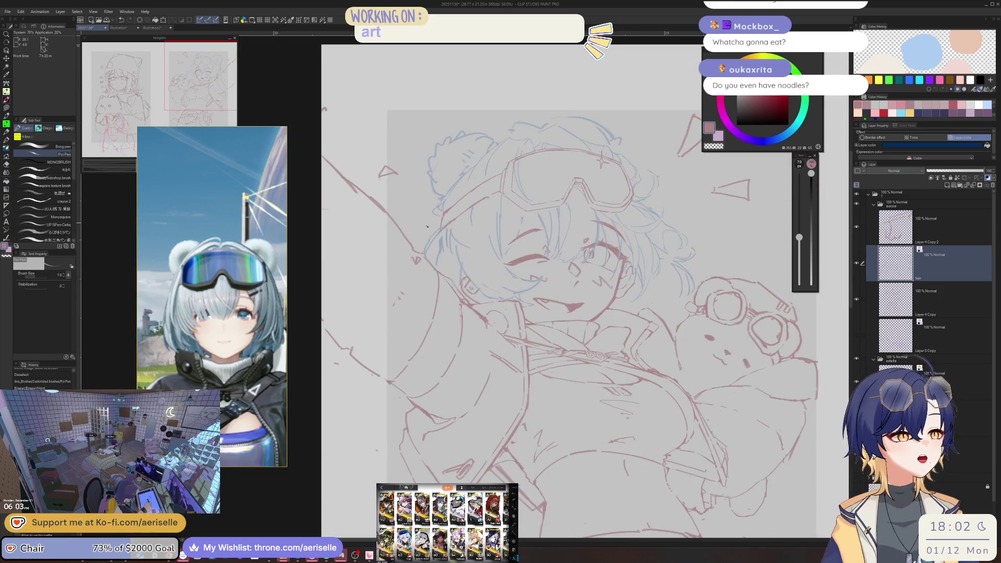
scroll(435, 233, up, 3)
drag(443, 244, 448, 228)
Draw a curved red line down the hair edge with extra strokes alongside it
scroll(452, 225, down, 5)
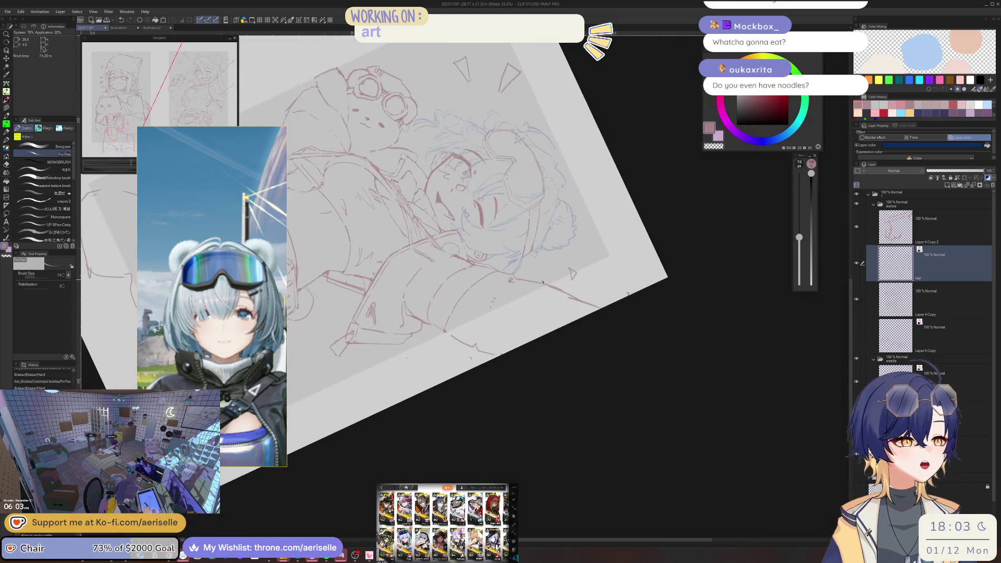
scroll(413, 214, up, 4)
click(429, 220)
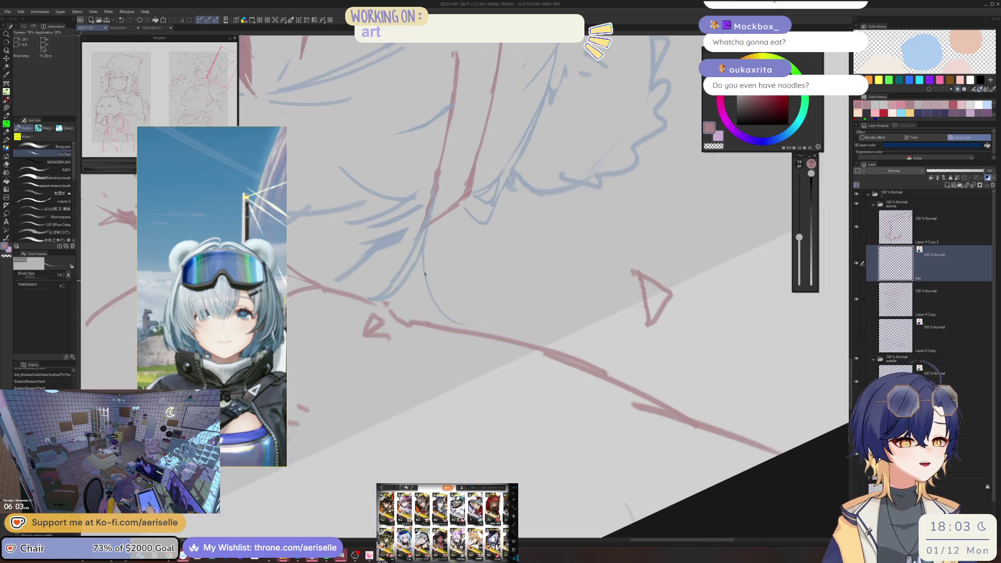
drag(422, 234, 450, 317)
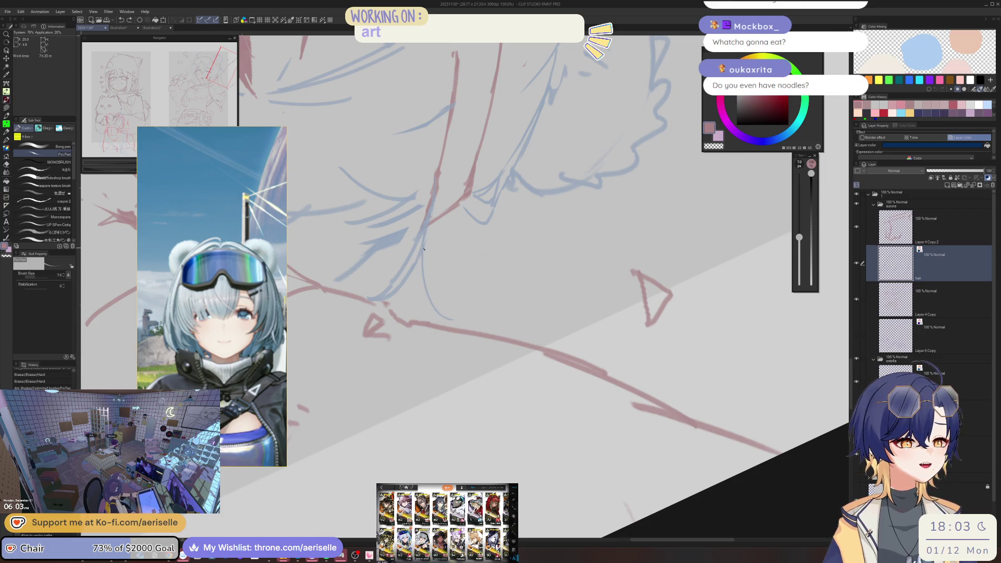
mouse_move(411, 277)
mouse_down()
mouse_move(435, 318)
mouse_move(434, 269)
mouse_move(446, 320)
mouse_up()
Zoom out, reset the canvas rotation and center the figure in view
key(e)
key(p)
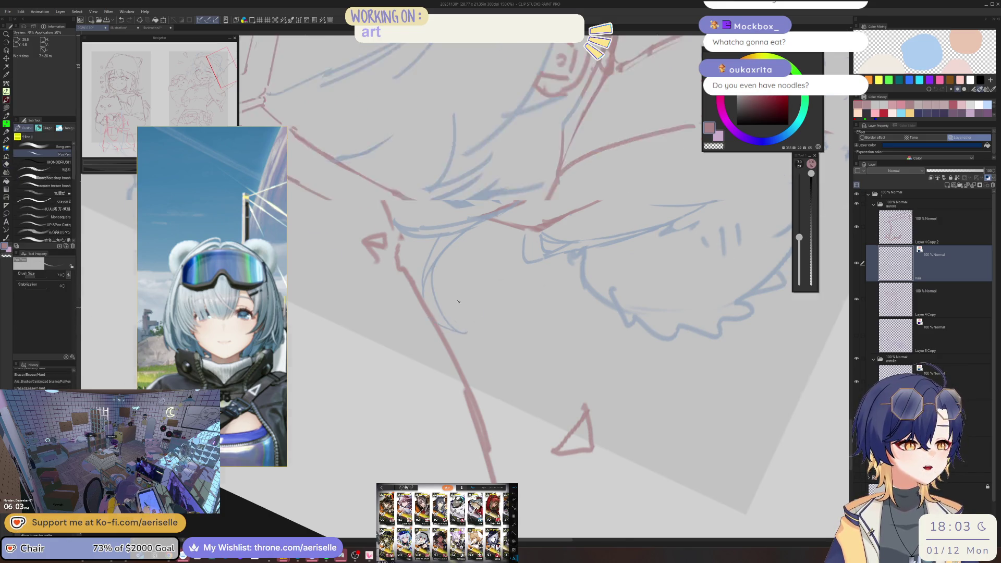
key(ctrl+0)
key(ctrl+shift+0)
drag(534, 296, 435, 230)
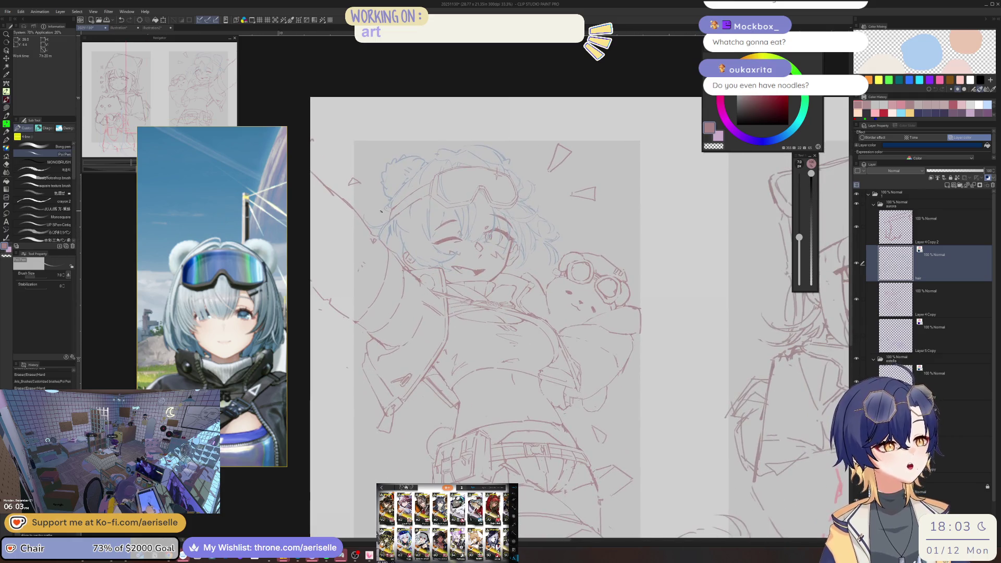
scroll(415, 203, up, 5)
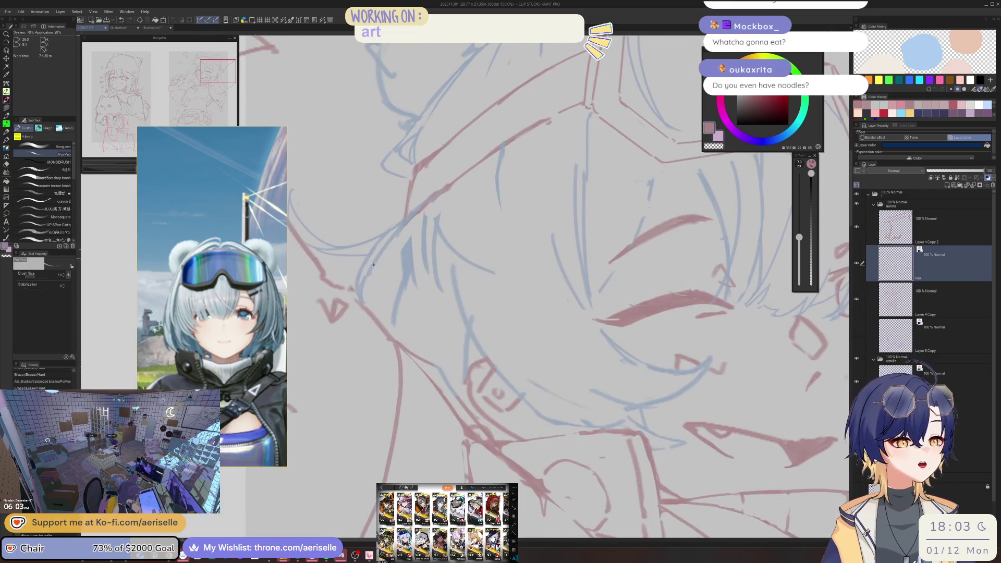
Erase the stray line segments and leftover bits beside the cheek
key(e)
mouse_move(404, 223)
mouse_down()
mouse_move(370, 268)
mouse_move(370, 286)
mouse_up()
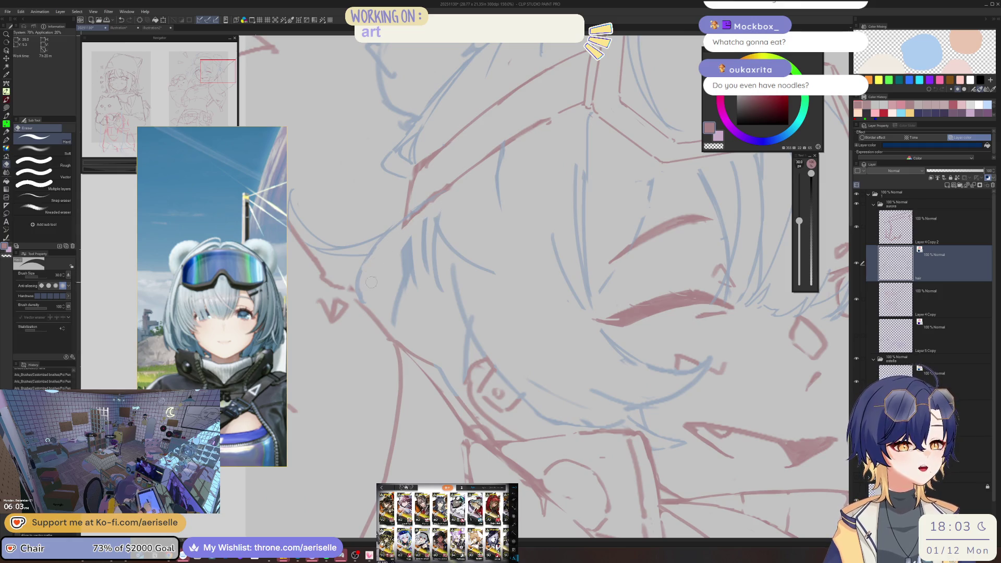
drag(395, 238, 410, 225)
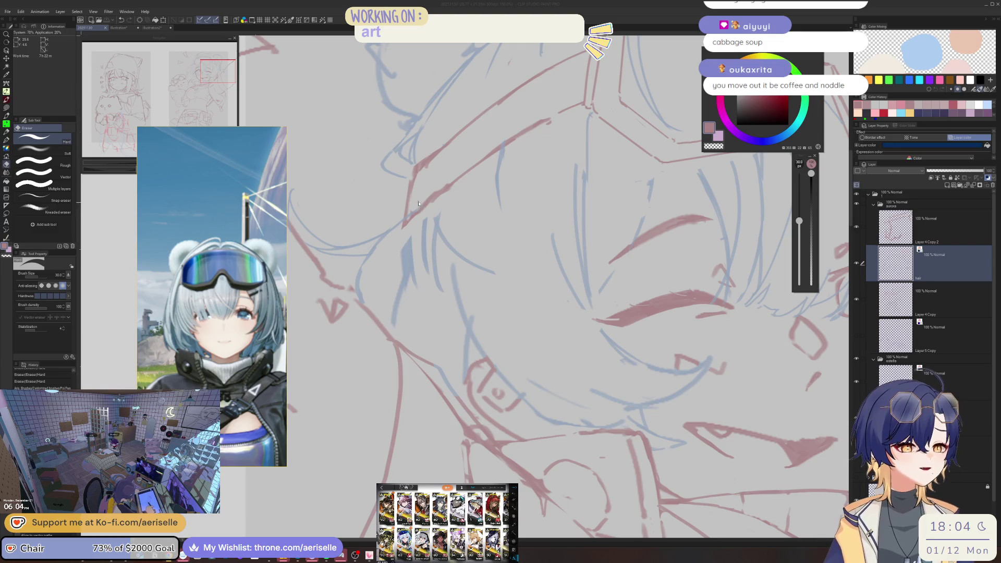
Erase part of the hair line beside the face
key(p)
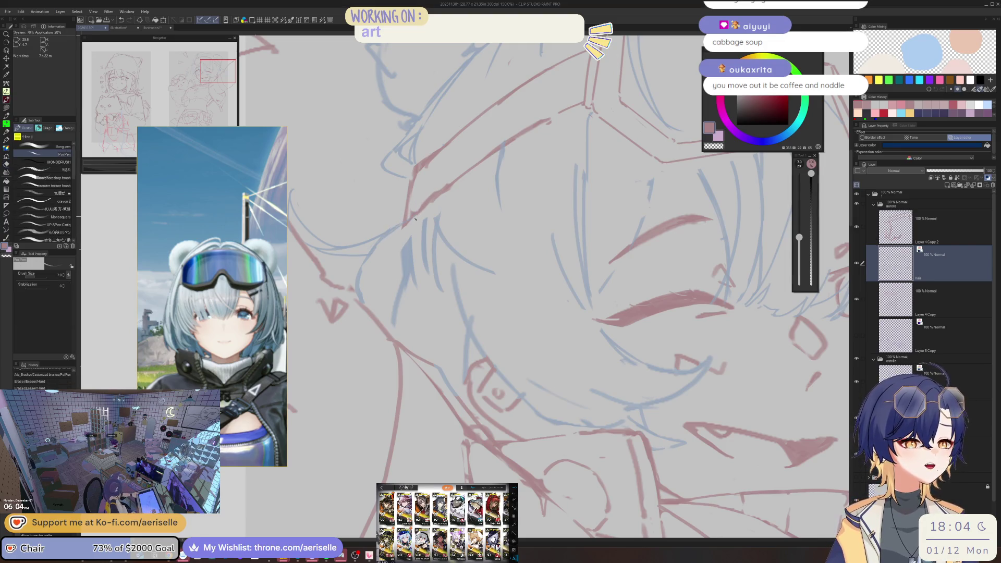
key(e)
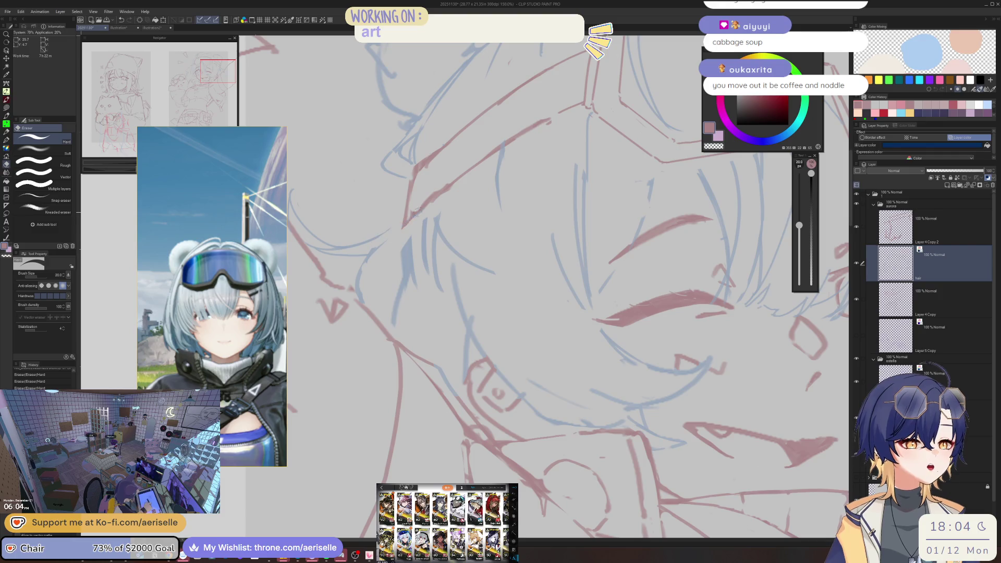
key(p)
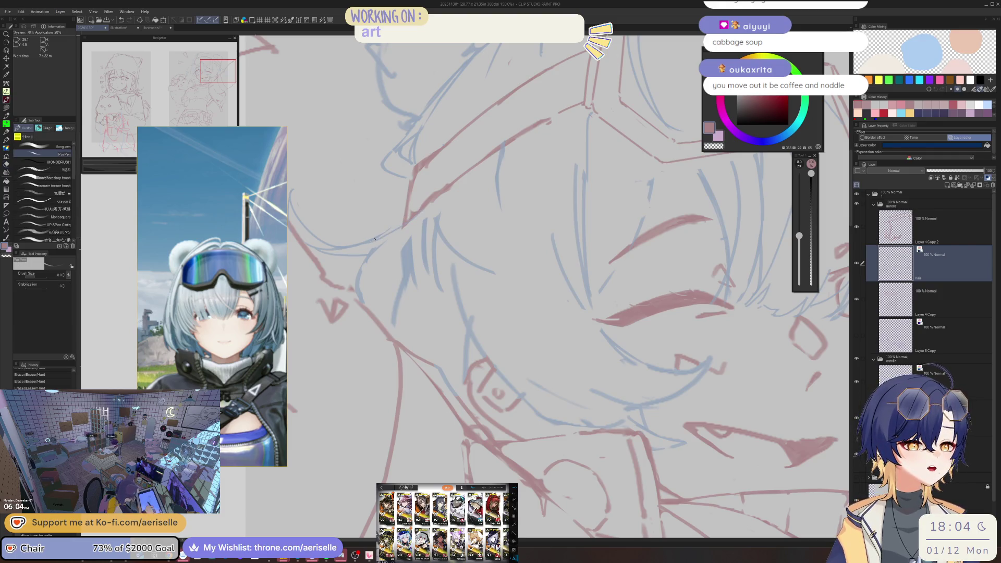
key(e)
drag(399, 221, 378, 232)
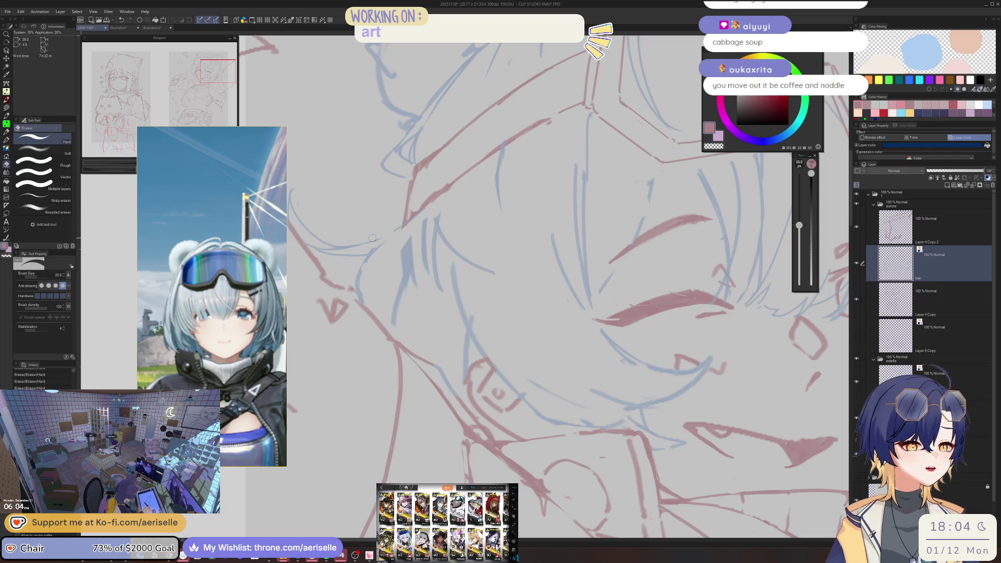
key(p)
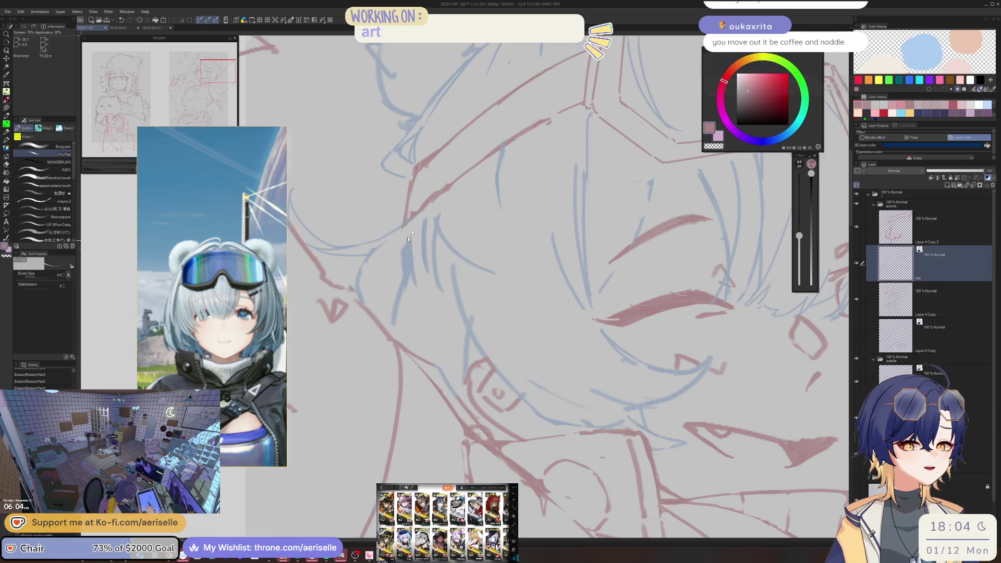
Add a short face stroke, erase a line near the hair, and redraw the face lines
scroll(476, 170, down, 5)
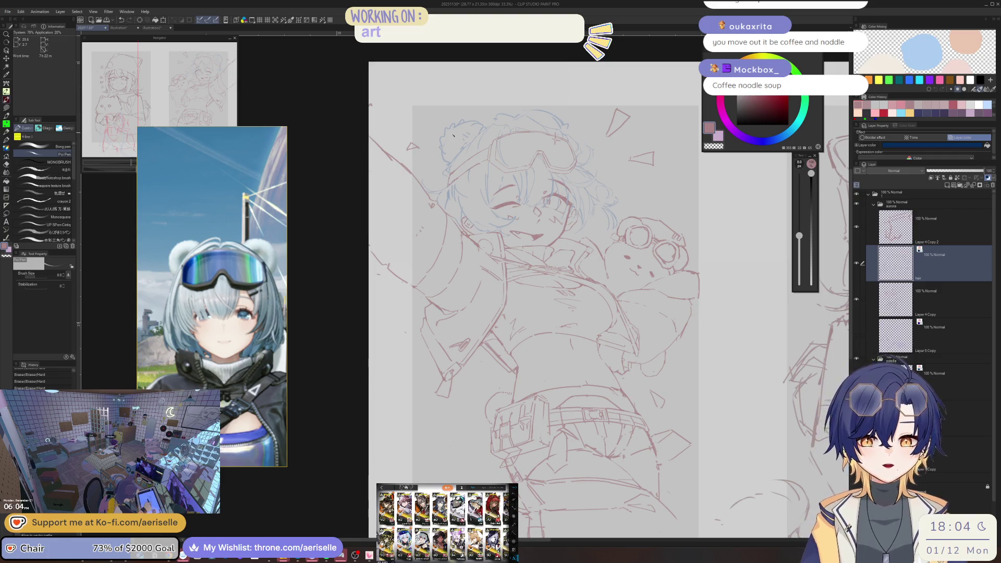
scroll(453, 135, up, 4)
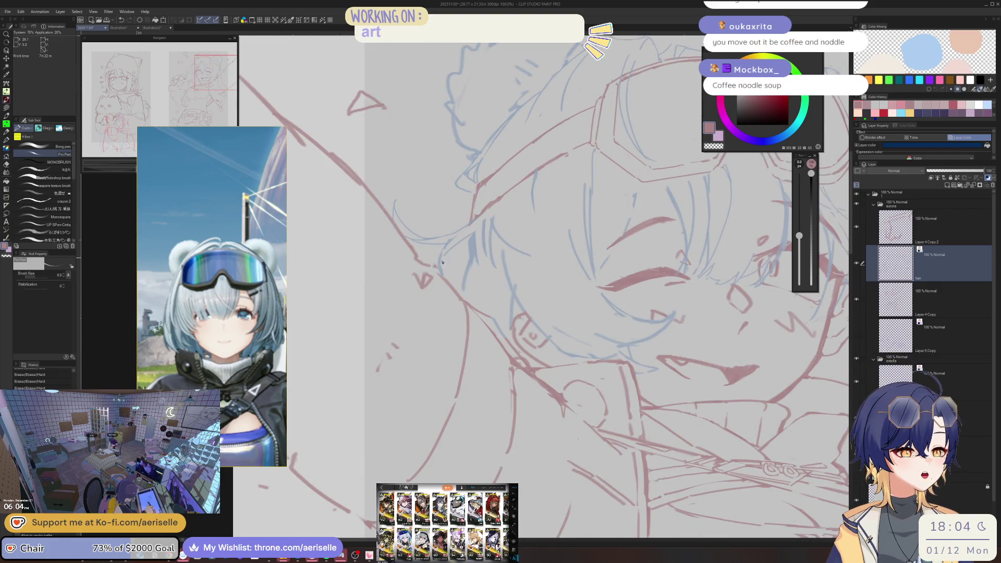
mouse_move(469, 261)
mouse_down()
mouse_move(468, 238)
mouse_move(461, 269)
mouse_up()
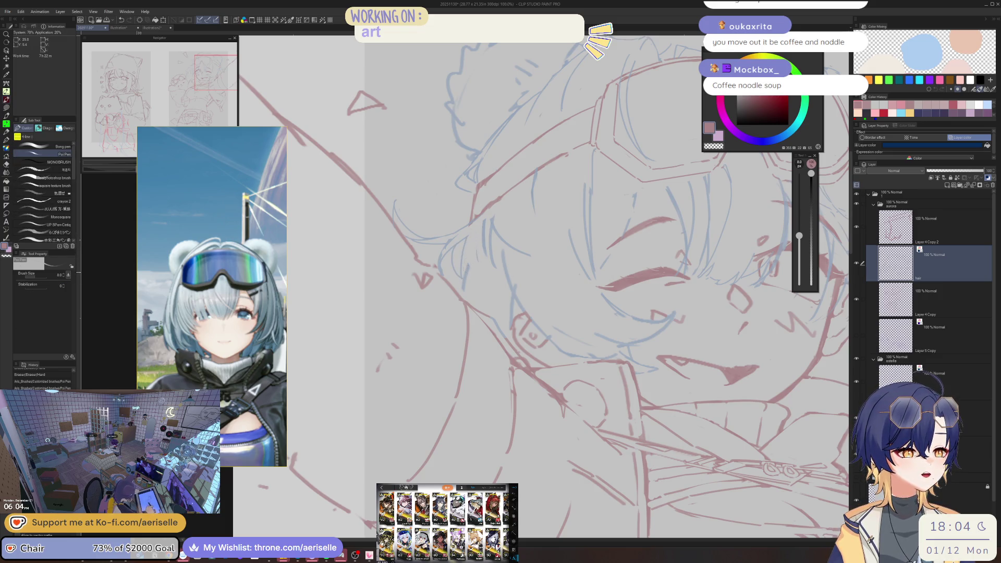
scroll(462, 286, down, 3)
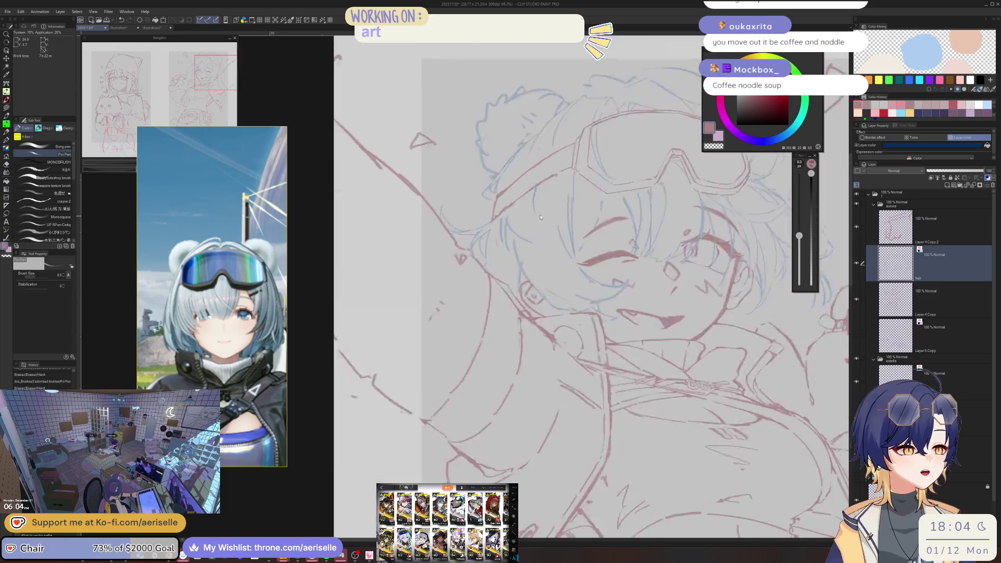
scroll(461, 254, up, 2)
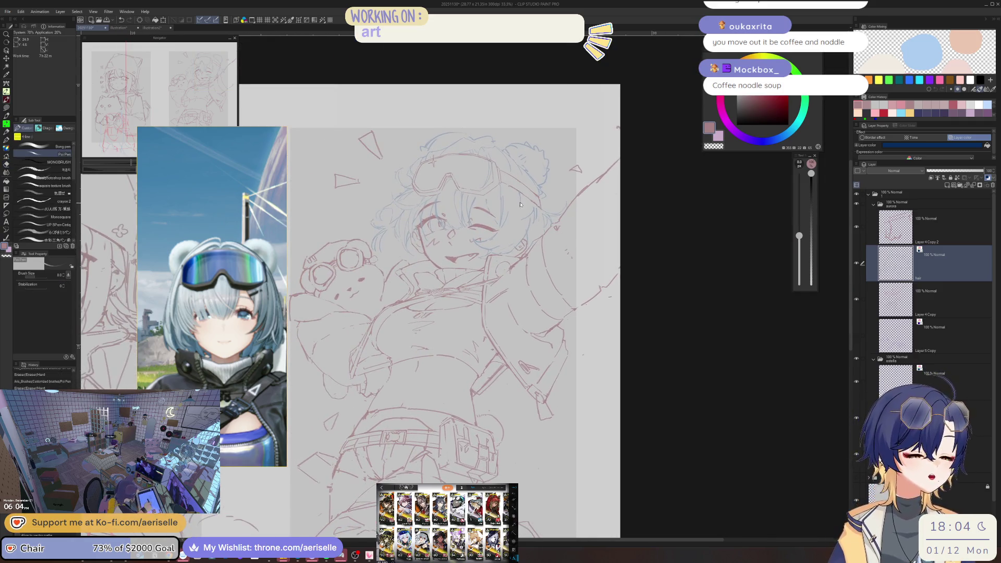
scroll(461, 253, up, 1)
mouse_move(515, 171)
mouse_down()
mouse_move(518, 219)
mouse_move(463, 242)
mouse_up()
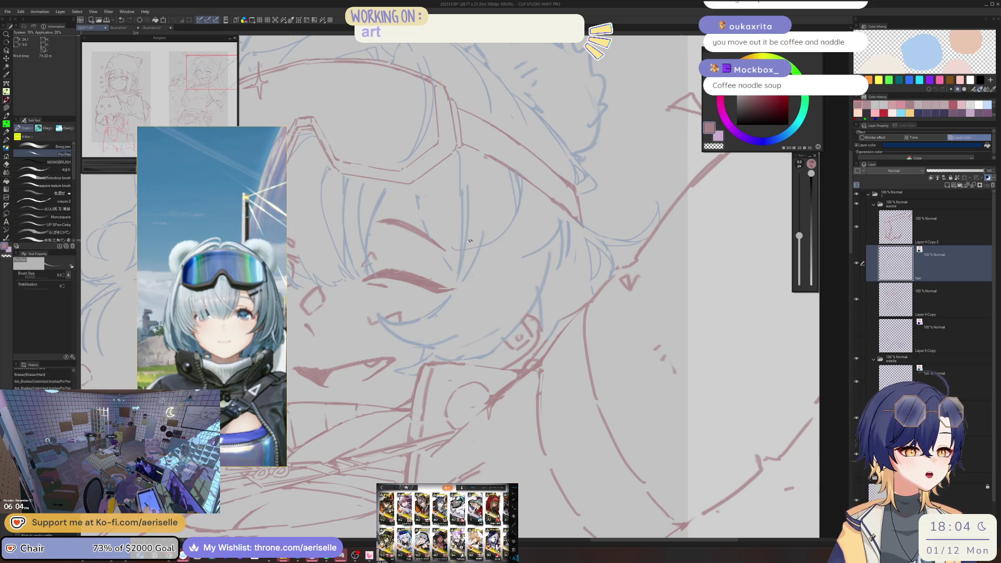
drag(514, 211, 474, 282)
Redraw the line along the goggles with the pen back at size 8
scroll(469, 209, up, 2)
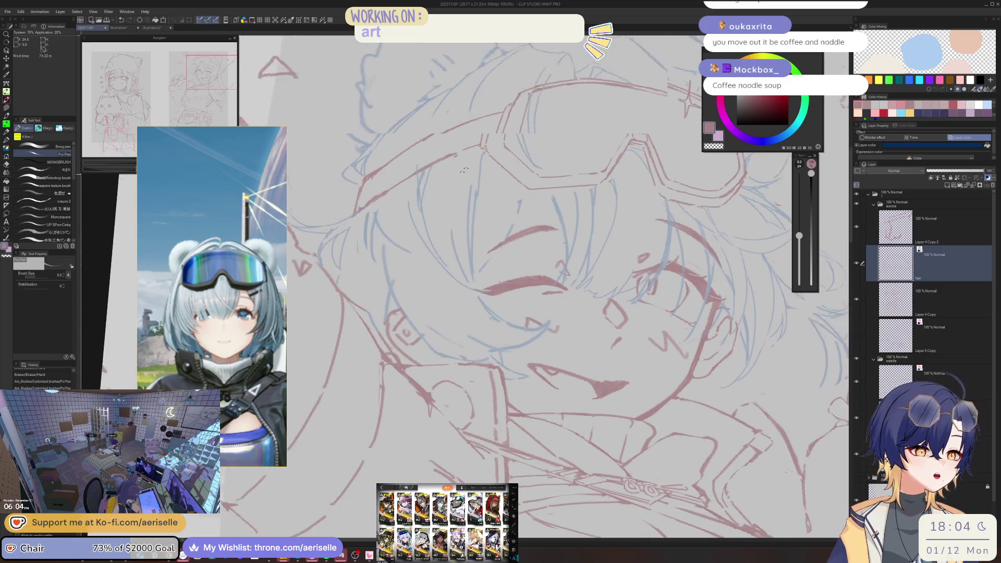
key(minus)
key(minus)
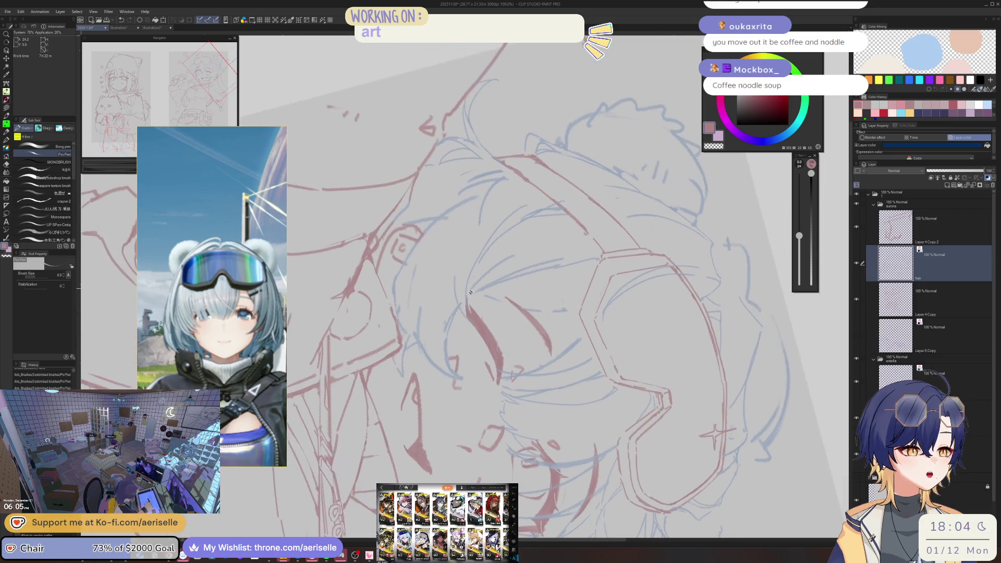
key(bracketright)
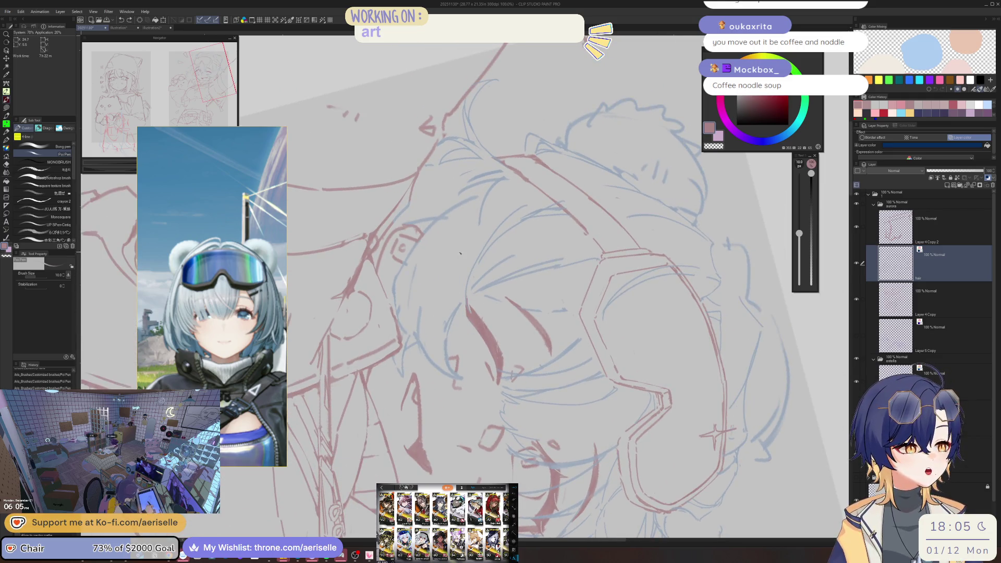
key(bracketleft)
drag(472, 232, 464, 339)
key(ctrl+z)
mouse_move(463, 240)
mouse_down()
mouse_move(474, 315)
mouse_move(464, 349)
mouse_up()
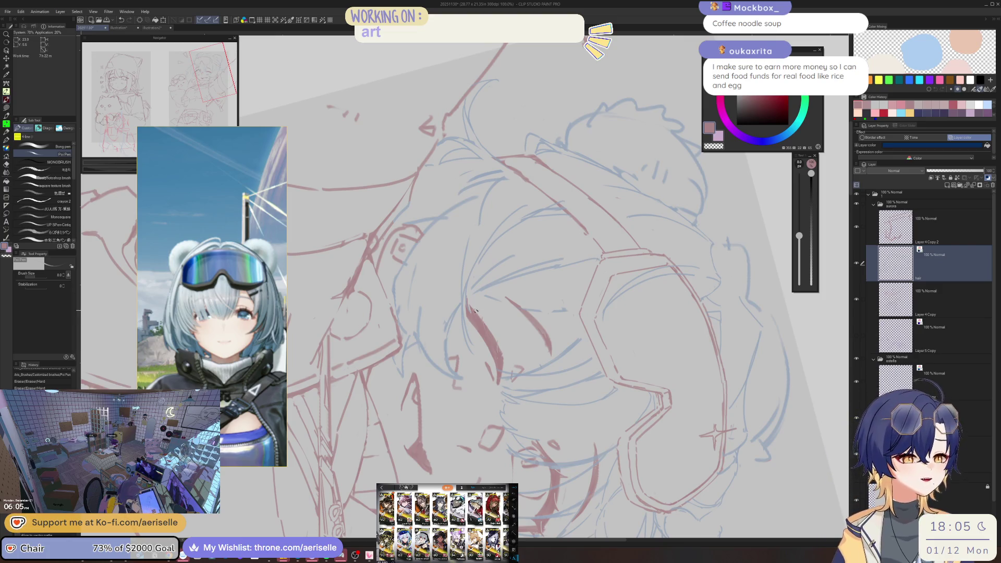
Draw the short stroke near the goggles, redoing it twice until it sits right
key(e)
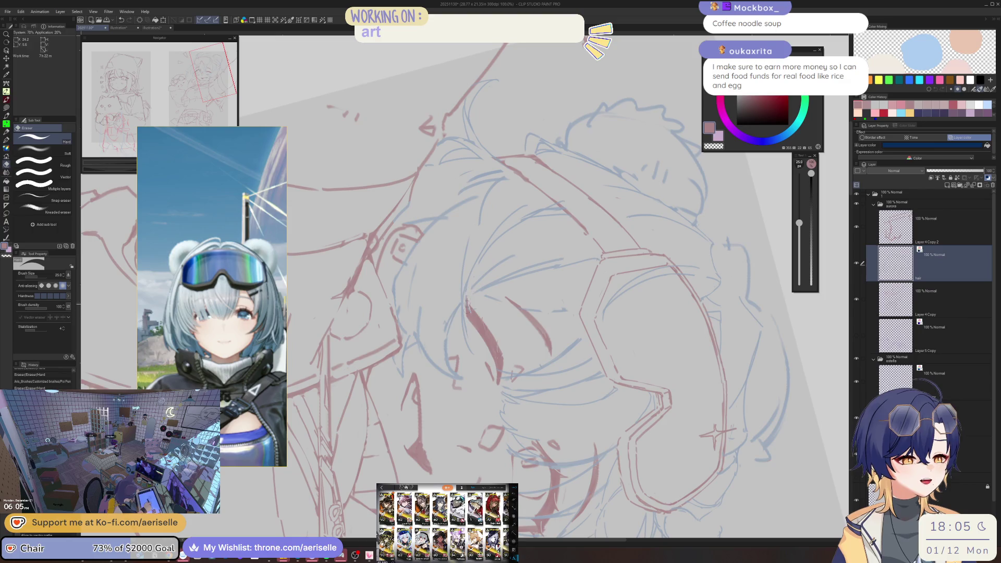
key(p)
drag(465, 319, 476, 338)
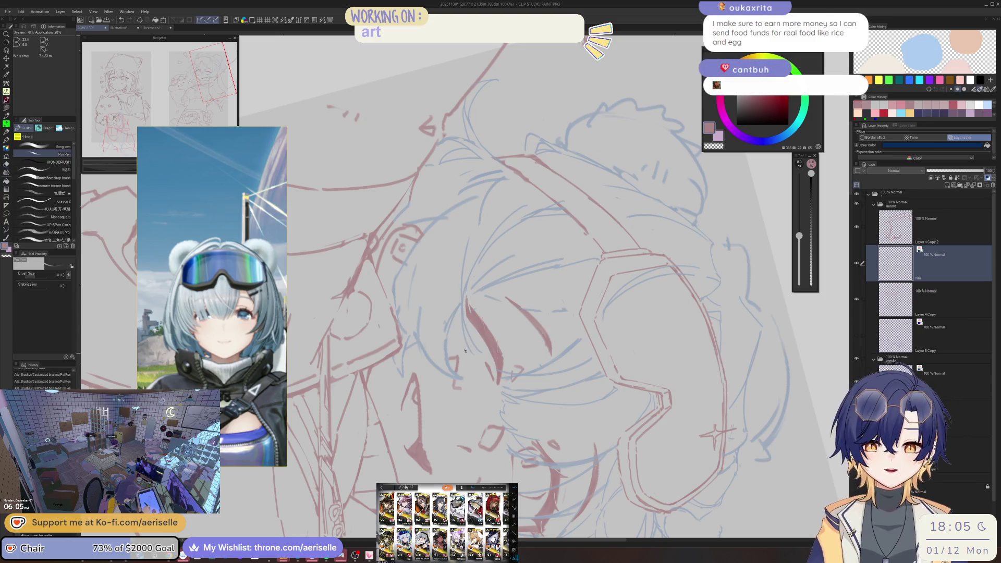
key(ctrl+z)
drag(464, 318, 482, 353)
key(ctrl+z)
key(ctrl+z)
drag(464, 318, 483, 353)
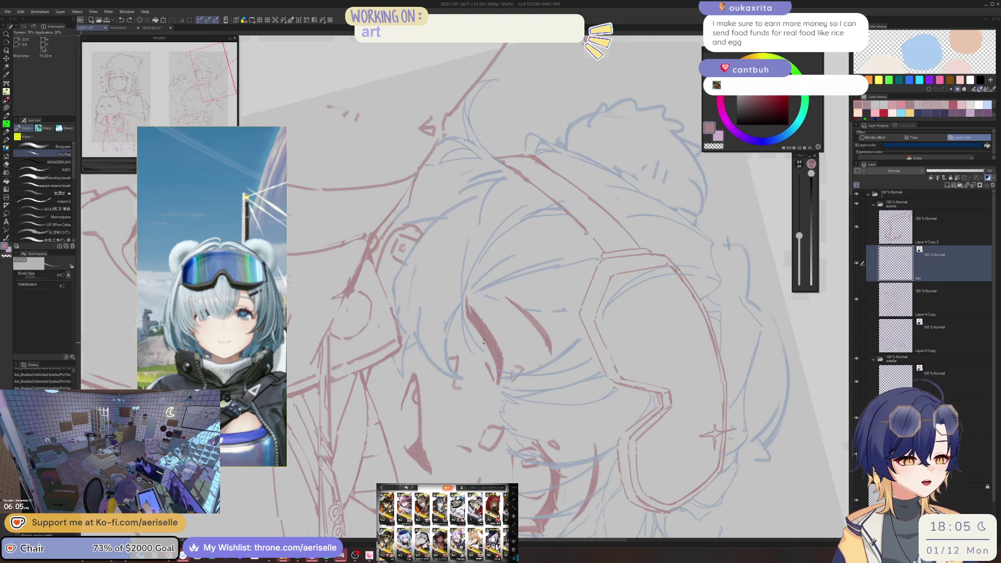
Rotate the view and erase a small stroke near the winking eye
scroll(486, 327, down, 4)
scroll(487, 327, up, 4)
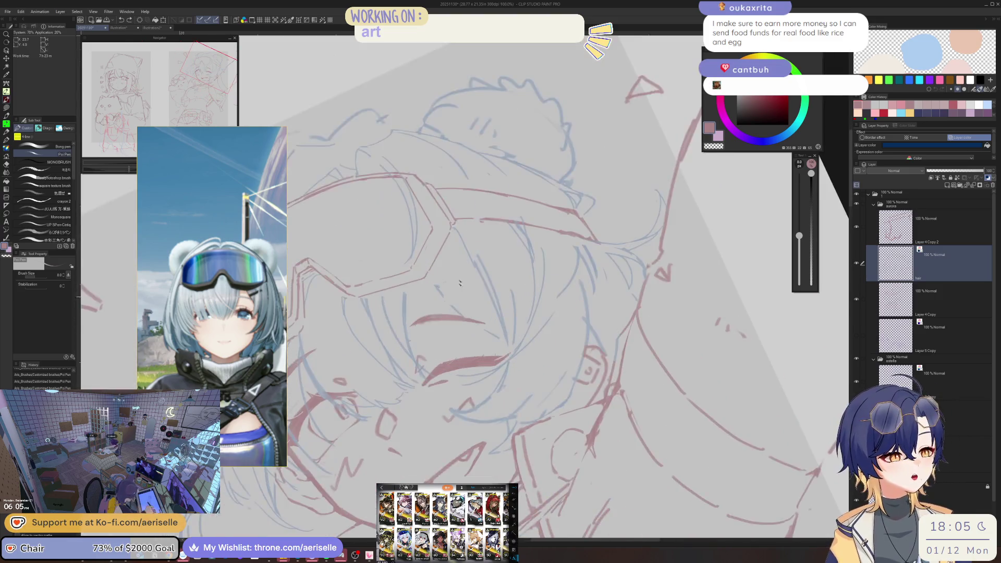
drag(427, 266, 406, 270)
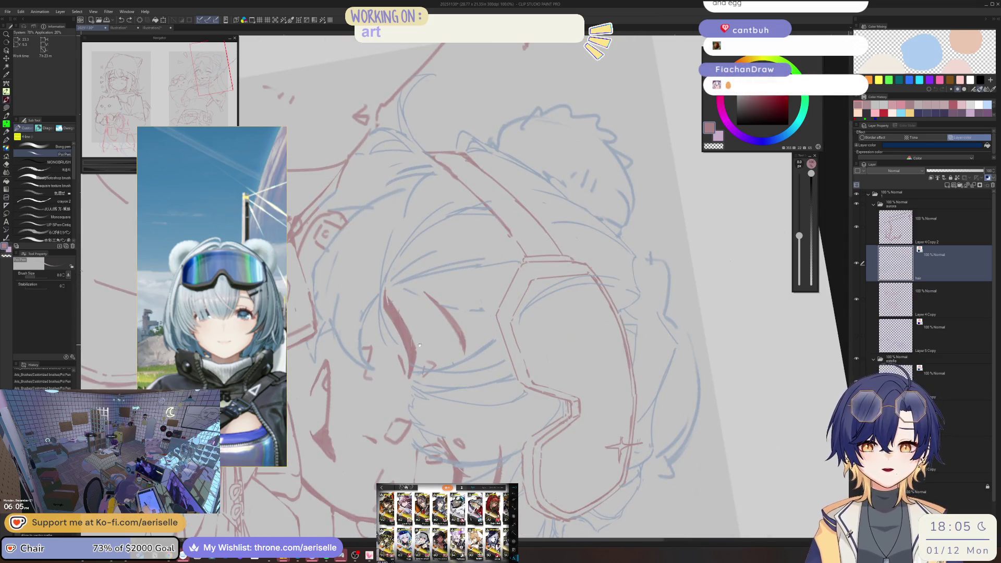
scroll(419, 344, up, 3)
key(e)
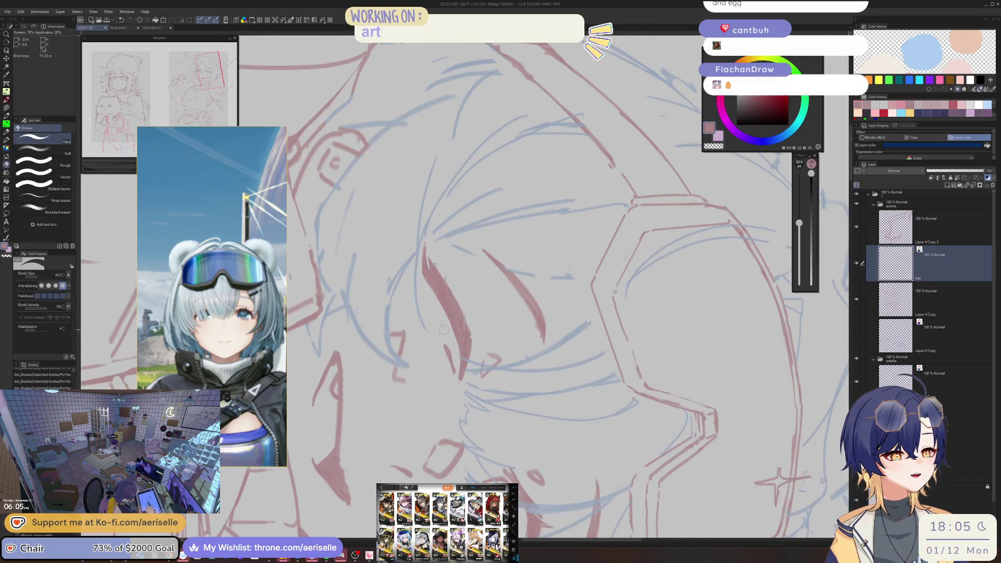
key(p)
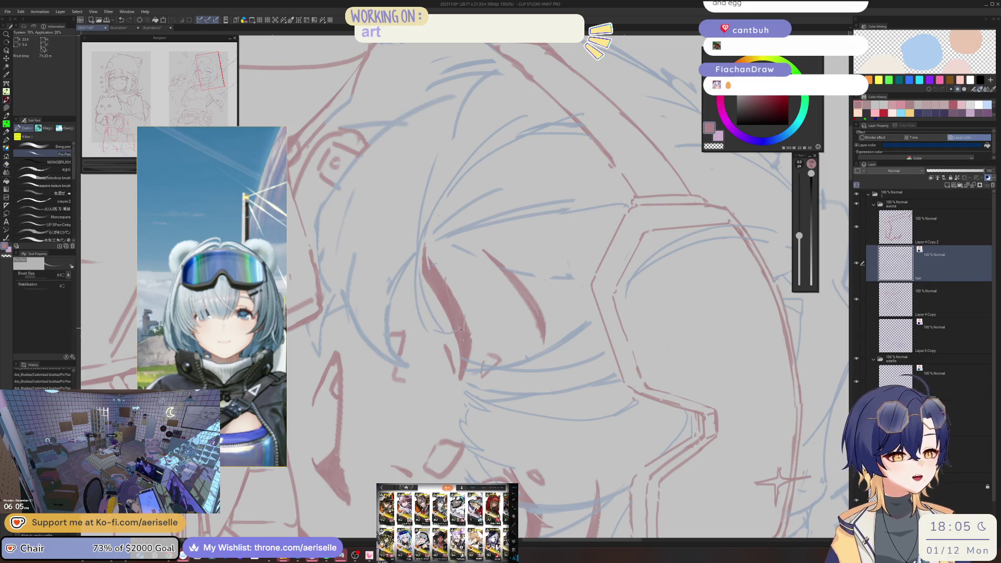
key(e)
drag(421, 303, 425, 329)
key(p)
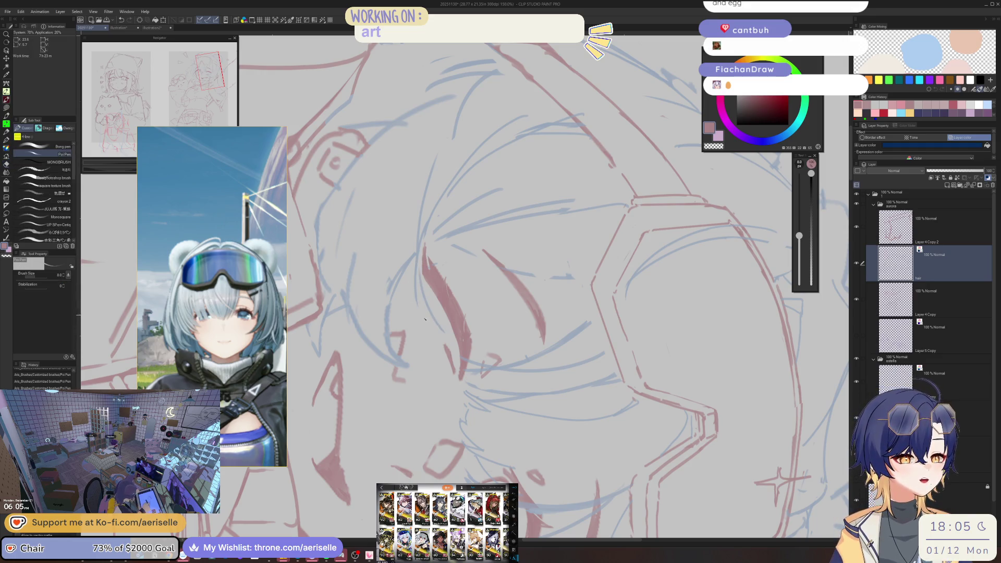
Rotate the canvas, zoom out over the sketch, and turn it back near upright
key(h)
mouse_move(502, 251)
mouse_down()
mouse_move(421, 275)
mouse_move(495, 190)
mouse_up()
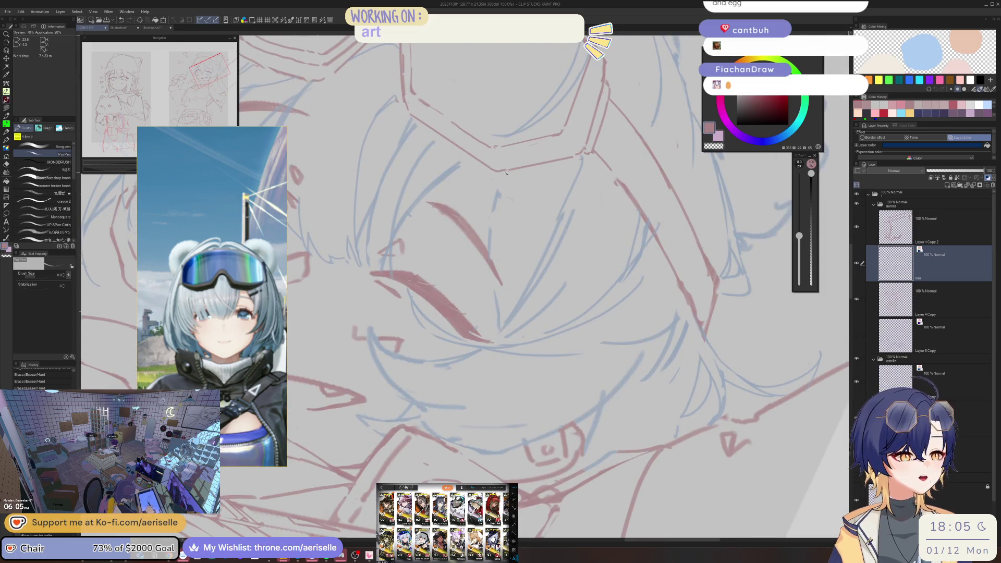
key(e)
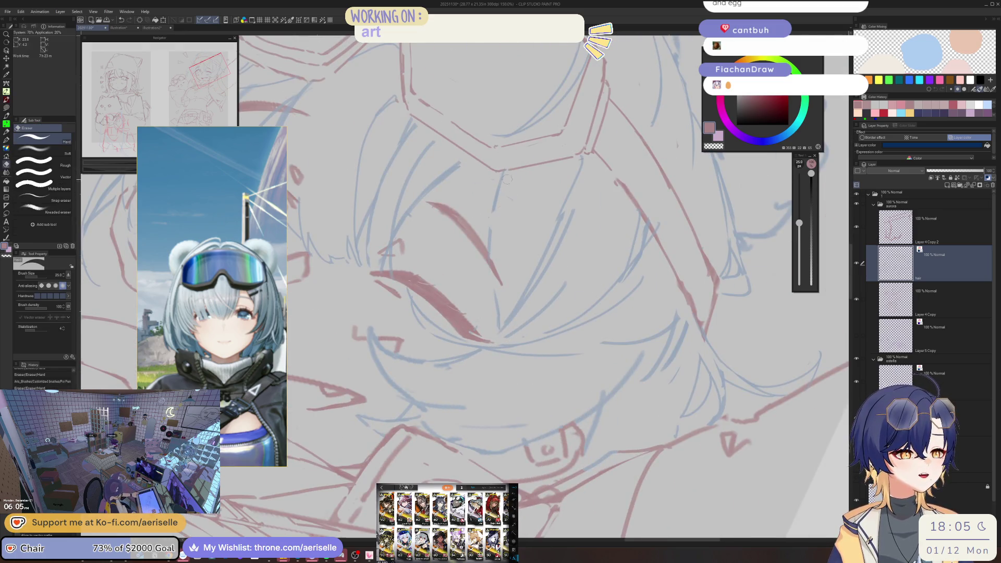
key(p)
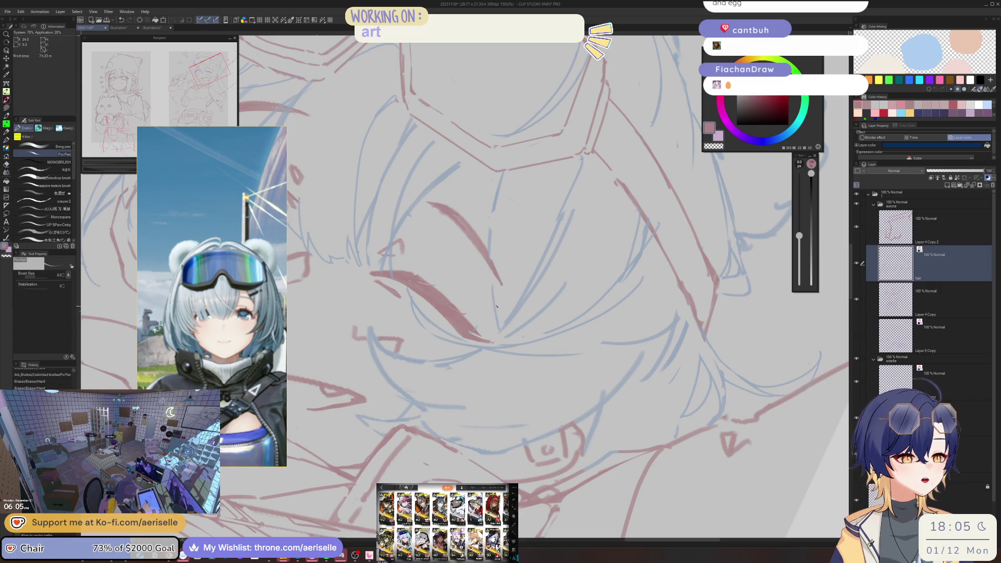
key(ctrl+minus)
key(ctrl+minus)
key(ctrl+minus)
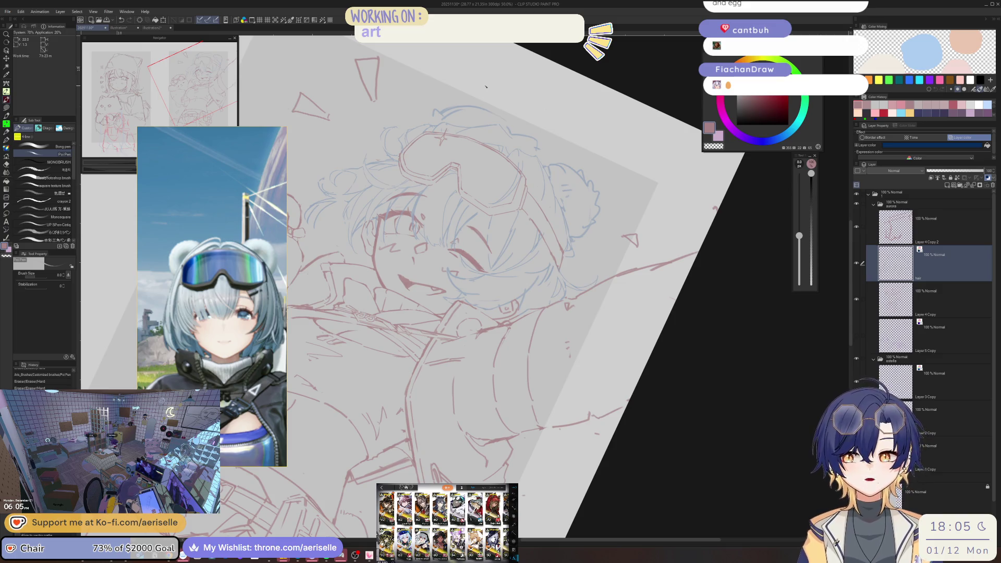
key(minus)
key(minus)
scroll(467, 209, up, 3)
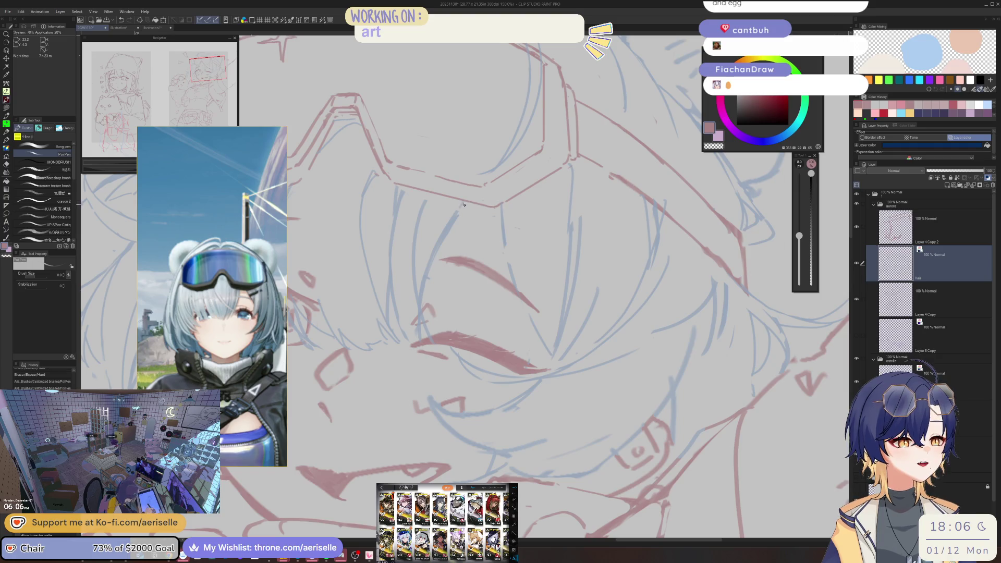
Erase short sketch lines beside the face and draw two new red strokes there
key(e)
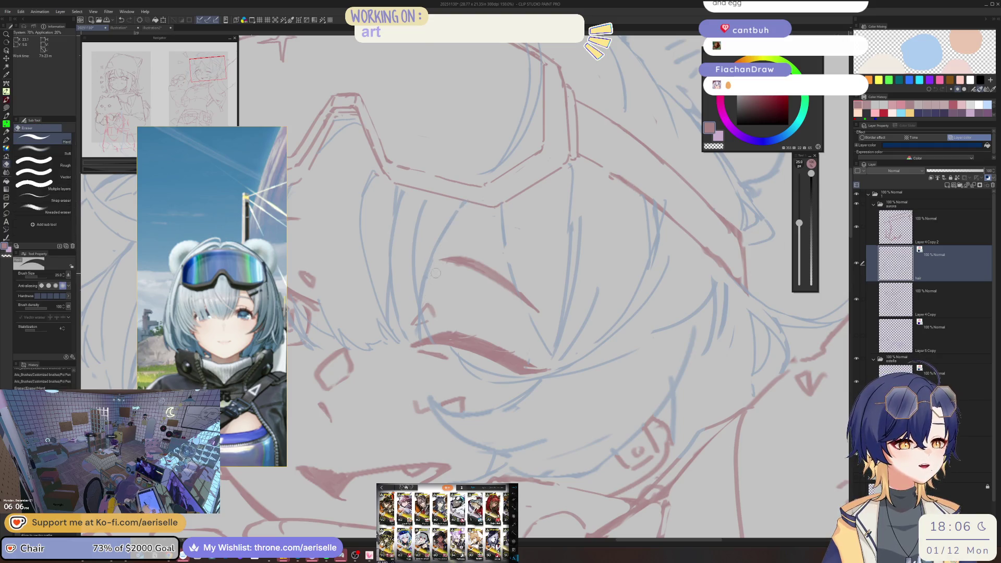
scroll(460, 219, down, 3)
scroll(439, 198, up, 4)
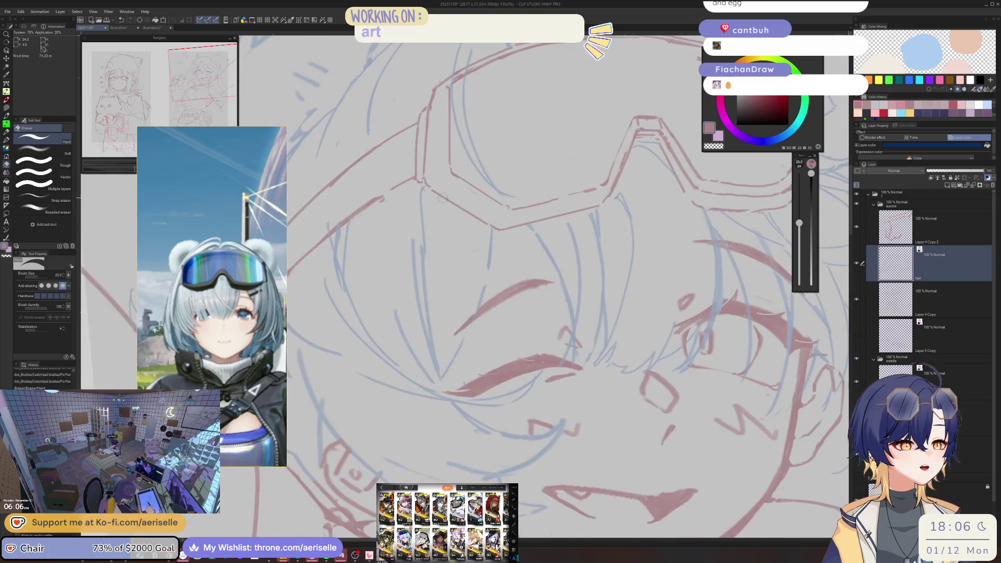
key(p)
key(e)
mouse_move(421, 194)
mouse_down()
mouse_move(421, 268)
mouse_move(435, 233)
mouse_up()
key(p)
mouse_move(426, 192)
mouse_down()
mouse_move(436, 238)
mouse_move(439, 227)
mouse_up()
Clean stray red bits around the eye, shrinking the eraser for finer cleanup
scroll(503, 250, up, 2)
mouse_move(503, 250)
mouse_down()
mouse_move(458, 168)
mouse_move(449, 323)
mouse_up()
scroll(468, 229, up, 1)
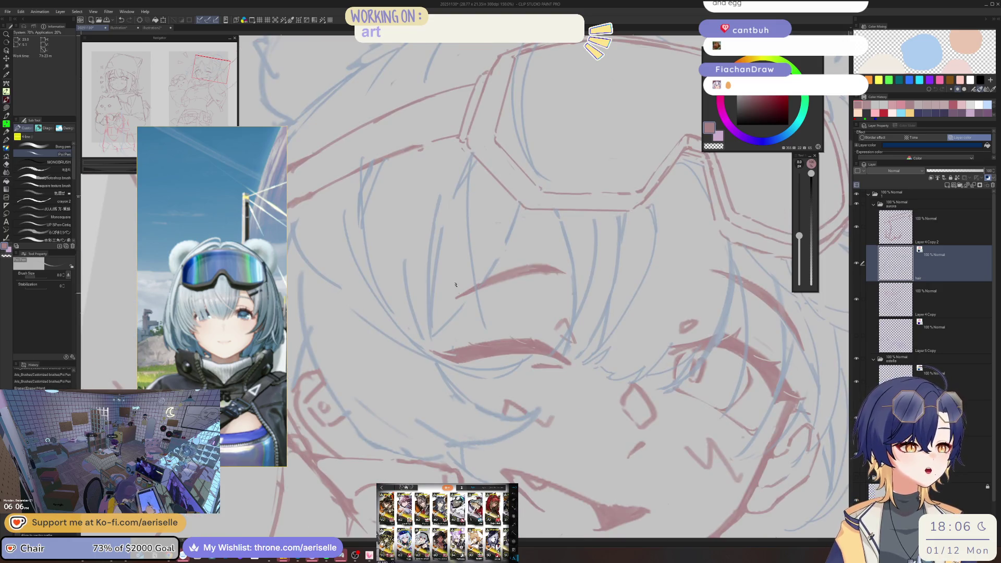
key(e)
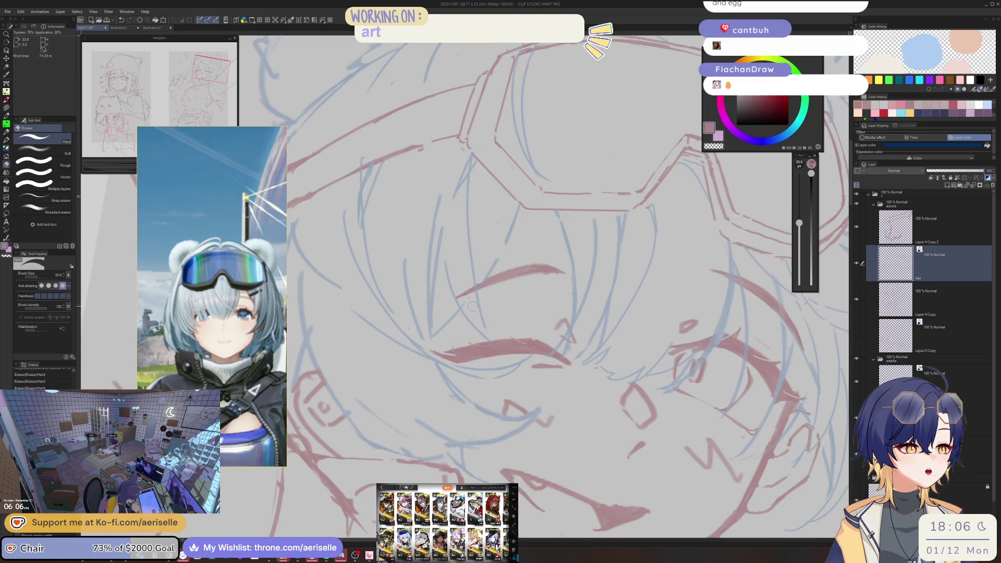
drag(466, 302, 417, 258)
key(p)
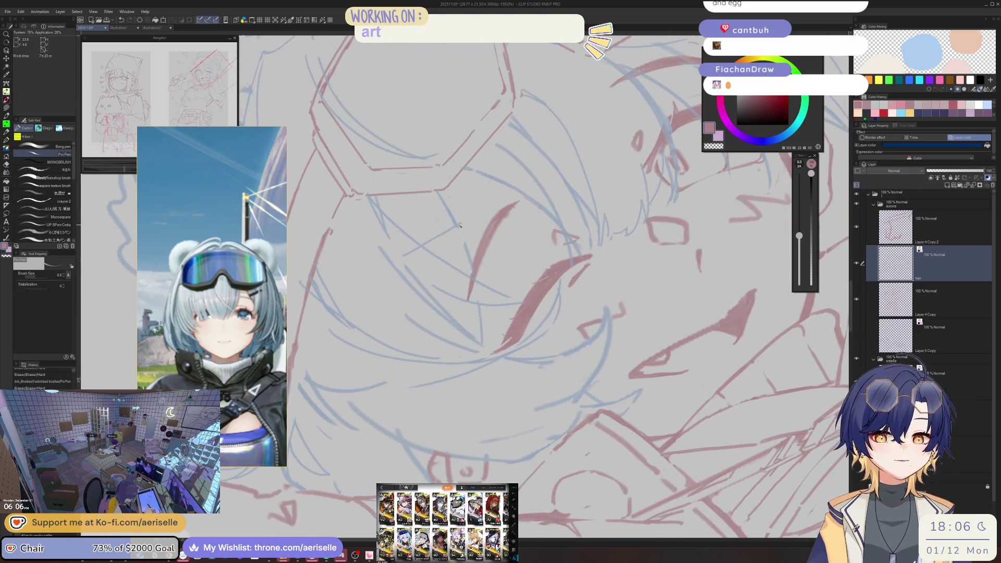
mouse_move(462, 226)
mouse_down()
mouse_move(419, 270)
mouse_move(461, 247)
mouse_move(415, 270)
mouse_up()
key(e)
key(bracketleft)
key(bracketleft)
drag(458, 232, 461, 223)
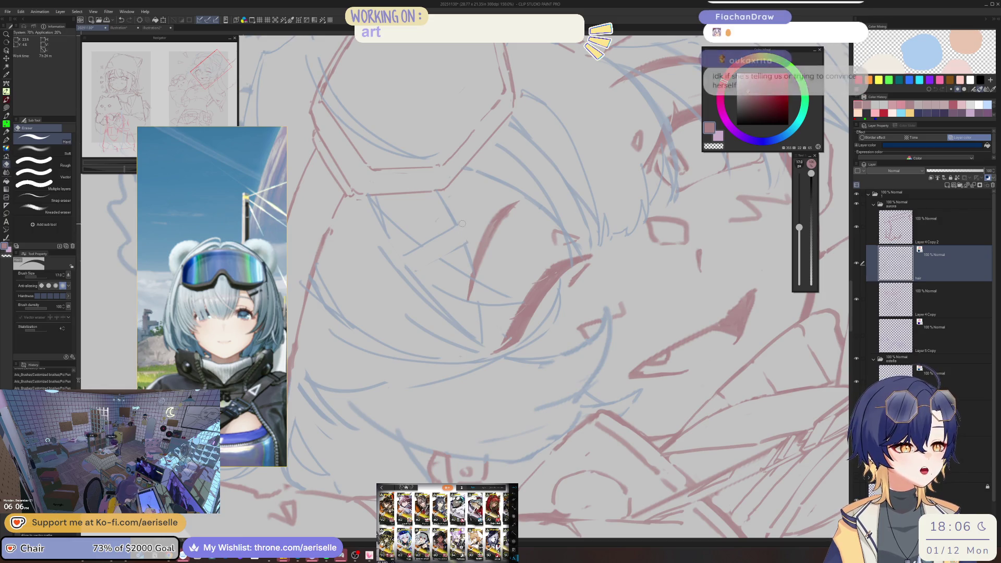
Draw a short red stroke near the eye and zoom out to check the sketch
key(p)
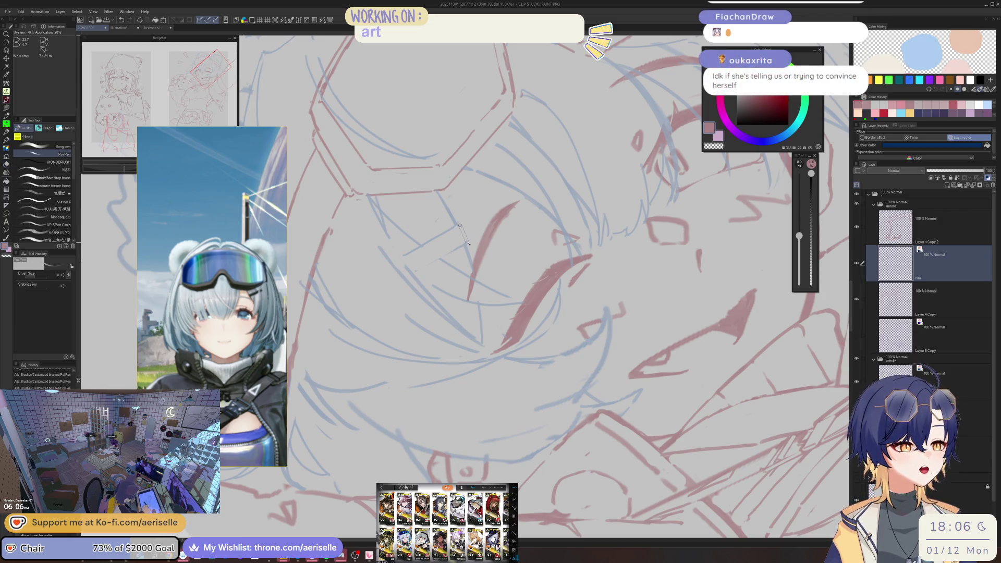
drag(461, 228, 582, 89)
key(e)
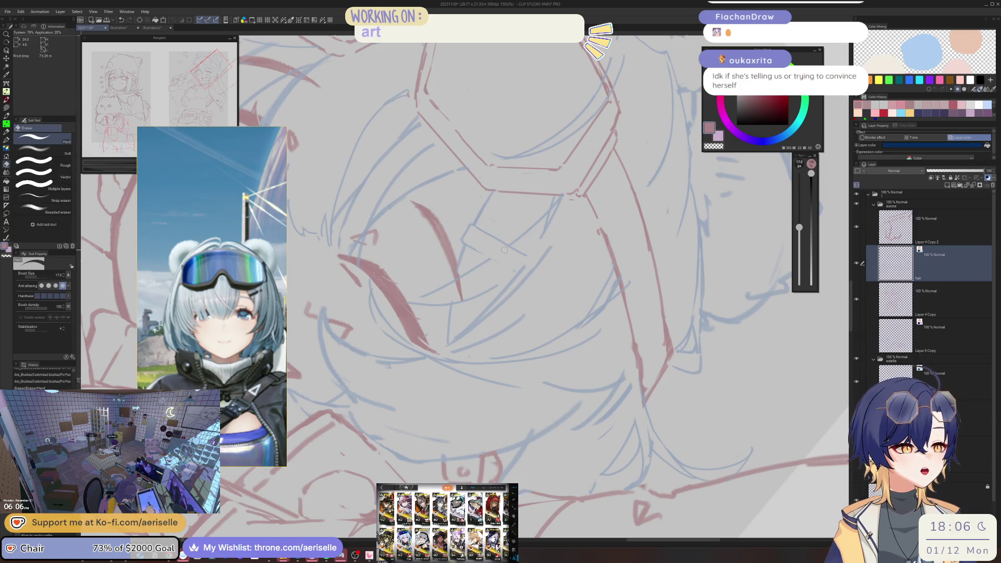
key(p)
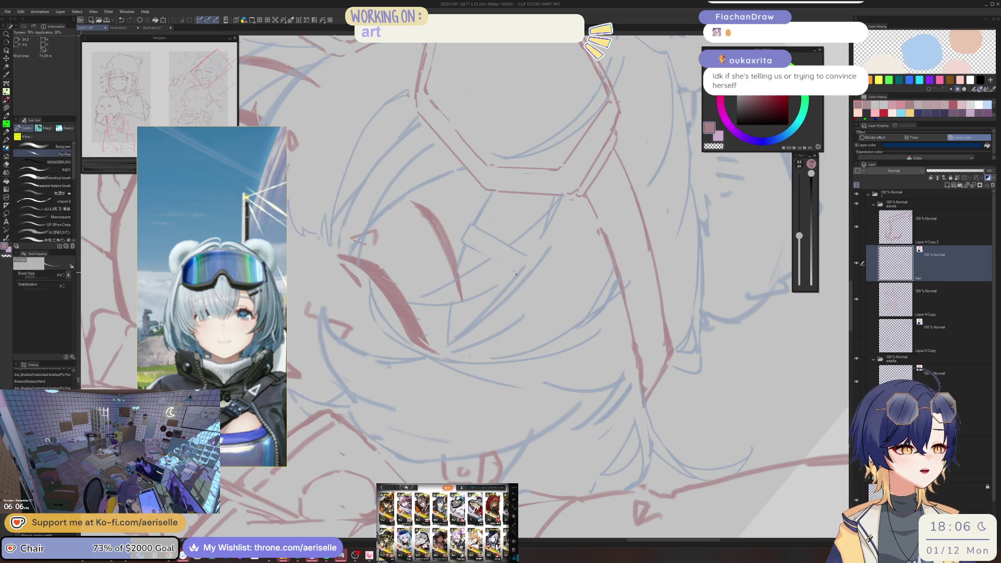
drag(516, 274, 529, 260)
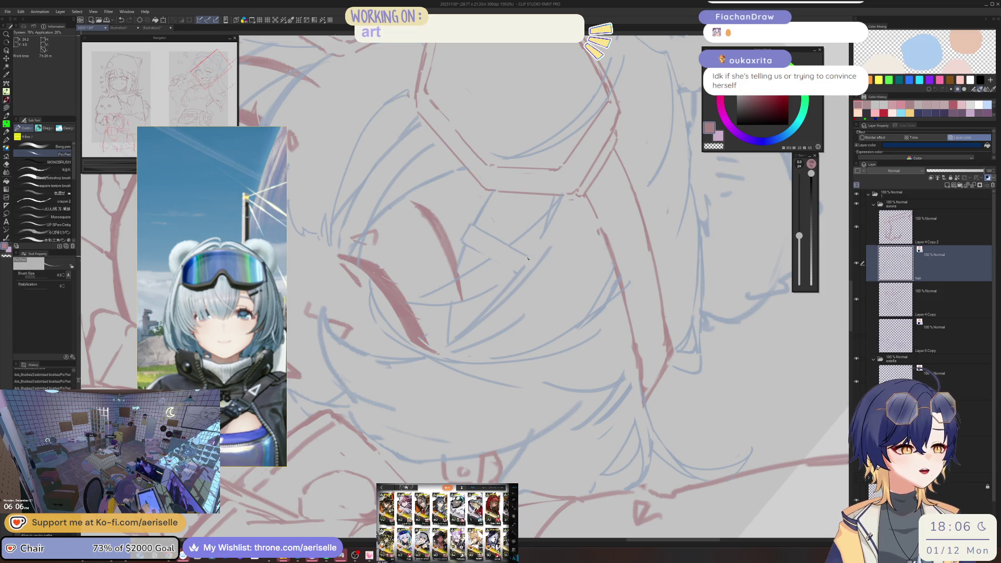
key(ctrl+minus)
key(ctrl+minus)
key(ctrl+minus)
key(ctrl+minus)
key(ctrl+minus)
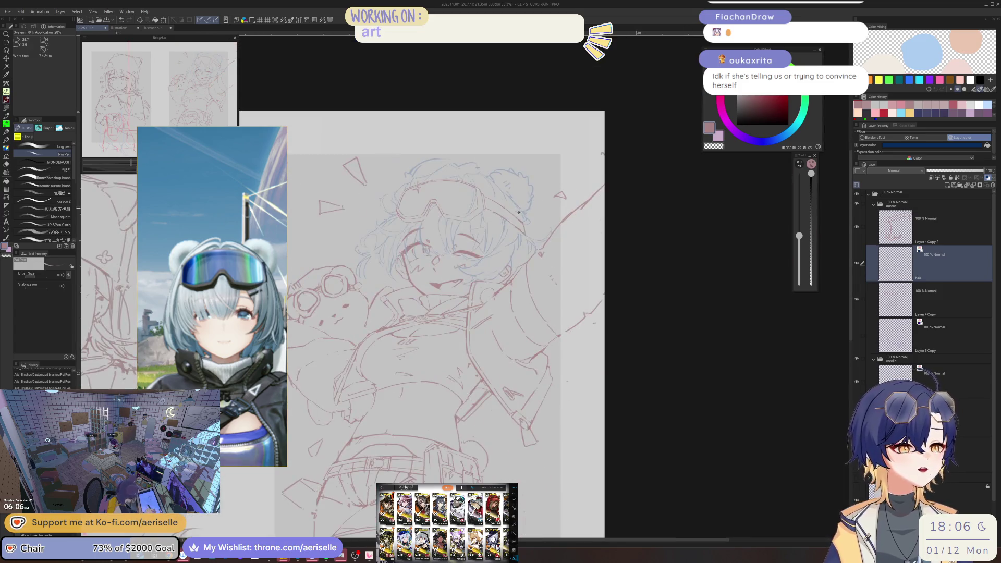
Lasso the line piece above the winking eye at 400% zoom and nudge it upward
key(ctrl+plus)
key(ctrl+plus)
key(ctrl+plus)
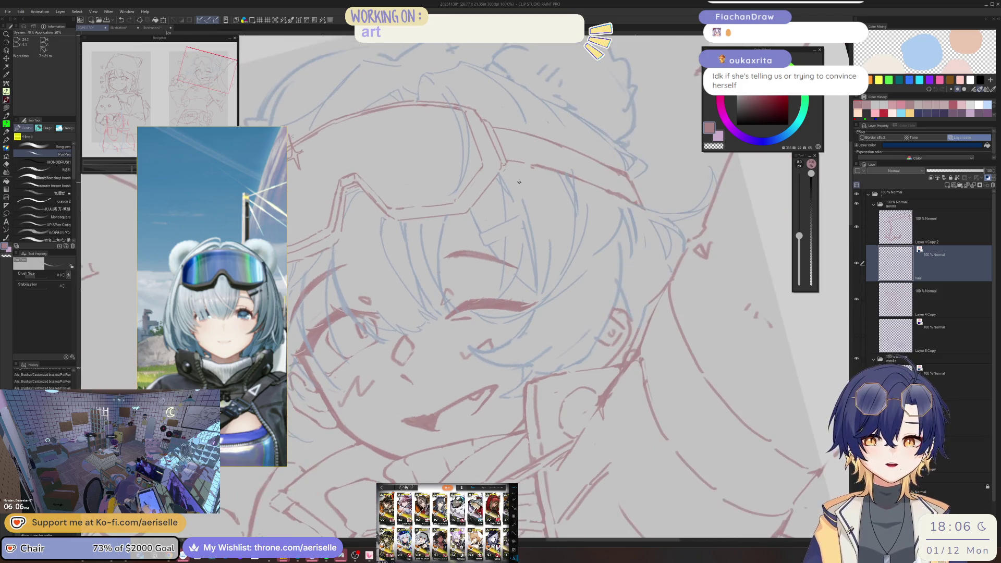
key(ctrl+plus)
key(ctrl+plus)
key(ctrl+plus)
key(m)
mouse_move(475, 234)
mouse_down()
mouse_move(511, 269)
mouse_move(644, 206)
mouse_move(617, 182)
mouse_up()
key(v)
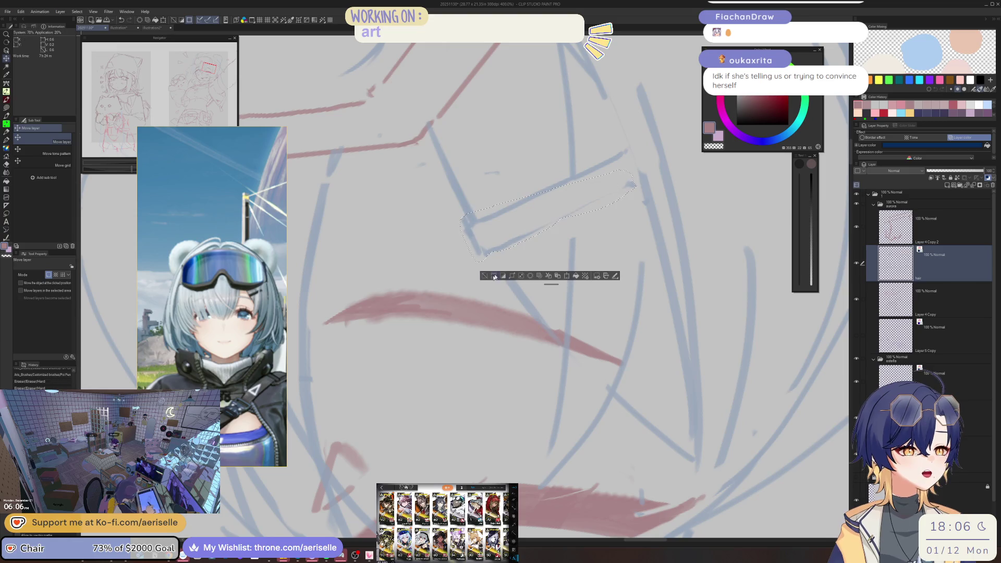
click(484, 276)
key(p)
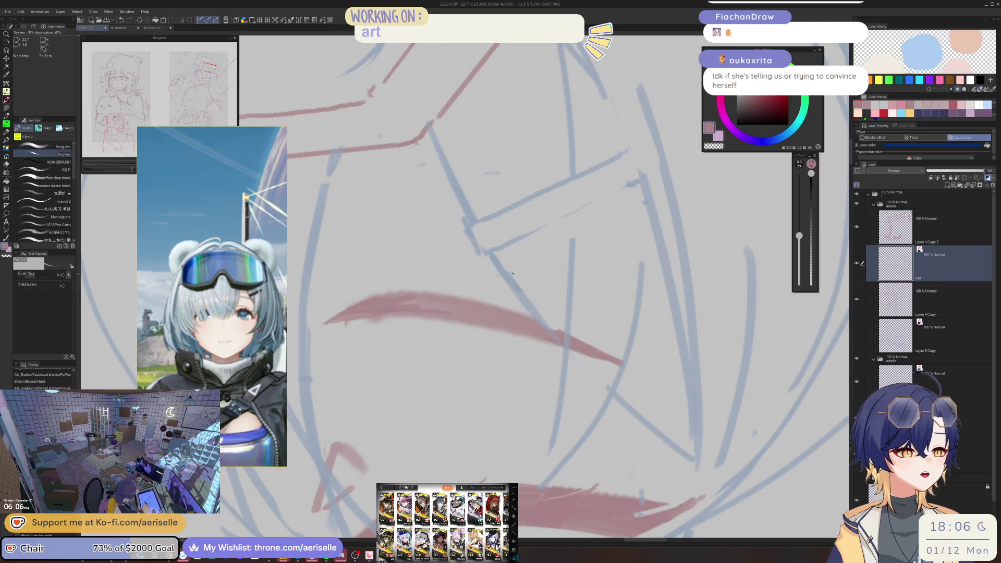
Erase the leftover marks near the moved line
key(e)
drag(444, 229, 464, 219)
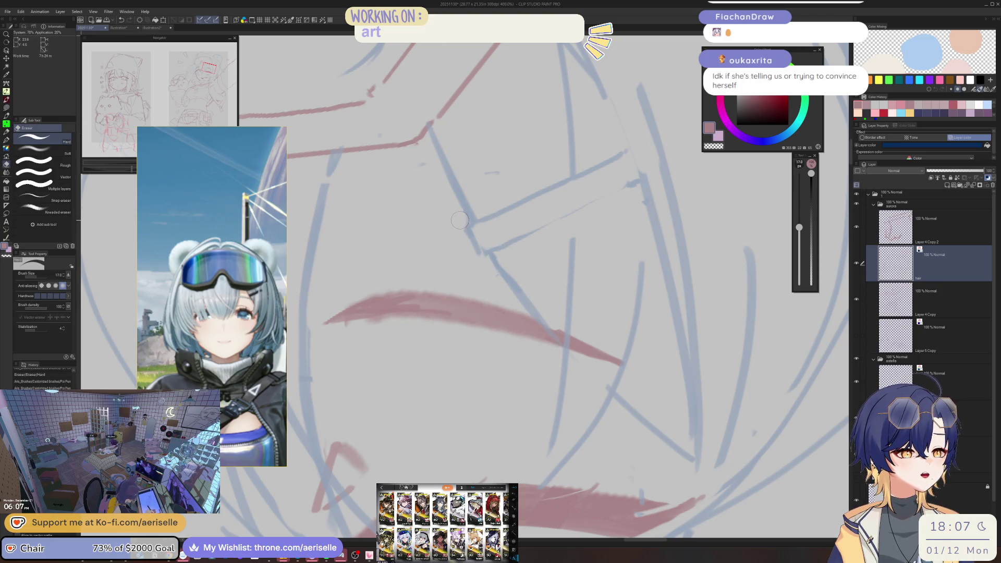
scroll(483, 266, down, 5)
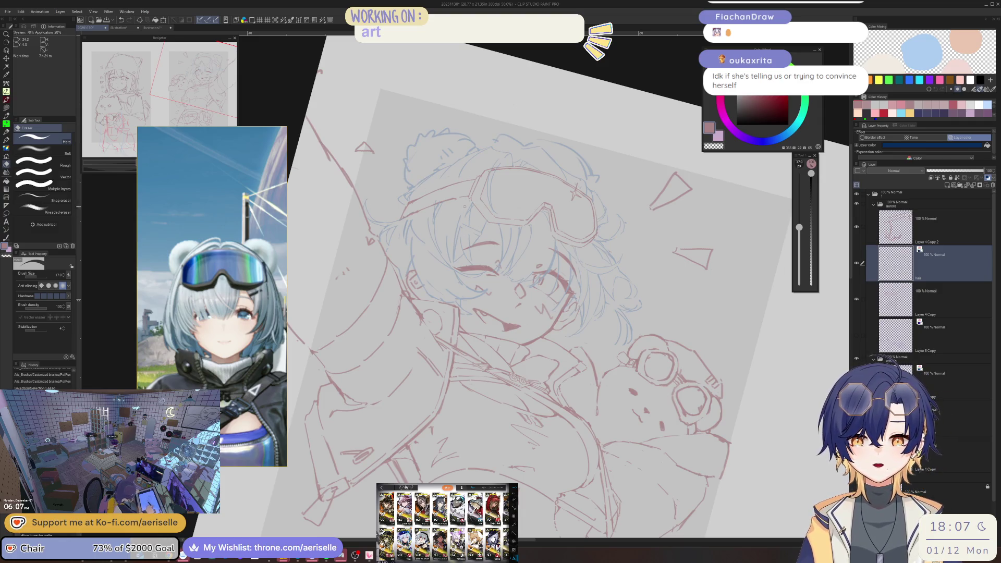
Flip the view, reset the rotation, and add a small red stroke on the face
key(h)
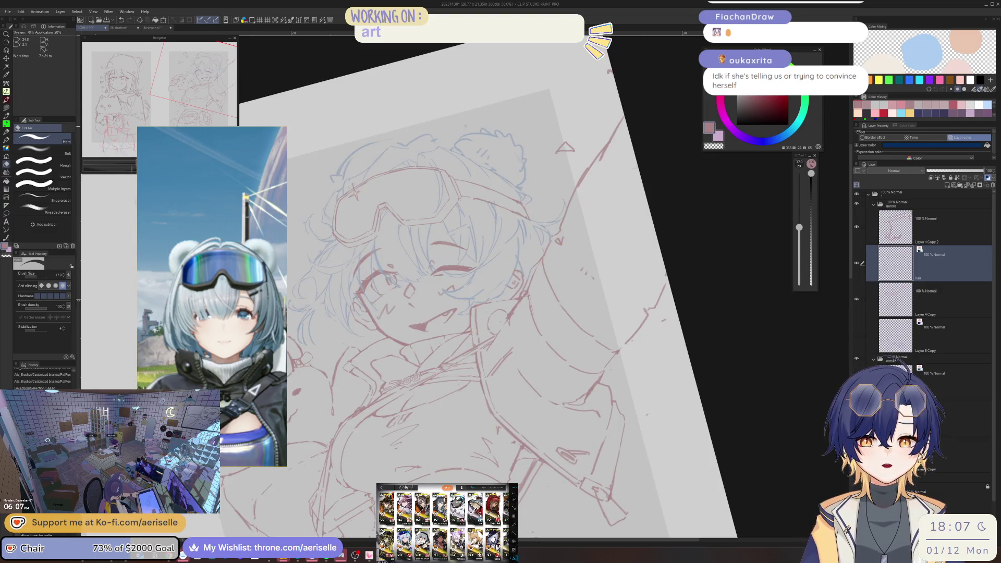
scroll(501, 212, up, 4)
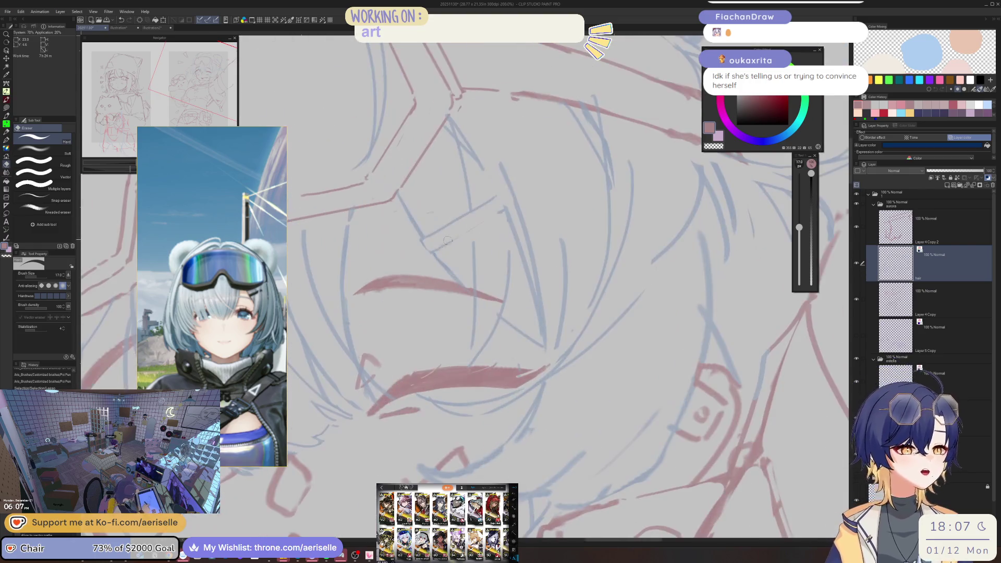
key(p)
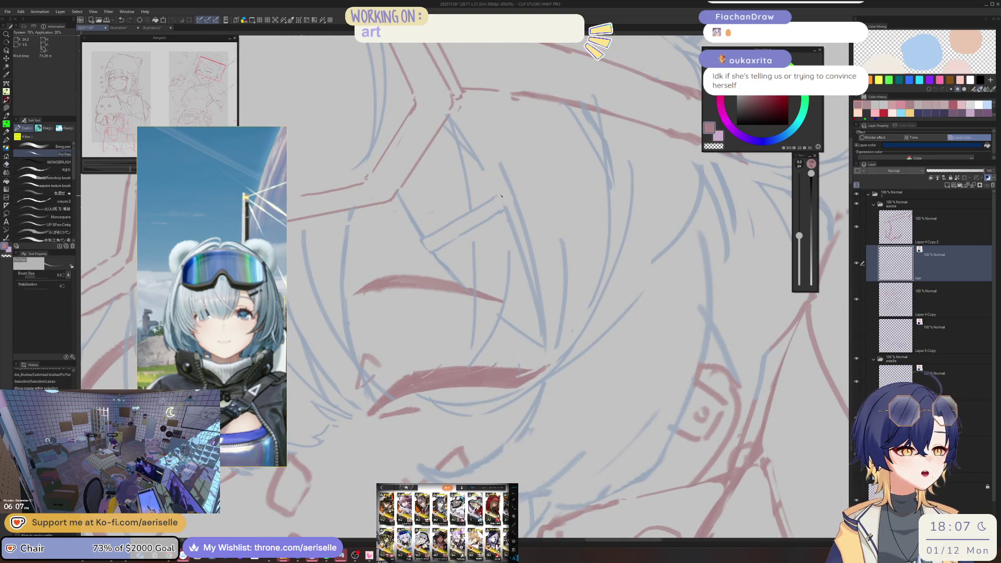
scroll(571, 122, down, 3)
scroll(571, 121, down, 4)
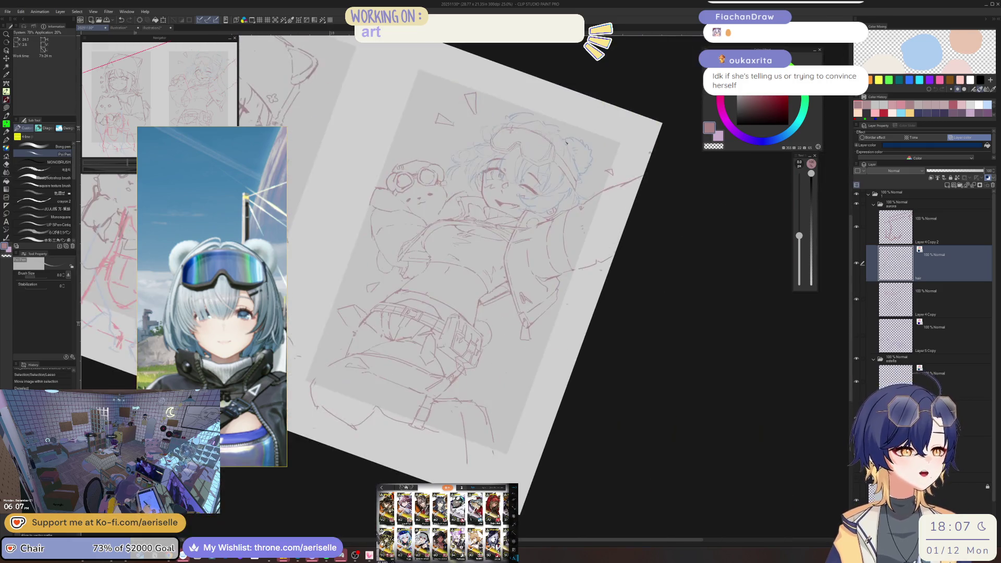
key(ctrl+0)
scroll(498, 160, up, 2)
scroll(498, 159, up, 3)
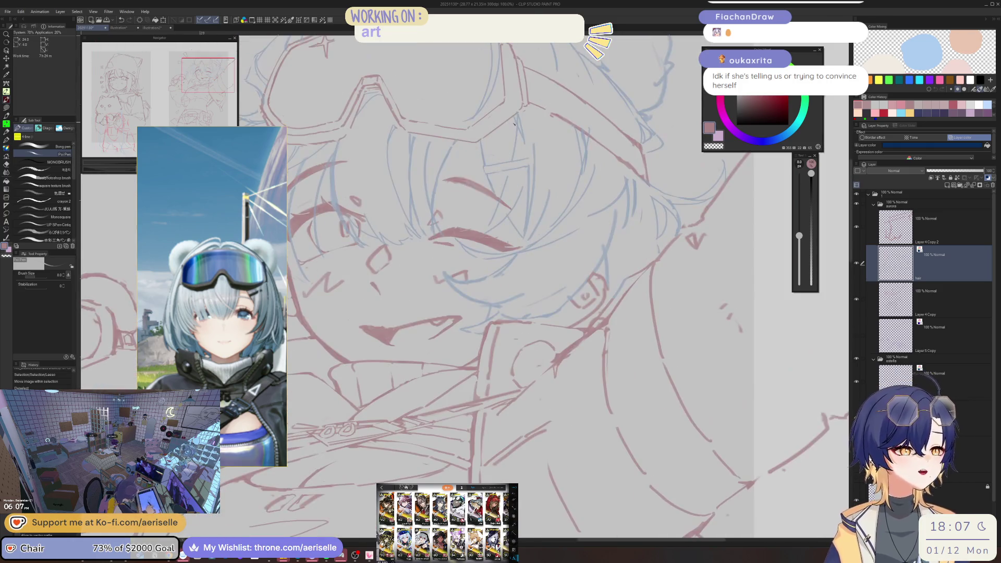
key(e)
key(p)
scroll(528, 148, down, 3)
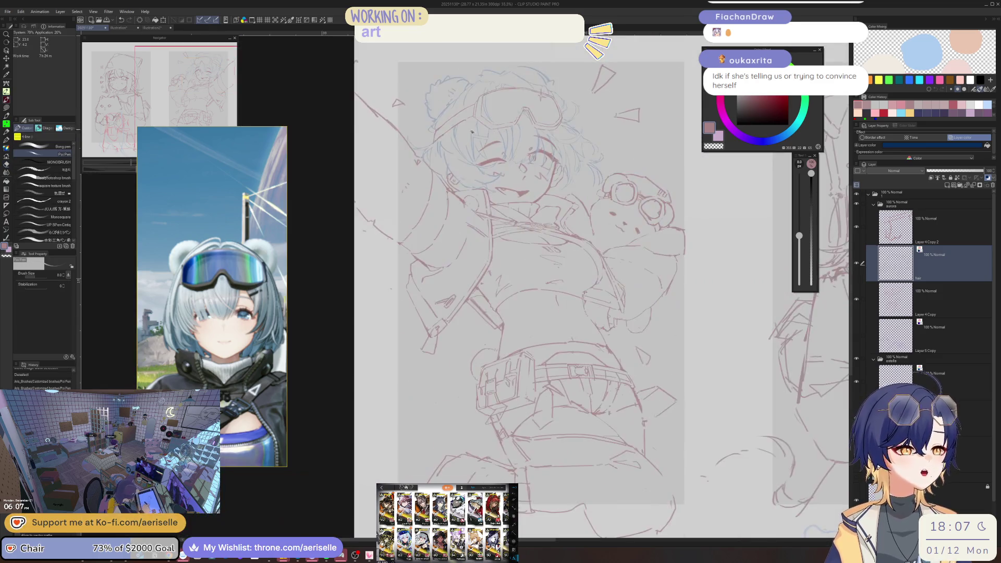
scroll(449, 150, up, 4)
drag(449, 150, 451, 157)
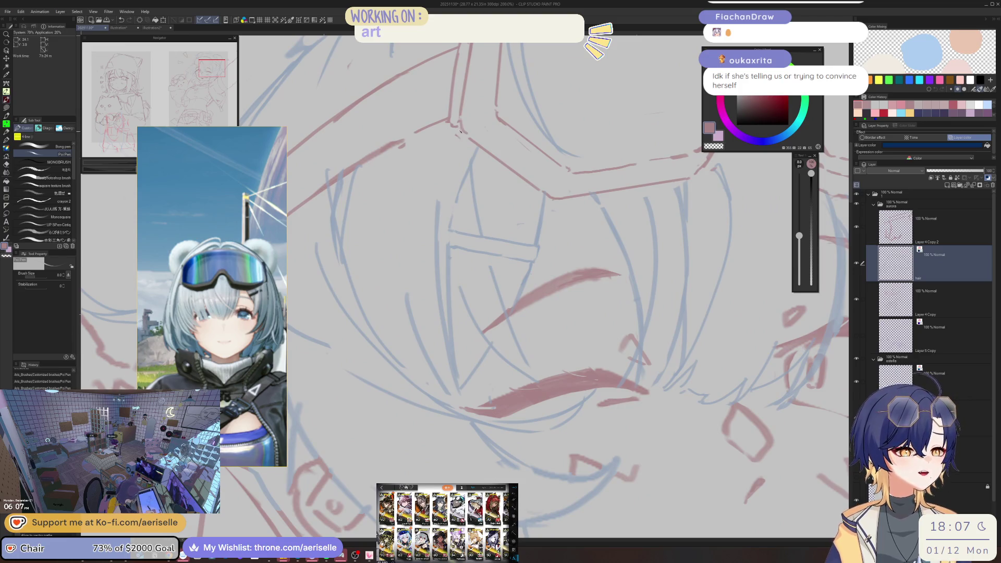
Erase the faint lines along the face edge and redraw that stroke more cleanly
key(e)
drag(438, 203, 443, 333)
key(p)
drag(452, 182, 449, 315)
scroll(449, 316, down, 2)
key(e)
mouse_move(449, 256)
mouse_down()
mouse_move(447, 333)
mouse_move(461, 338)
mouse_up()
key(p)
key(ctrl+z)
key(ctrl+z)
drag(445, 222, 461, 347)
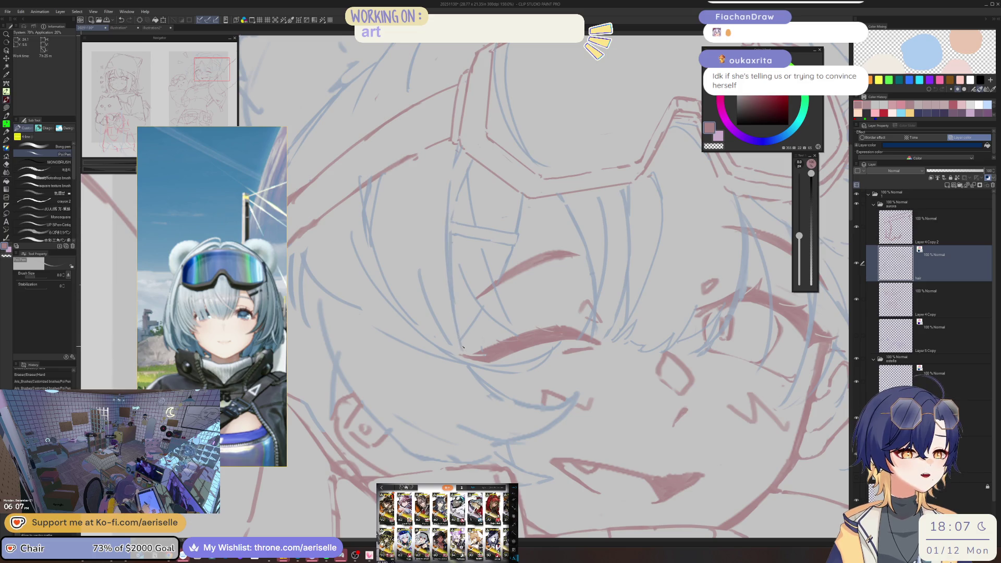
scroll(523, 252, down, 5)
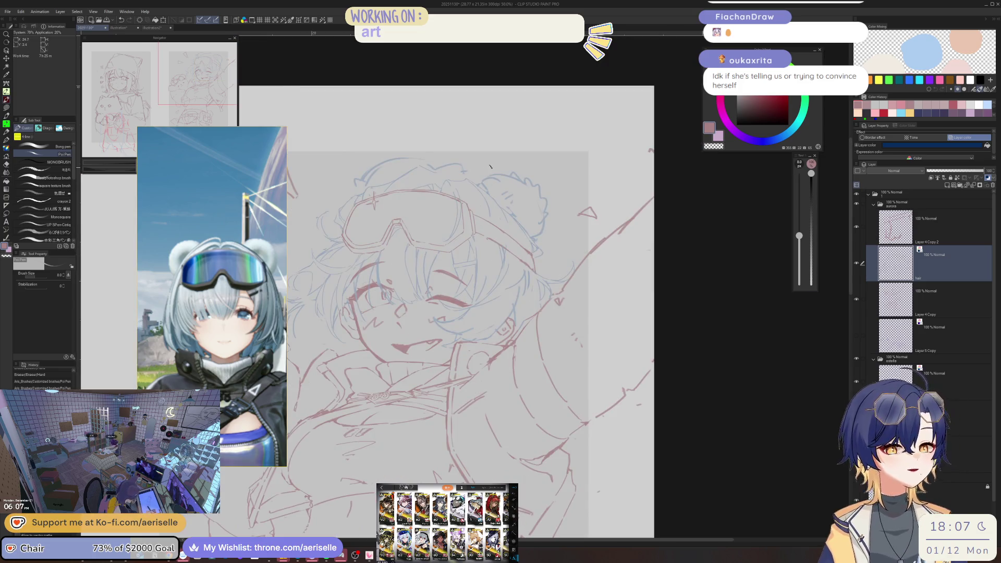
Make the pen slightly thinner and erase a tiny stray bit of the goggle line
scroll(479, 125, up, 5)
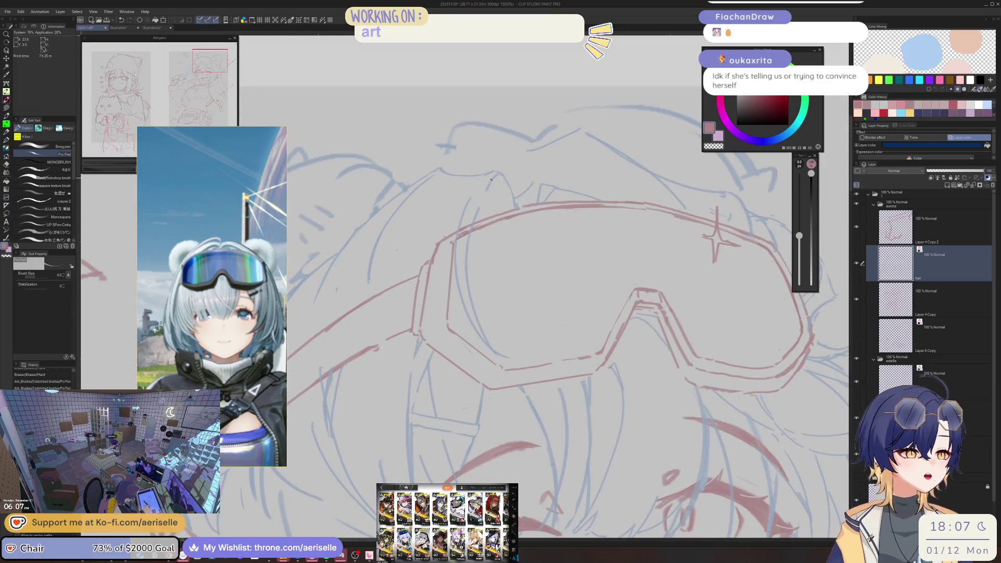
key(e)
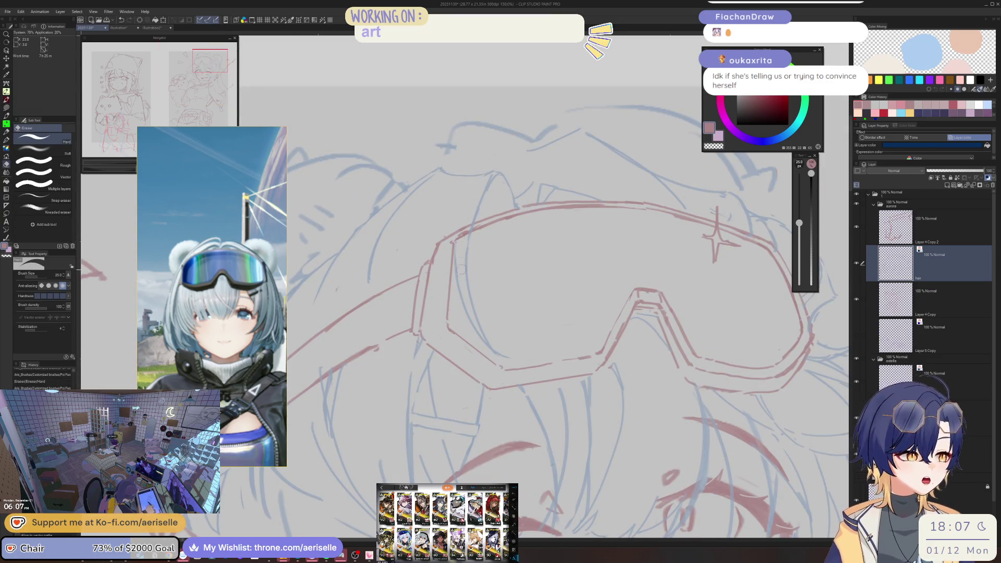
key(p)
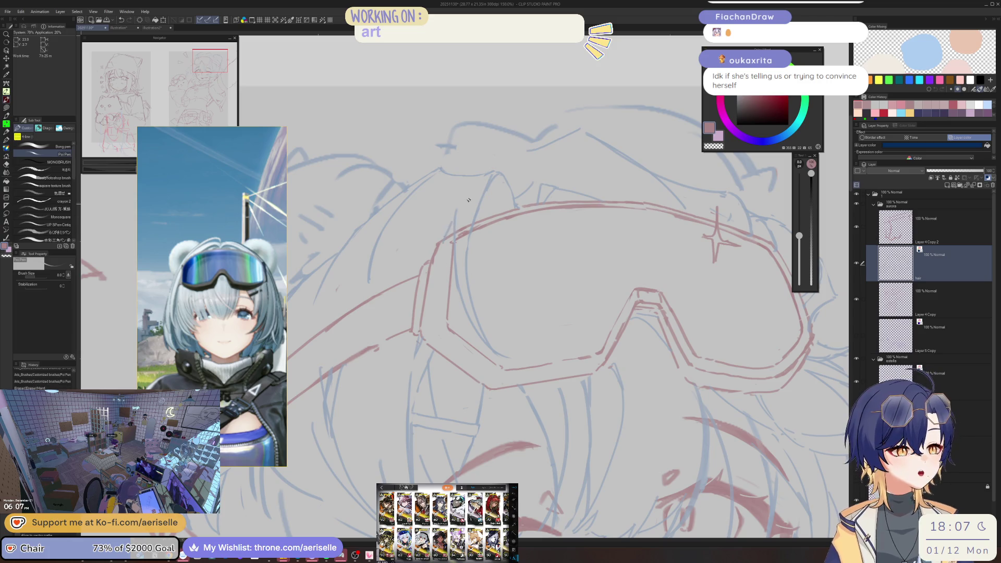
key(bracketleft)
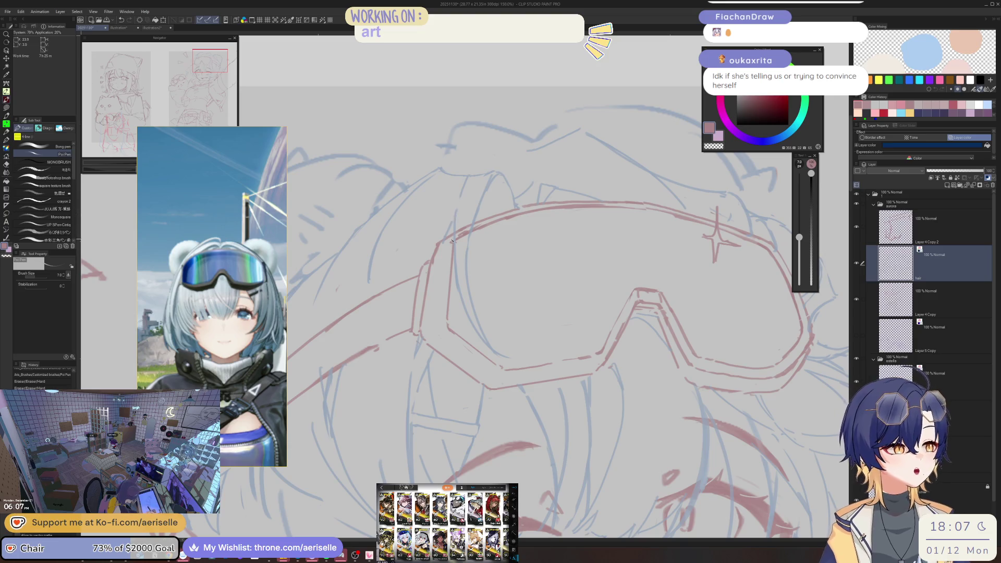
key(e)
key(p)
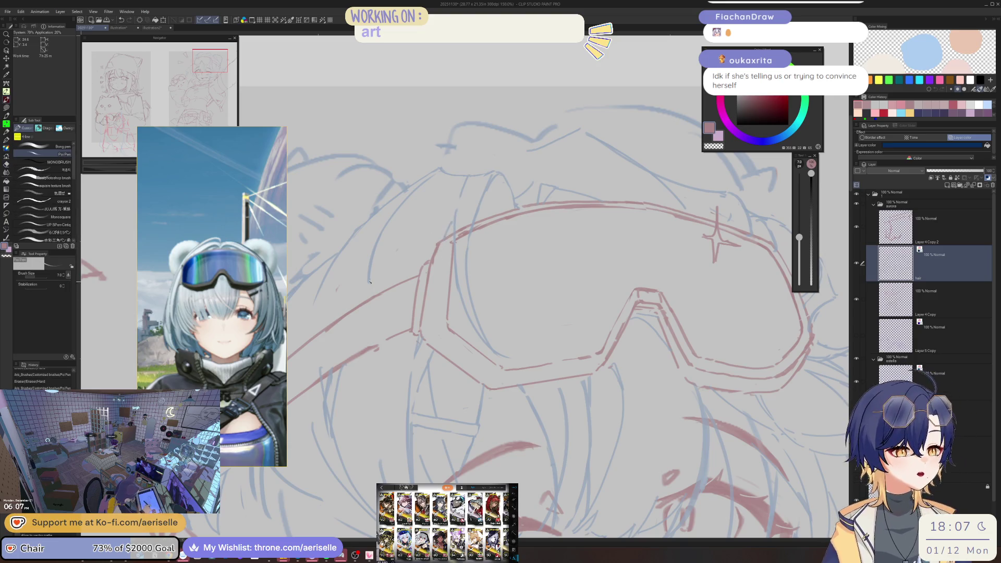
key(e)
drag(370, 281, 375, 239)
key(p)
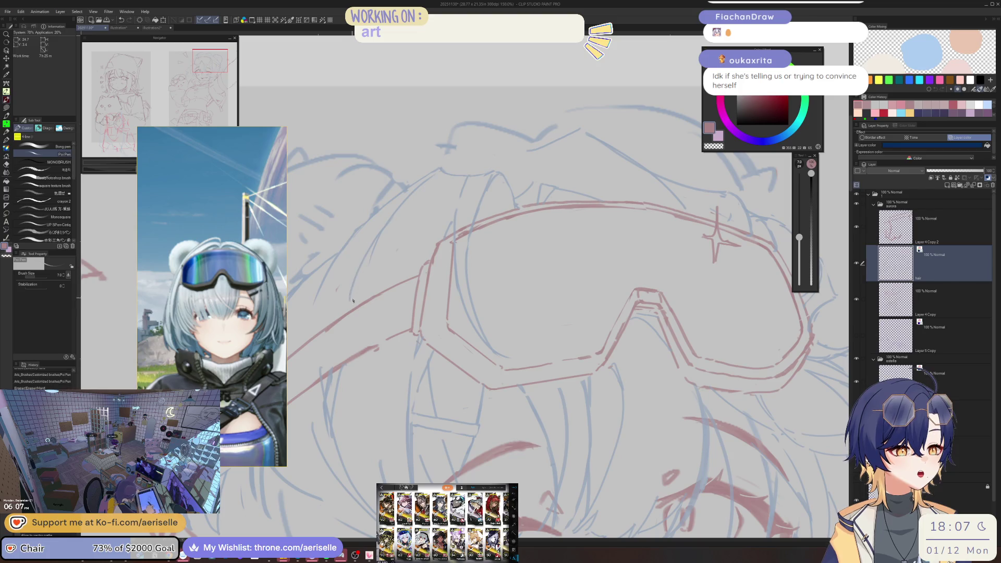
Erase a short stray stretch of line beside the hair, checking the whole head
key(ctrl+minus)
key(ctrl+minus)
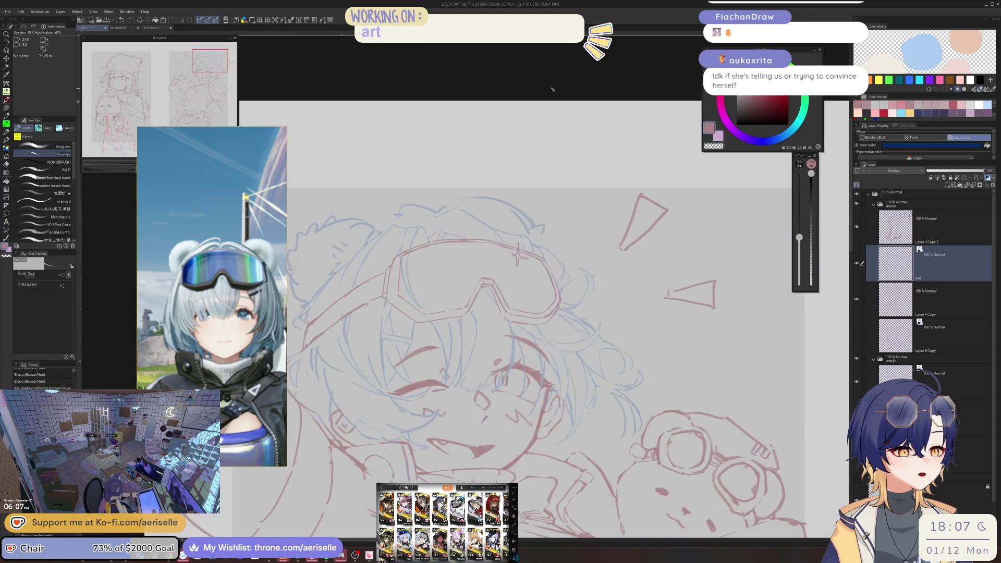
key(ctrl+plus)
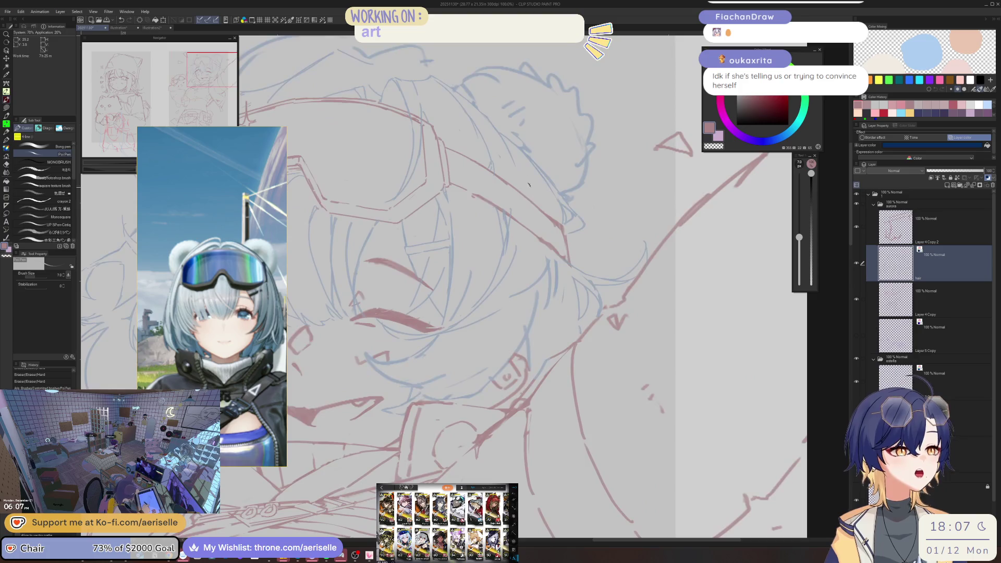
key(e)
drag(432, 130, 386, 168)
key(p)
key(e)
key(p)
key(e)
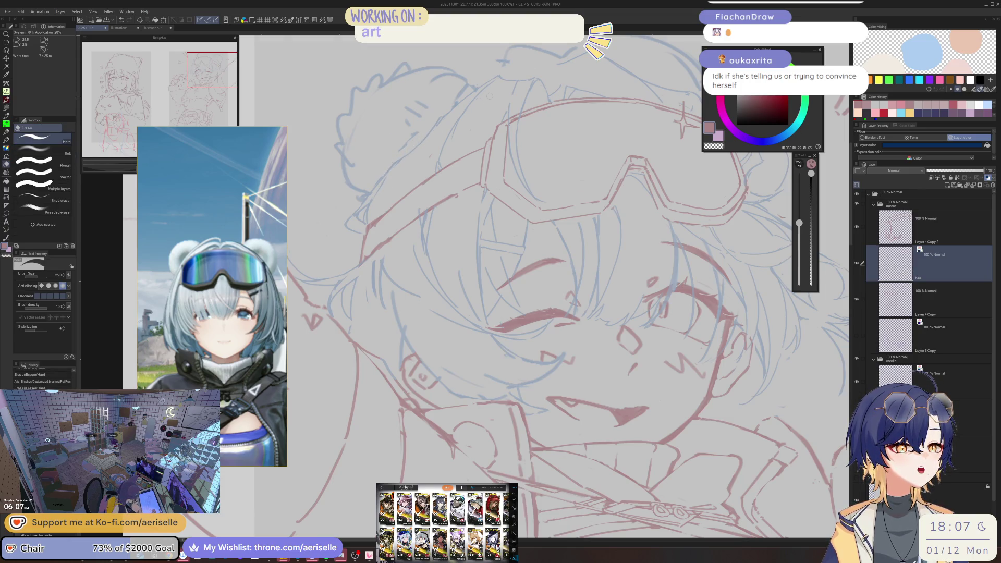
key(ctrl+minus)
key(ctrl+minus)
key(ctrl+minus)
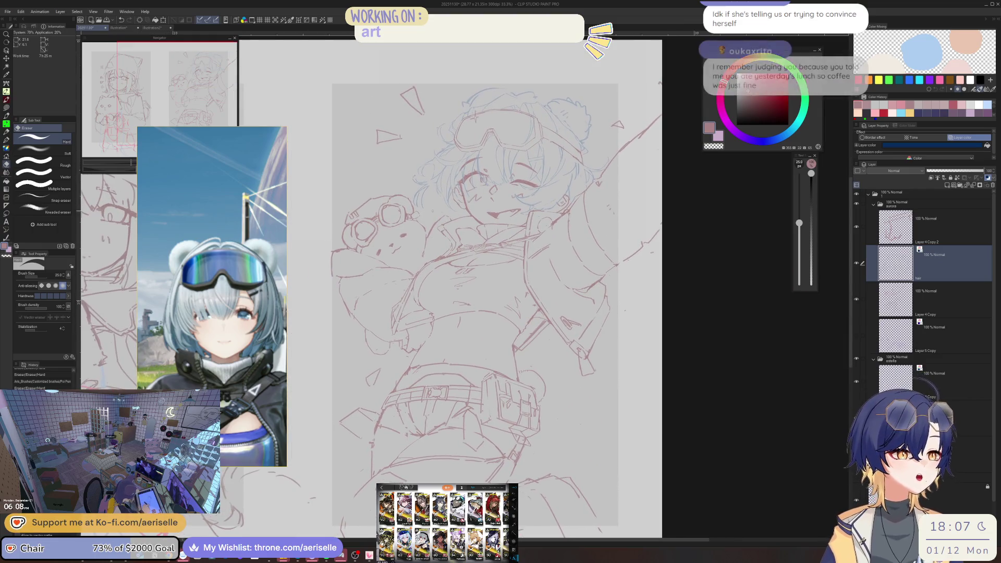
Save the red line sketch file with Ctrl+S
key(ctrl+s)
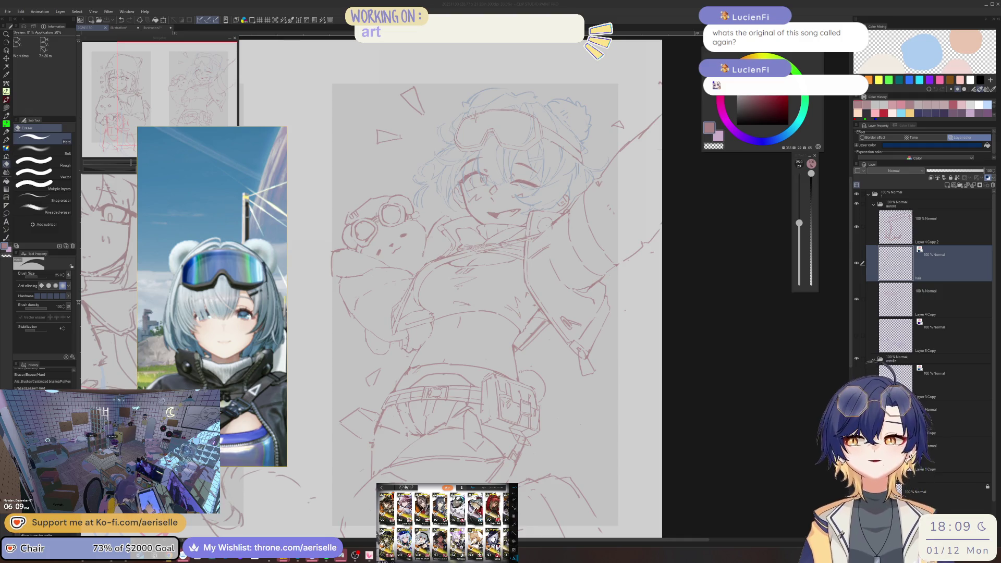
Redo the last action, then dot and erase tiny pen marks on the hair top
click(836, 241)
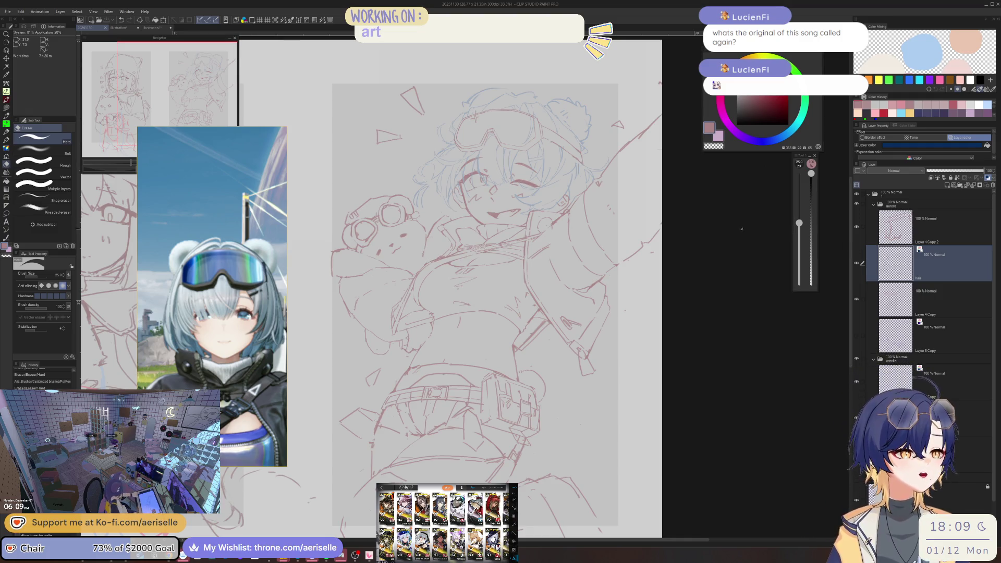
key(ctrl+y)
scroll(469, 260, up, 3)
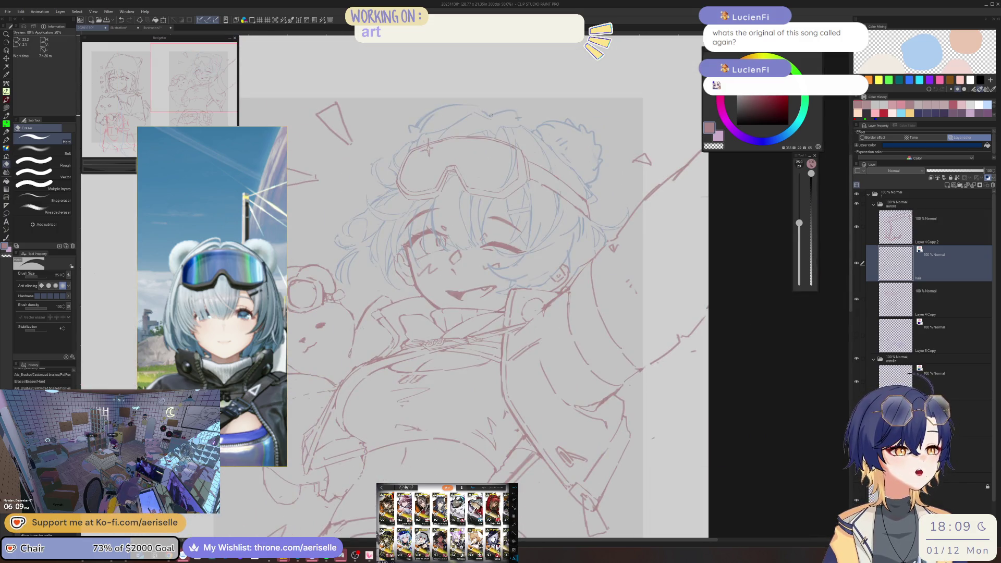
key(p)
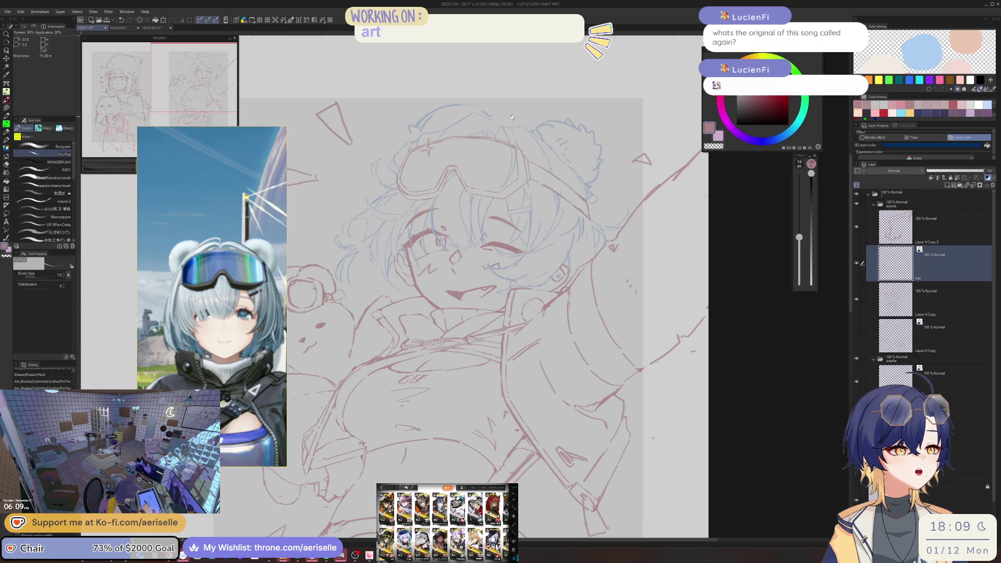
scroll(503, 120, up, 1)
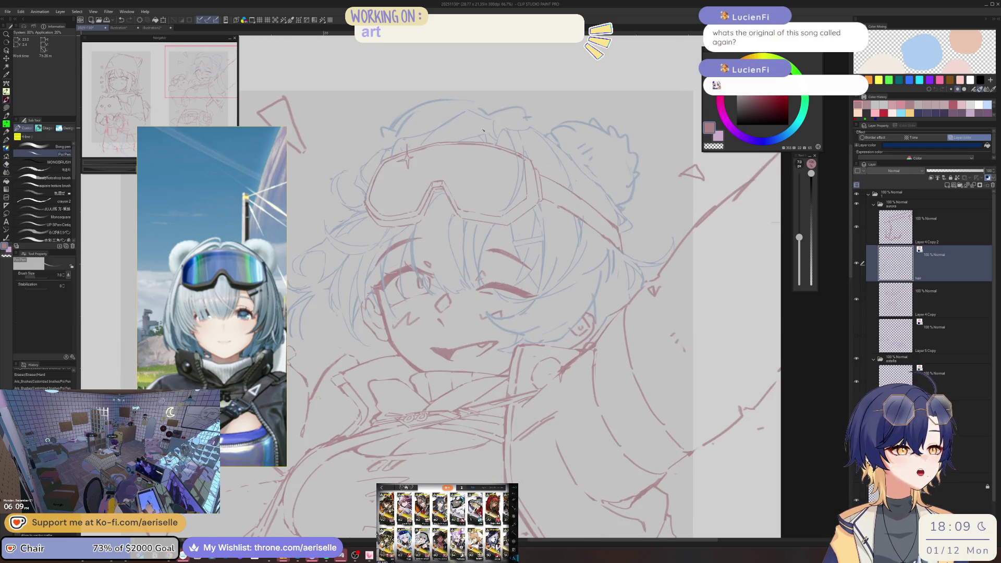
click(489, 128)
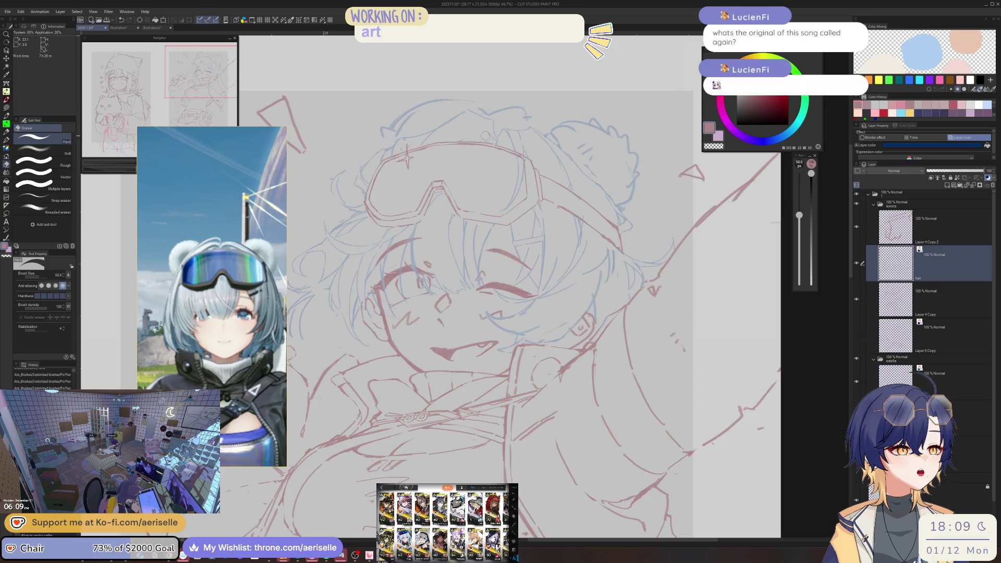
key(e)
click(488, 129)
click(487, 131)
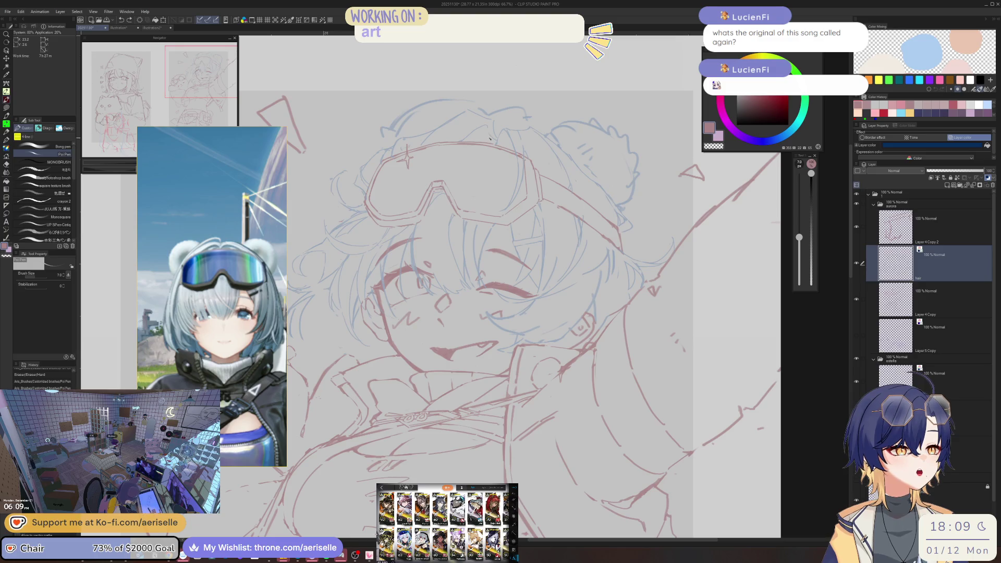
key(e)
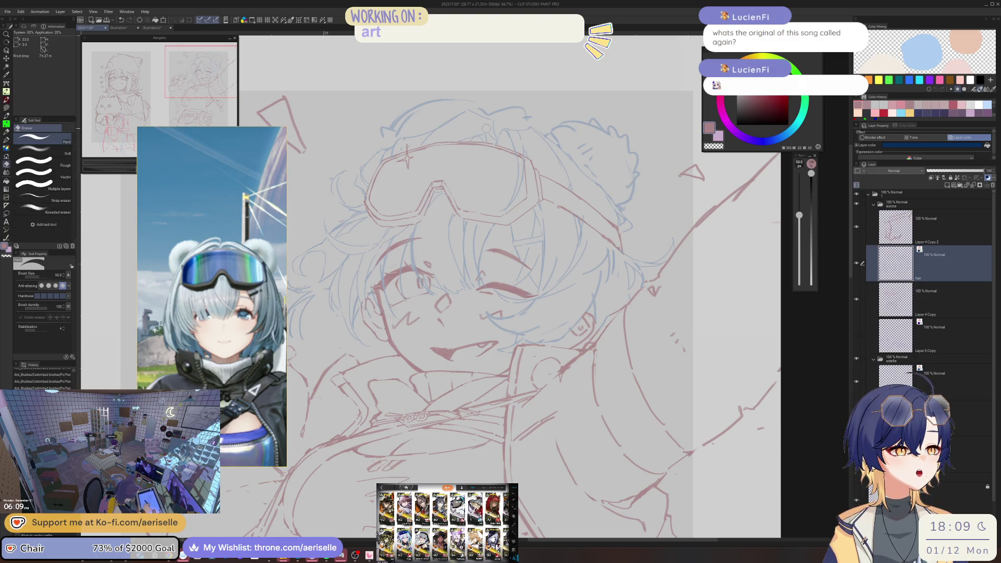
click(487, 126)
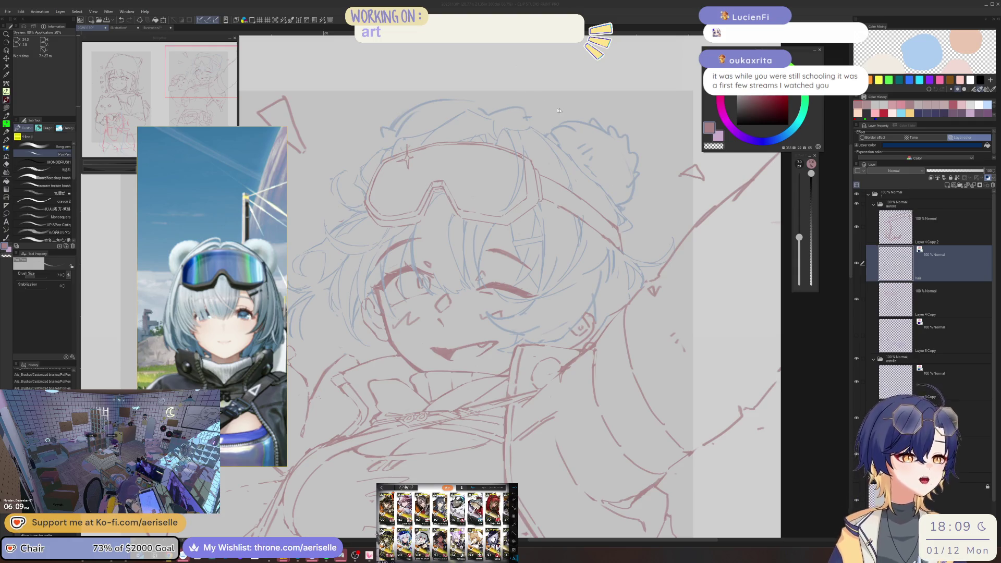
Draw short size-7 strokes along the hair top and erase faint stray marks nearby
click(494, 123)
click(475, 133)
drag(491, 124, 488, 128)
key(e)
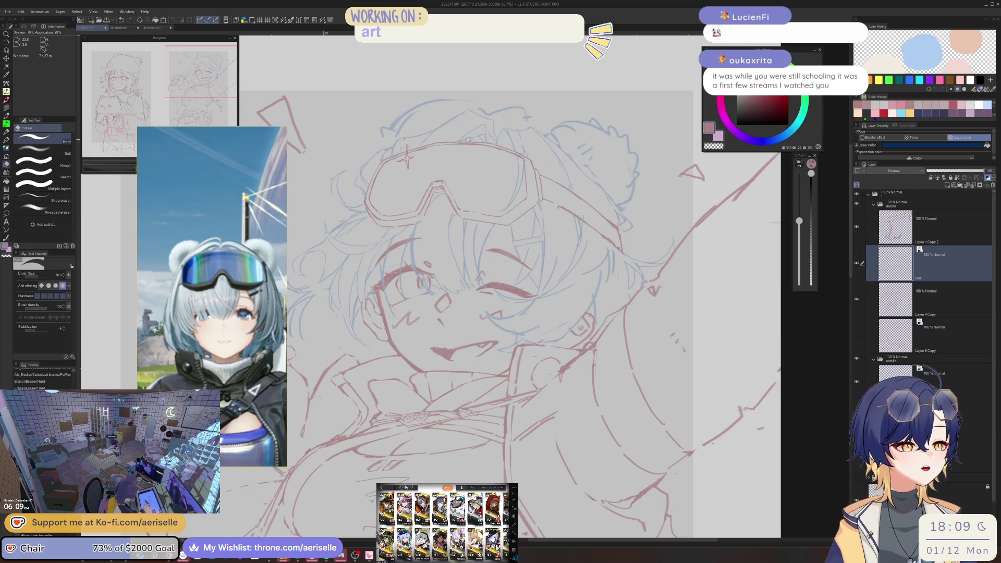
key(p)
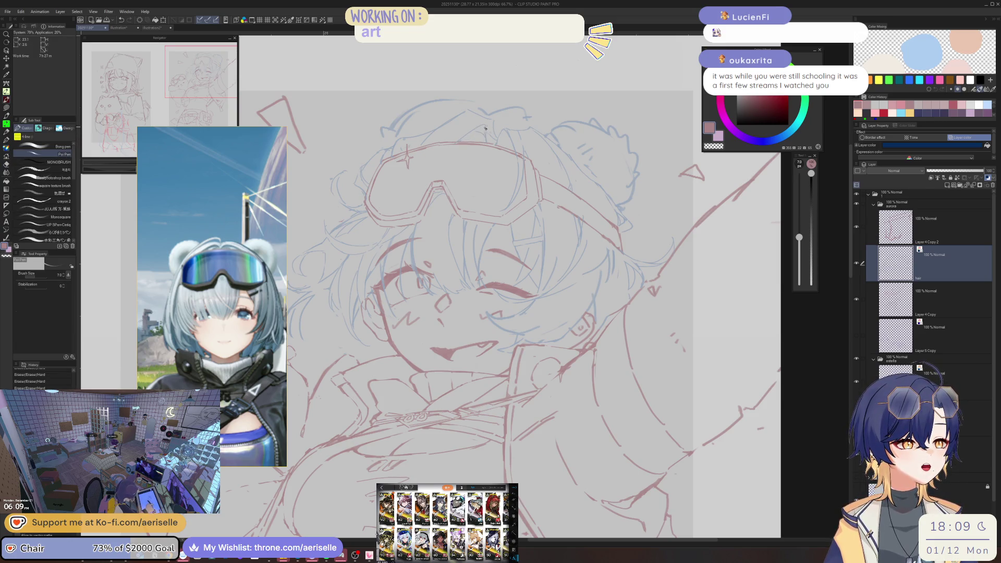
drag(470, 111, 493, 127)
key(e)
key(p)
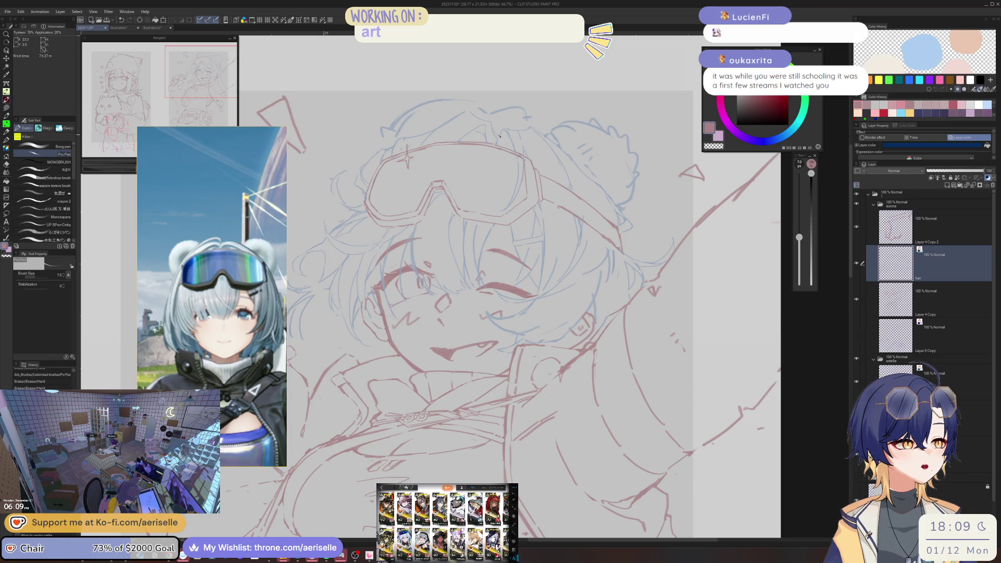
key(e)
drag(523, 112, 529, 119)
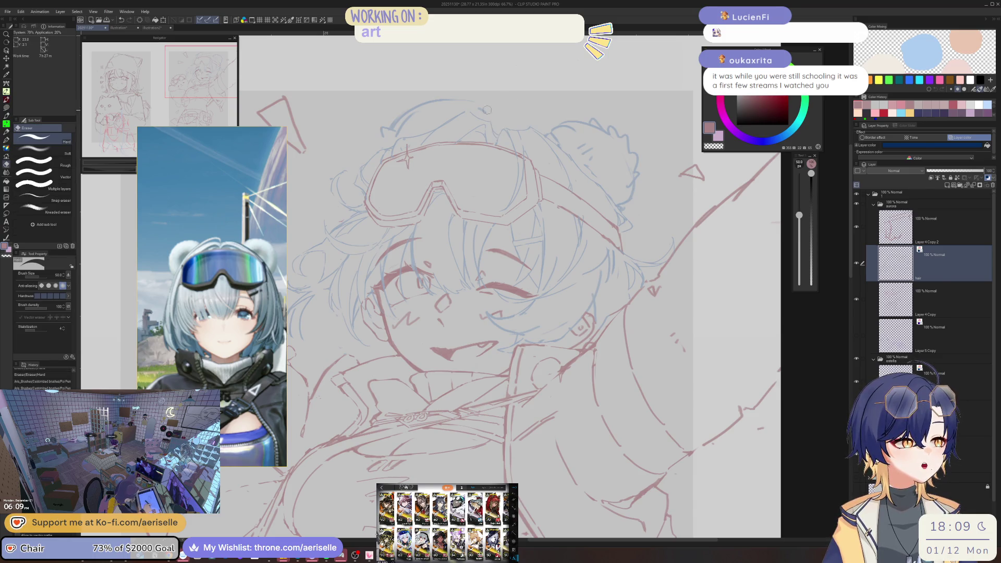
drag(473, 103, 471, 101)
key(p)
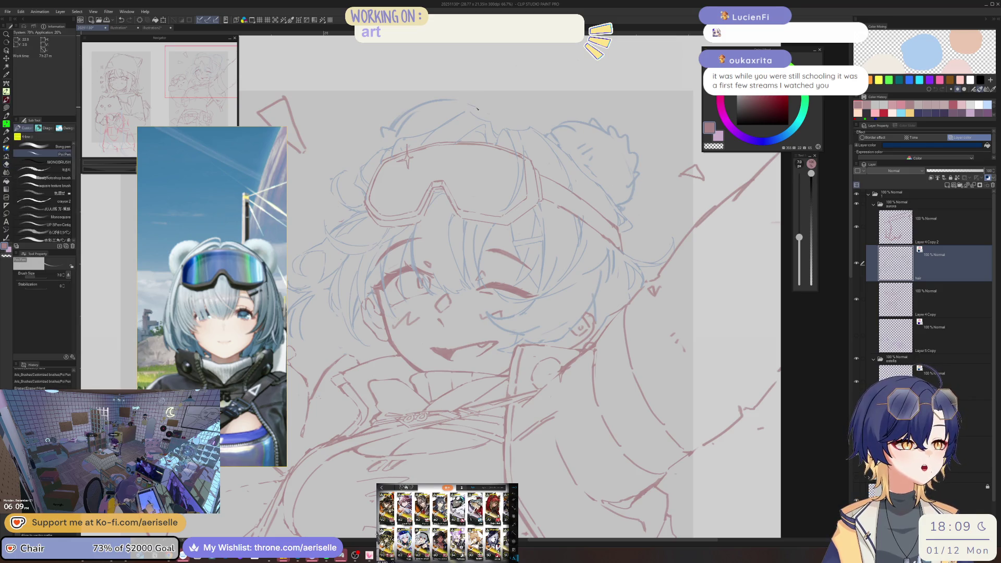
scroll(480, 106, down, 3)
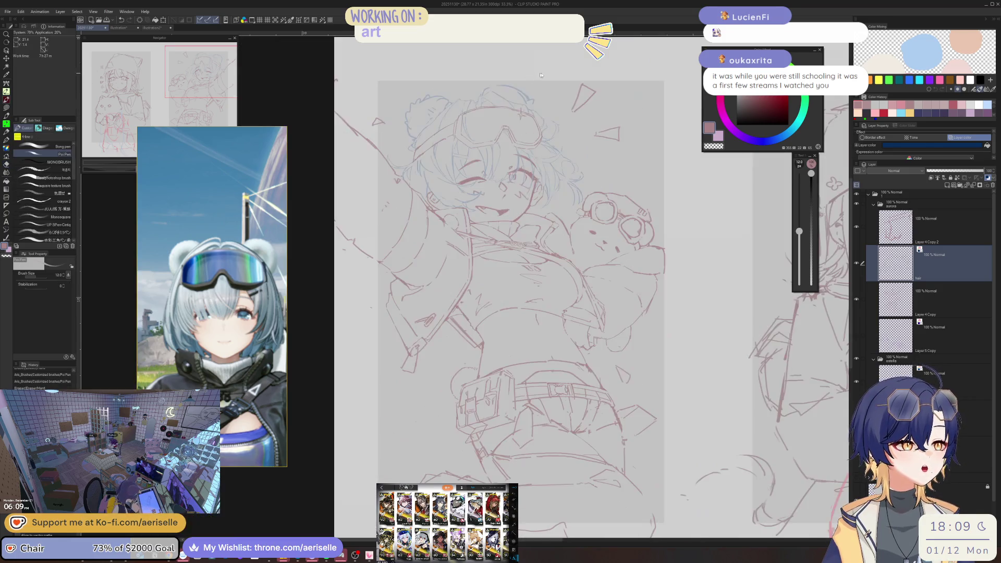
scroll(480, 92, up, 1)
scroll(481, 91, up, 2)
Lasso the top-left hair lines and shift the selection slightly left
key(m)
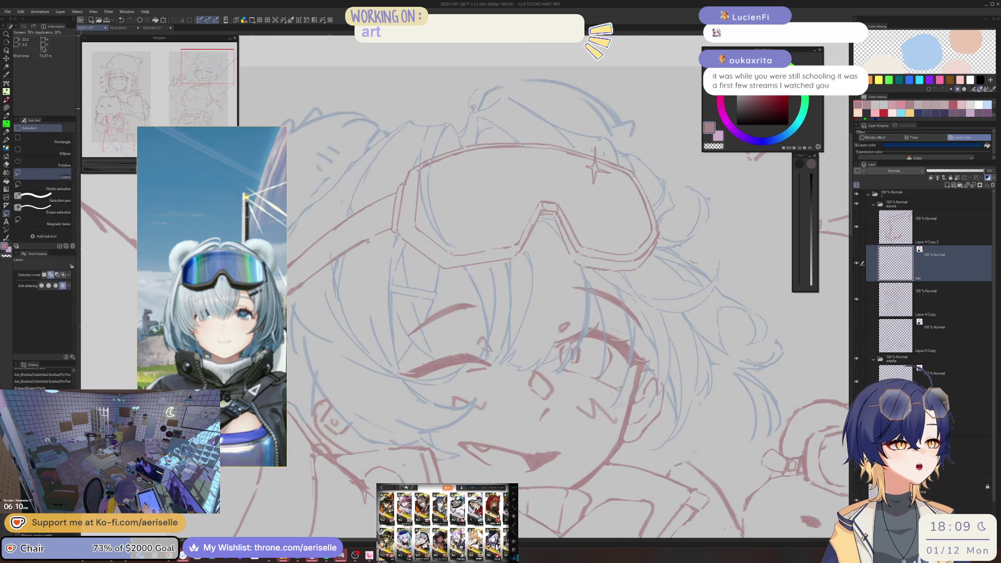
drag(510, 89, 649, 138)
scroll(589, 105, down, 2)
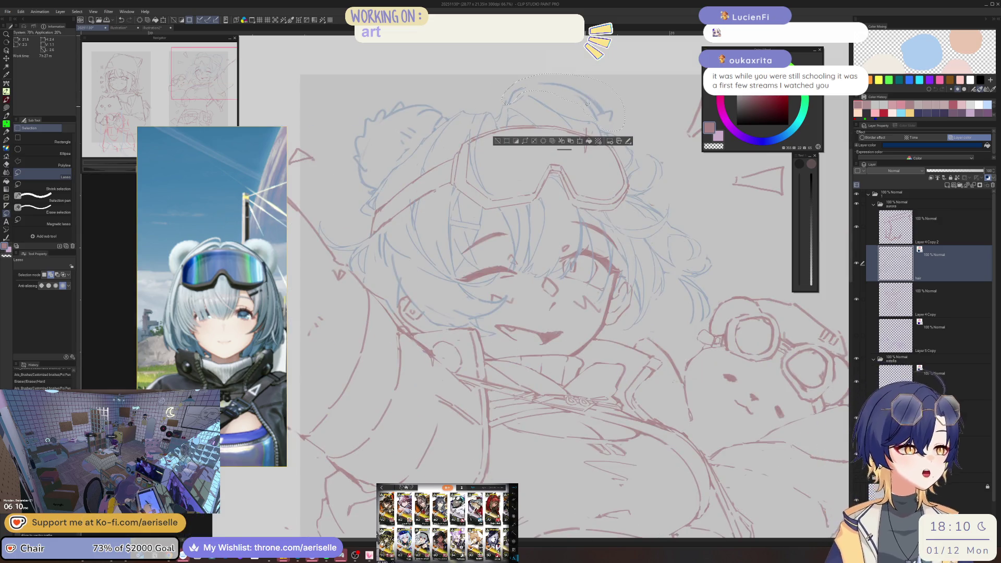
key(k)
drag(579, 107, 560, 98)
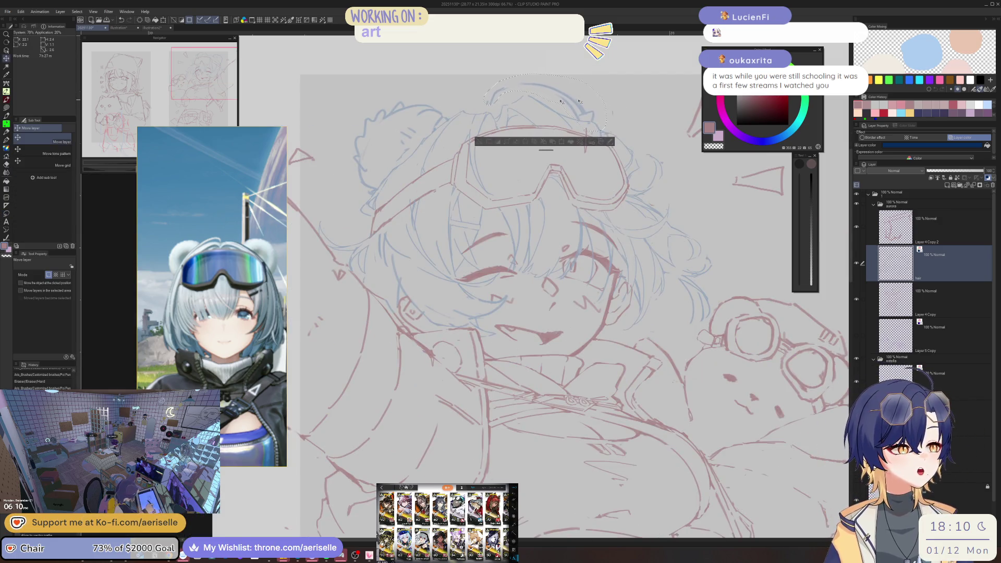
scroll(560, 98, down, 2)
scroll(474, 221, up, 2)
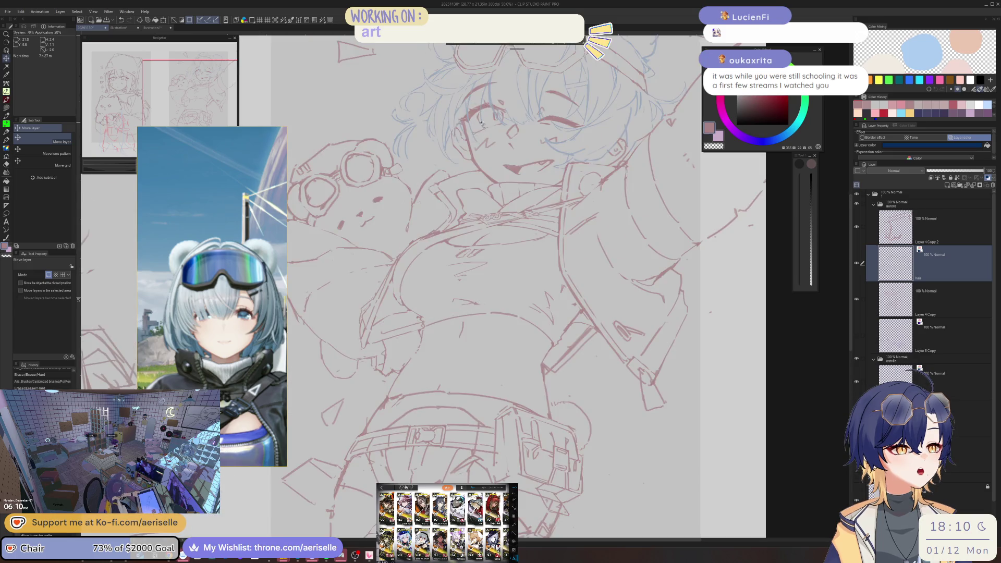
scroll(477, 214, up, 3)
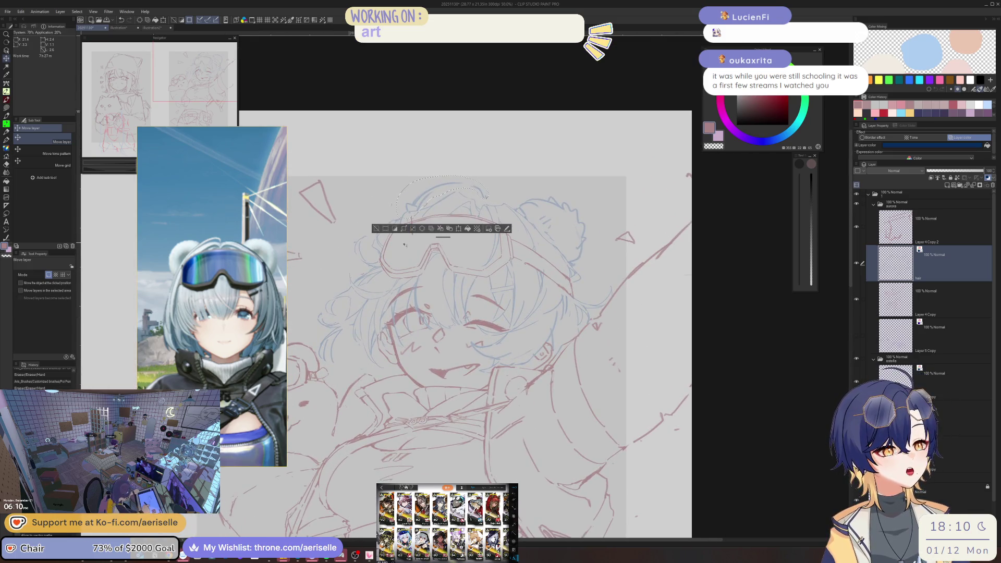
drag(457, 189, 435, 195)
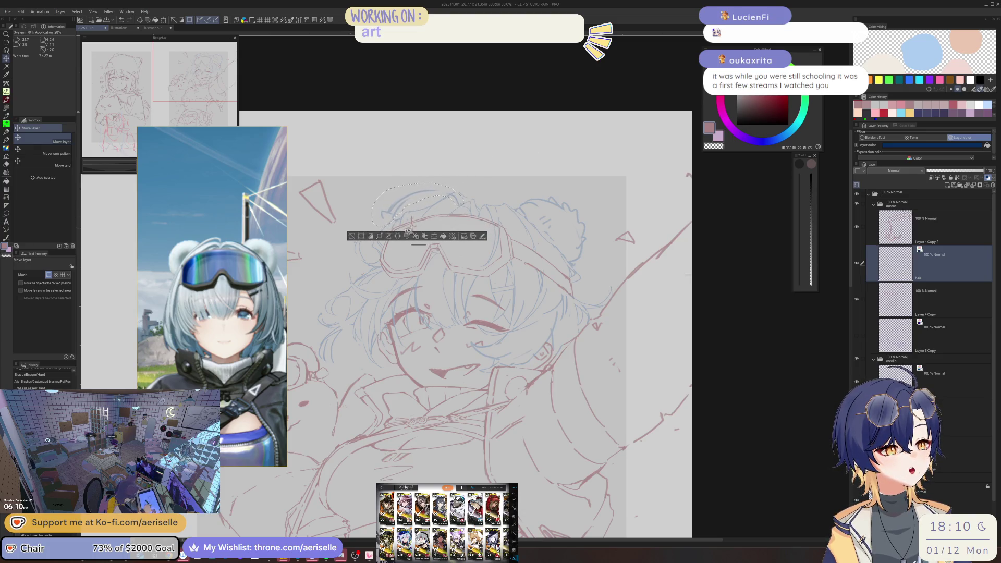
Rotate the hair-top patch slightly, stretch it taller downward, confirm and deselect
click(443, 236)
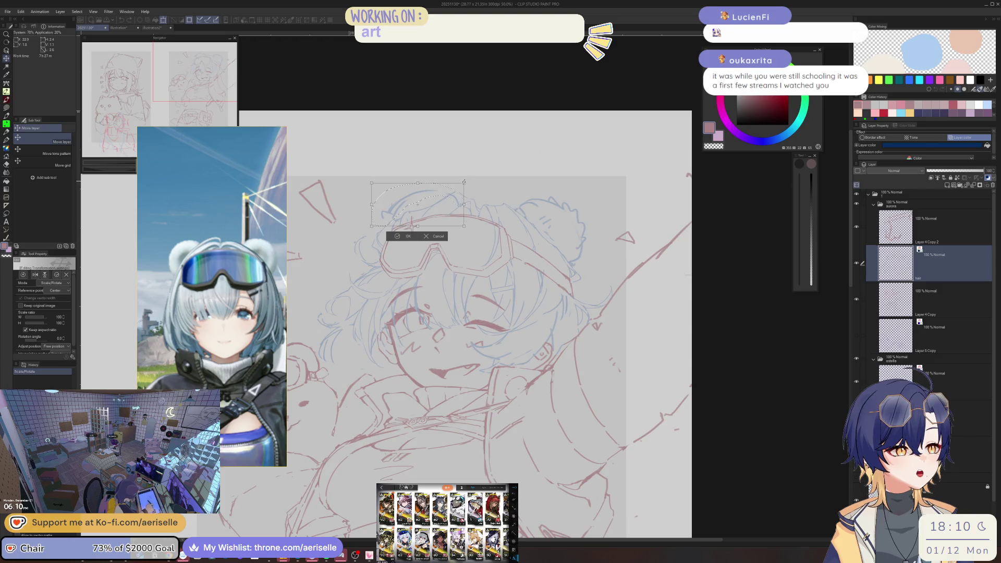
drag(463, 176, 410, 177)
drag(465, 226, 458, 227)
drag(375, 227, 411, 227)
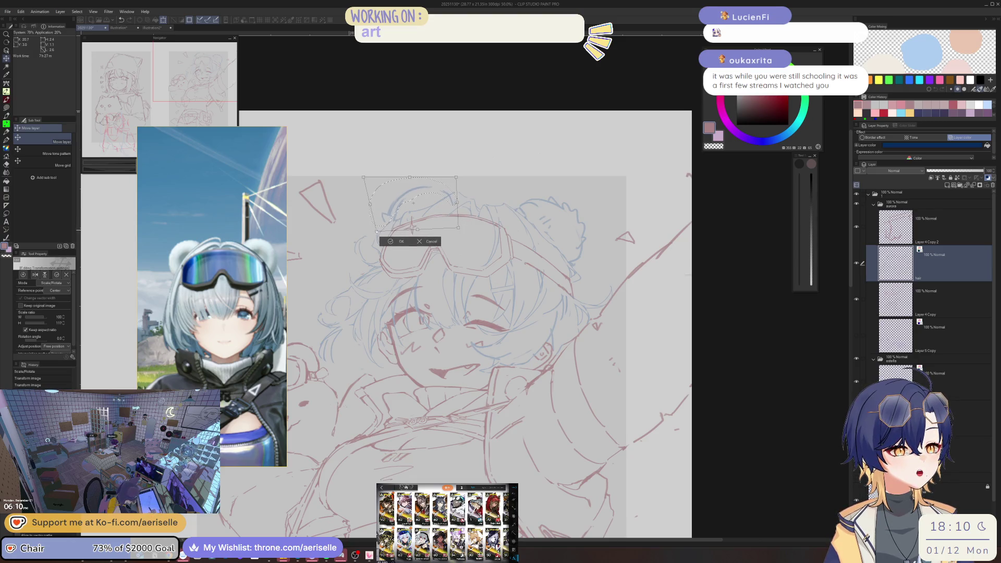
click(392, 241)
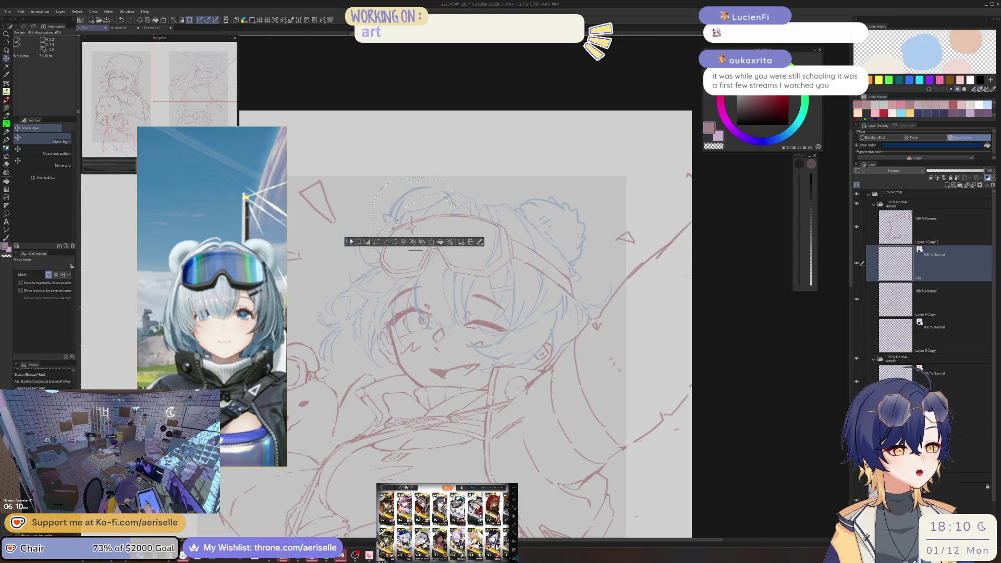
key(ctrl+d)
scroll(442, 193, up, 1)
key(e)
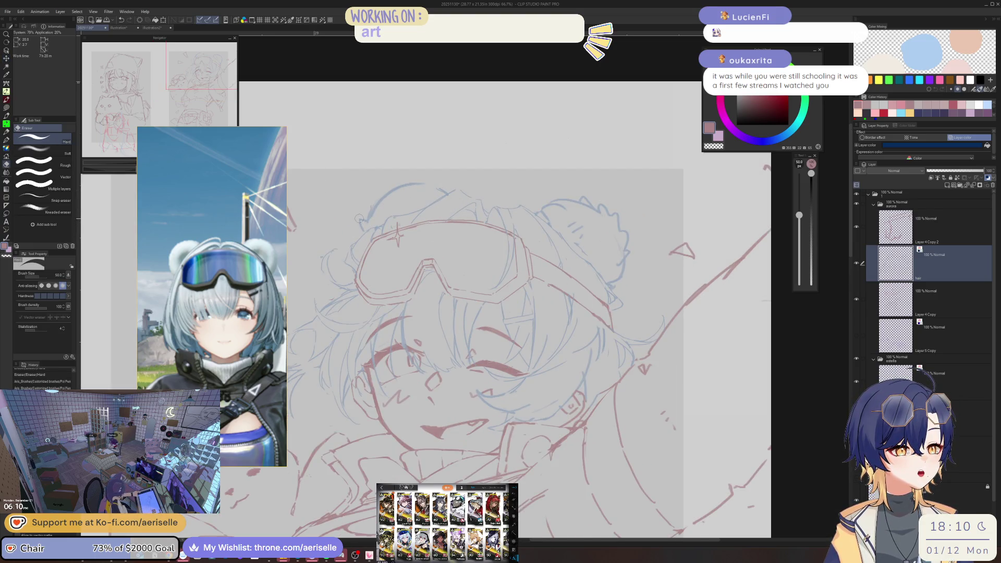
Enlarge the pen slightly and draw a hair line across the top of the head
key(p)
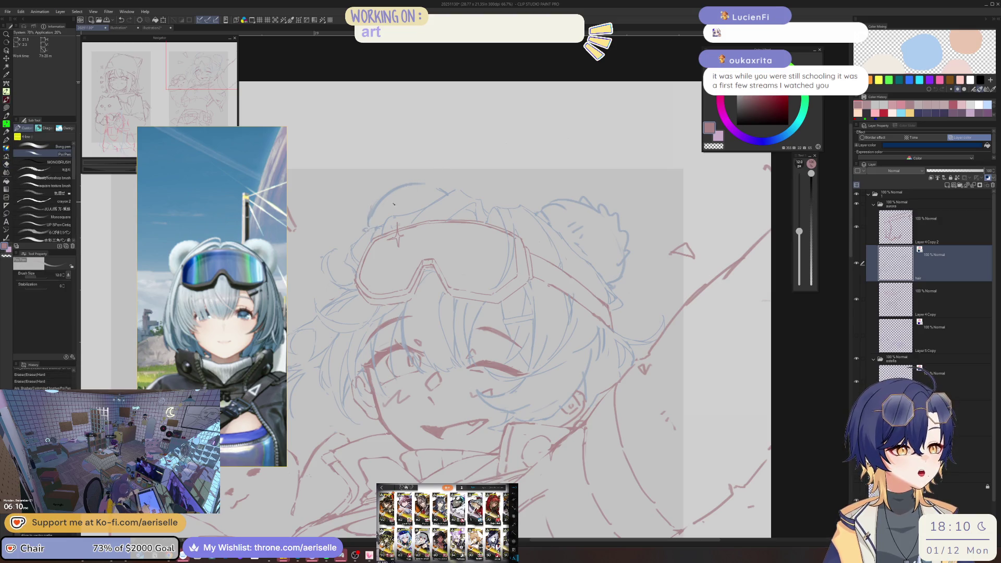
key(e)
key(p)
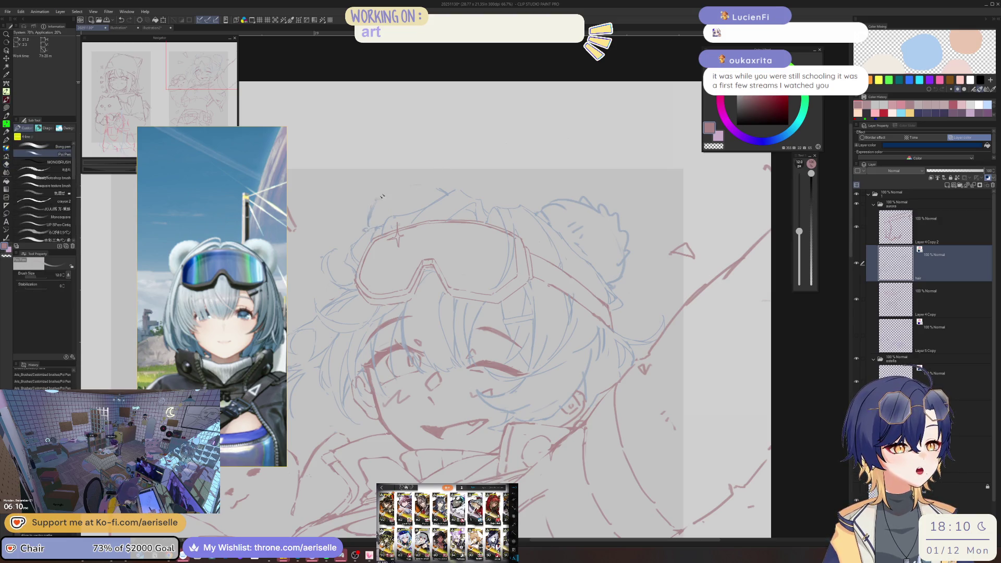
key(bracketright)
key(bracketright)
mouse_move(371, 207)
mouse_down()
mouse_move(415, 182)
mouse_move(428, 190)
mouse_move(392, 203)
mouse_up()
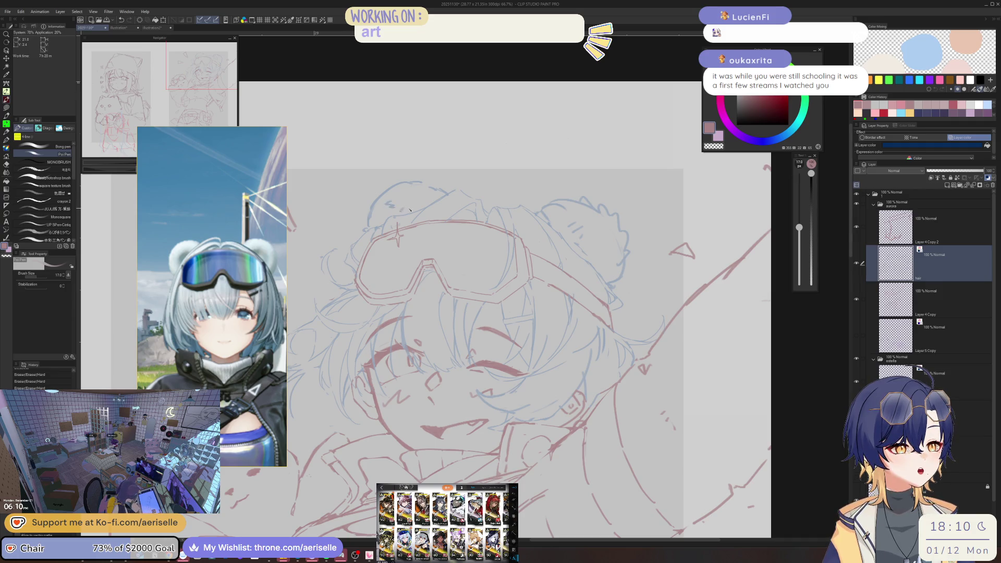
scroll(391, 207, down, 2)
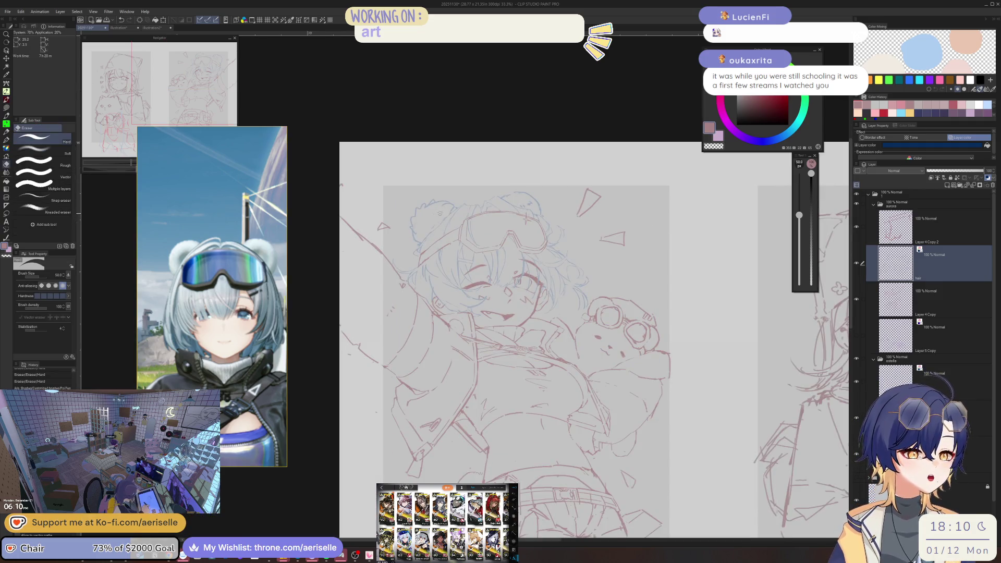
scroll(432, 221, up, 1)
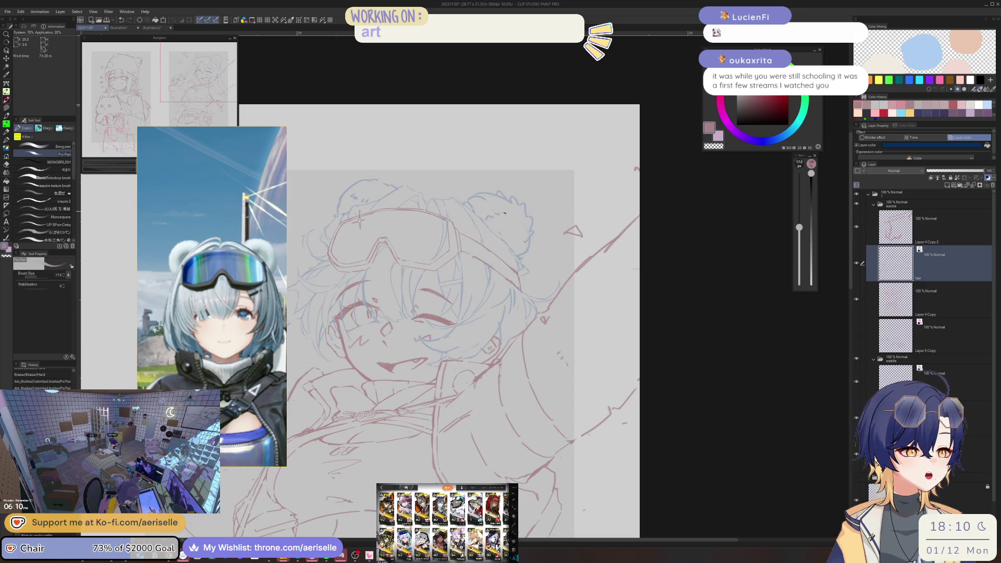
Tilt the canvas view a few degrees and go back to a thinner pen
key(e)
key(p)
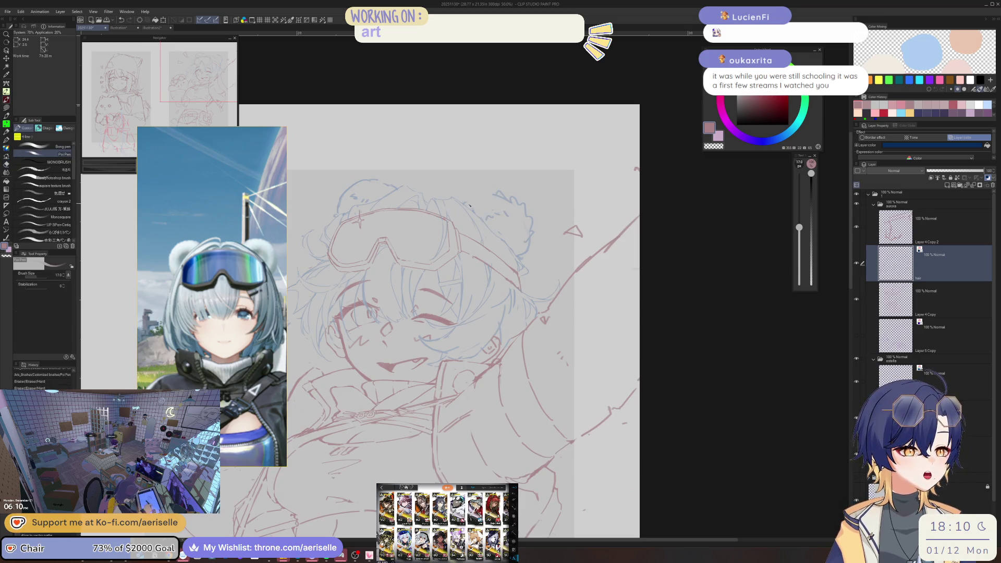
scroll(474, 199, down, 1)
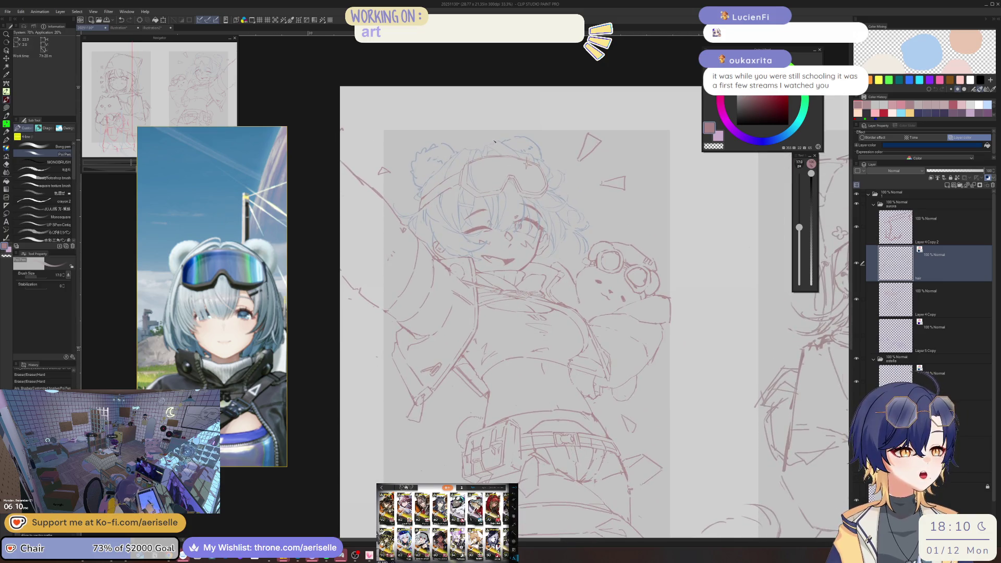
scroll(521, 188, up, 3)
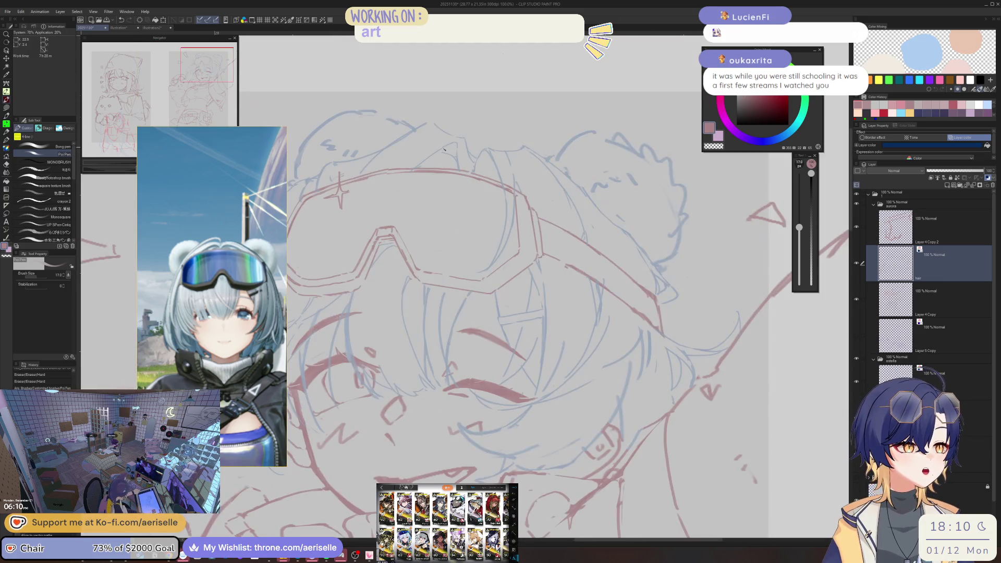
drag(444, 149, 420, 148)
key(e)
key(p)
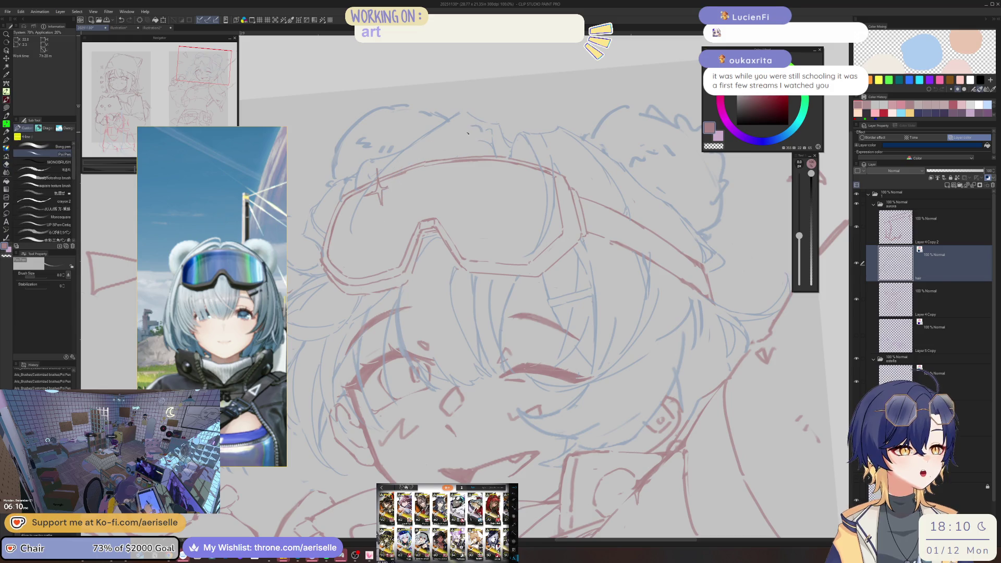
Erase small bits and touch up a line along the top of the hair
scroll(456, 136, down, 2)
scroll(550, 137, up, 2)
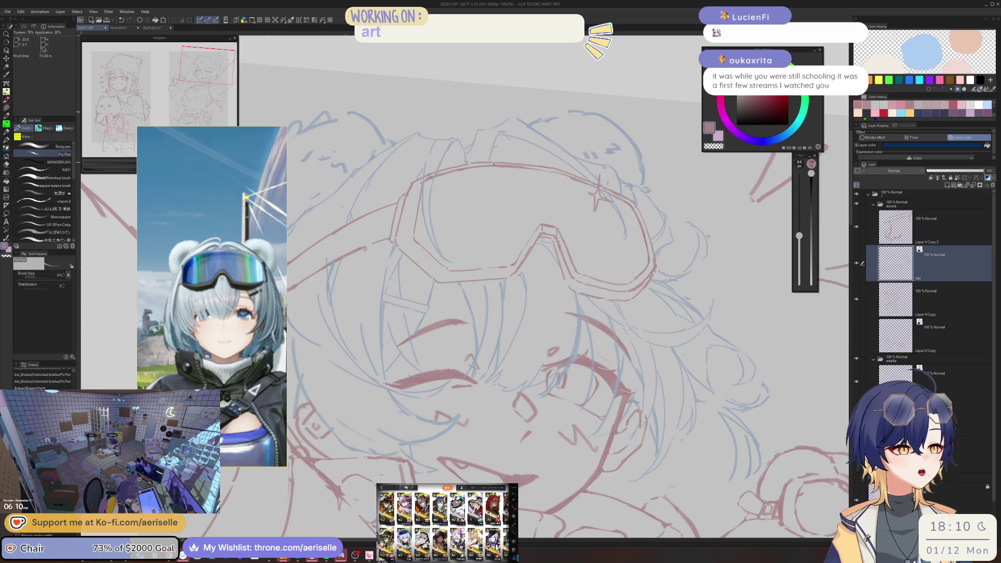
scroll(522, 130, down, 2)
scroll(532, 123, up, 1)
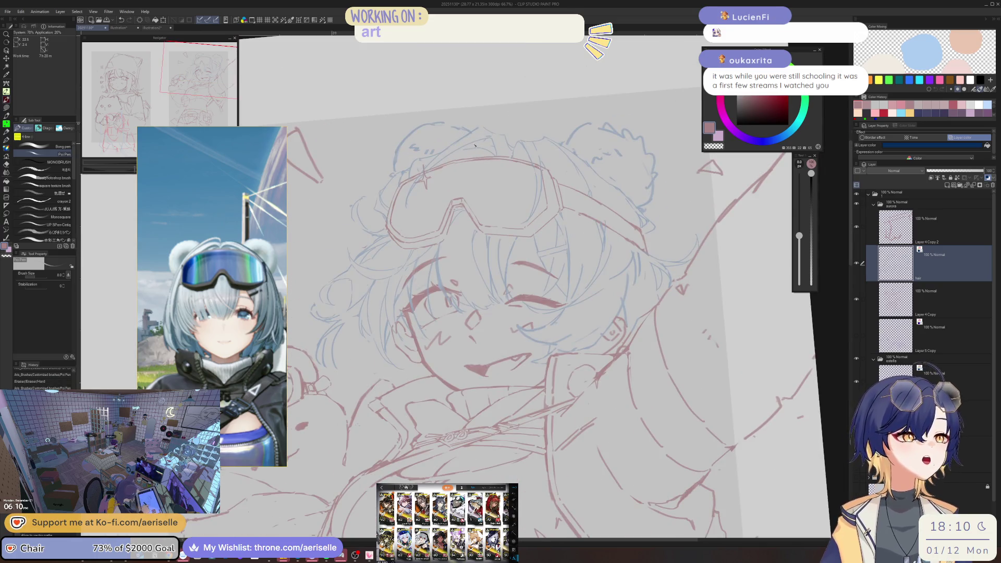
drag(497, 154, 487, 147)
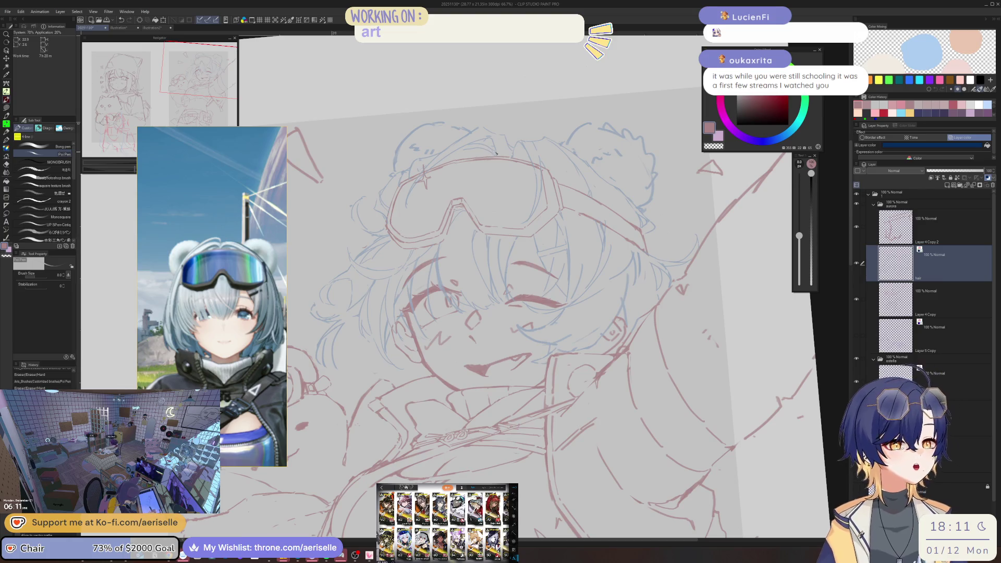
key(e)
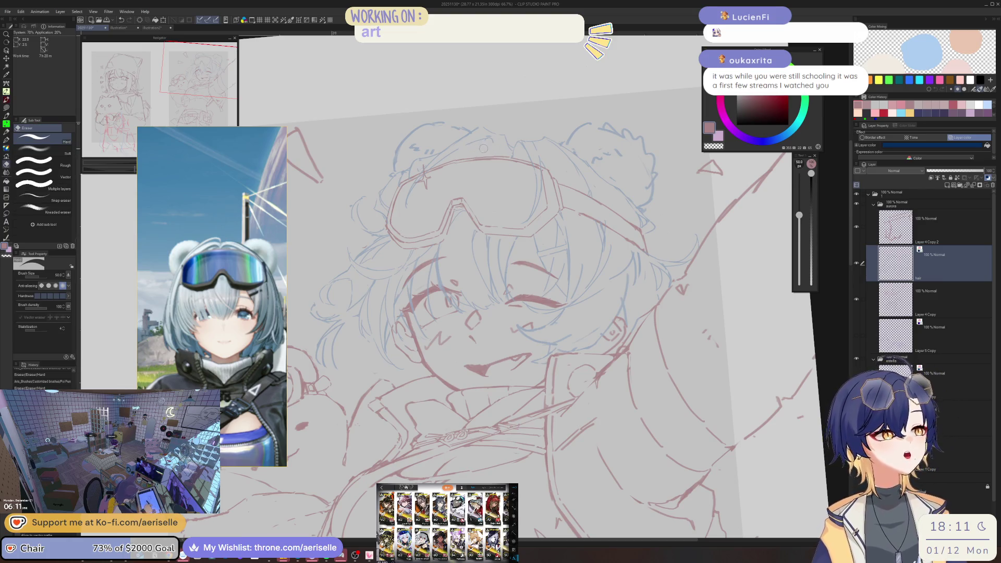
key(p)
key(e)
mouse_move(440, 169)
mouse_down()
mouse_move(481, 140)
mouse_move(490, 145)
mouse_up()
key(p)
Draw two short new strokes at the top of the hair
key(e)
key(p)
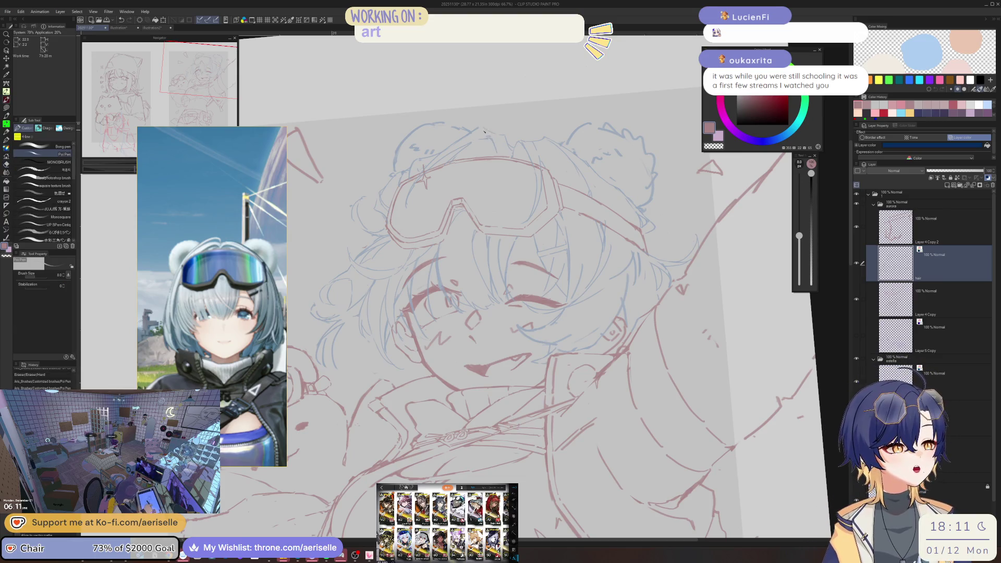
mouse_move(501, 158)
mouse_down()
mouse_move(500, 141)
mouse_move(512, 141)
mouse_up()
key(e)
key(p)
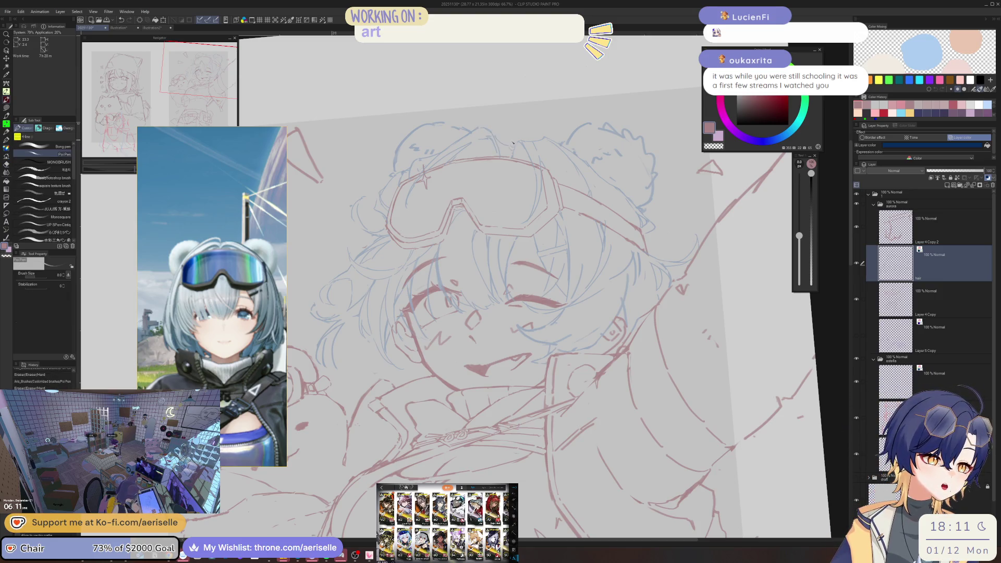
drag(490, 141, 493, 148)
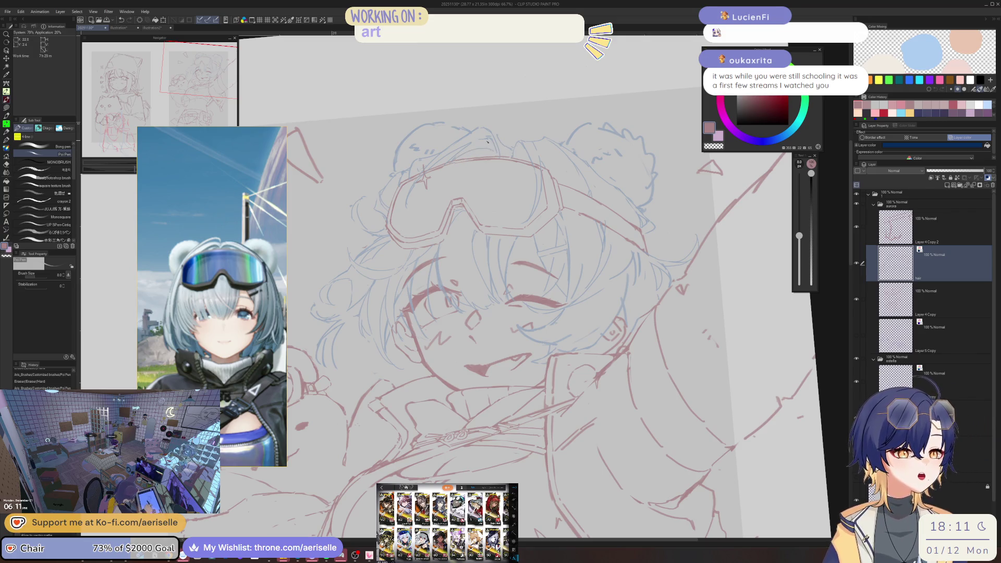
key(e)
key(p)
scroll(560, 128, down, 8)
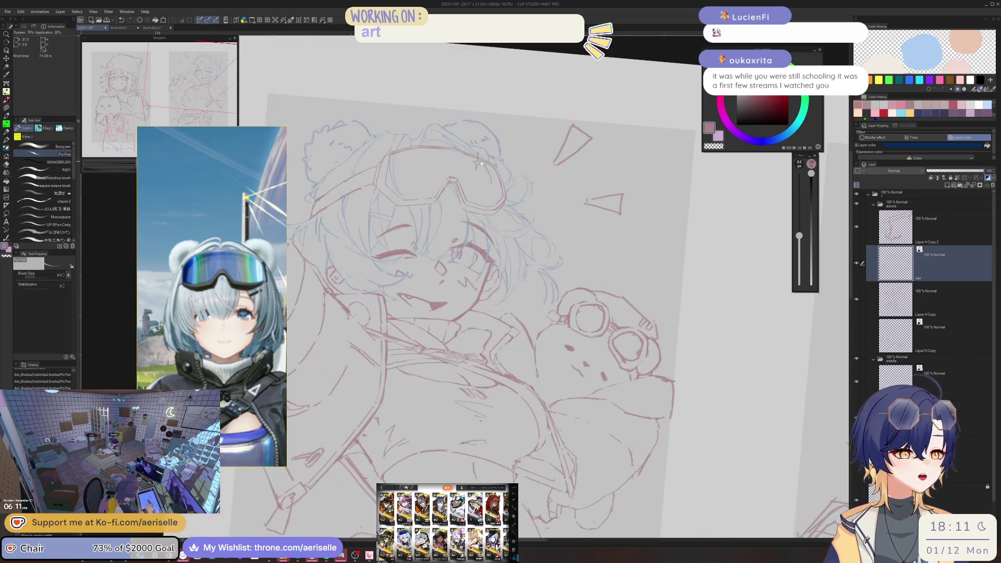
Lasso the hair strands on the head's left edge, nudge them slightly right, and deselect
scroll(561, 128, up, 6)
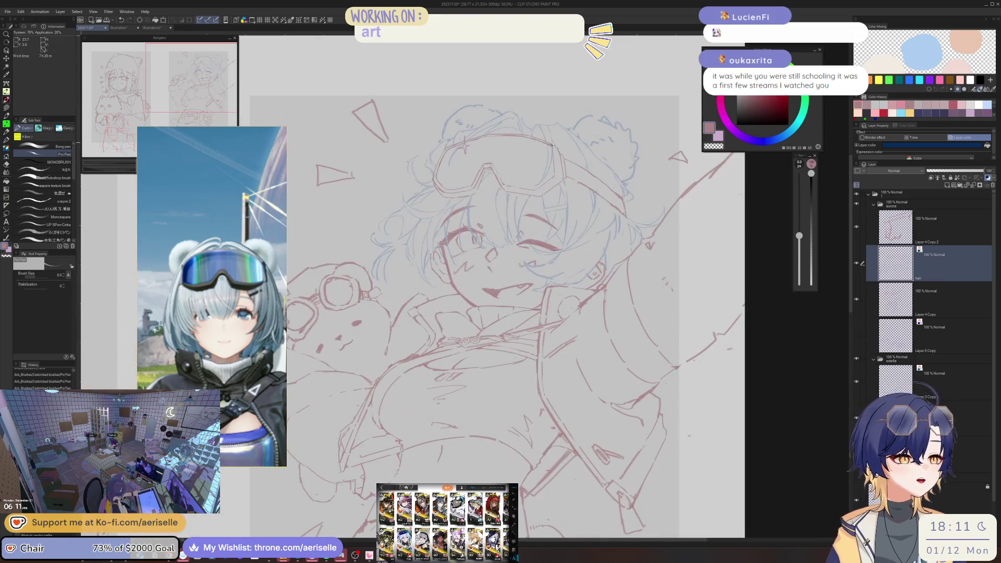
key(m)
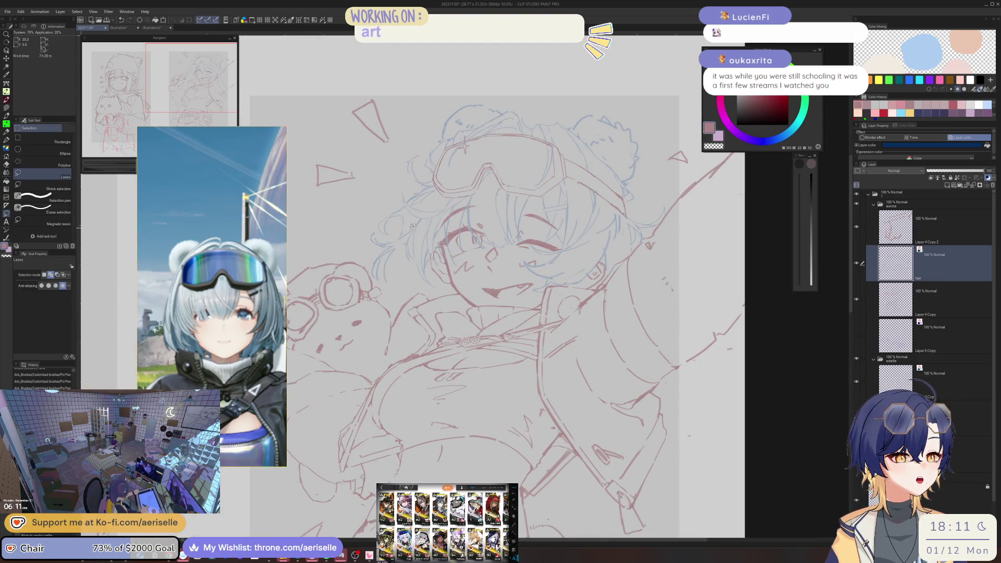
mouse_move(381, 235)
mouse_down()
mouse_move(368, 260)
mouse_move(406, 250)
mouse_move(415, 228)
mouse_move(411, 266)
mouse_up()
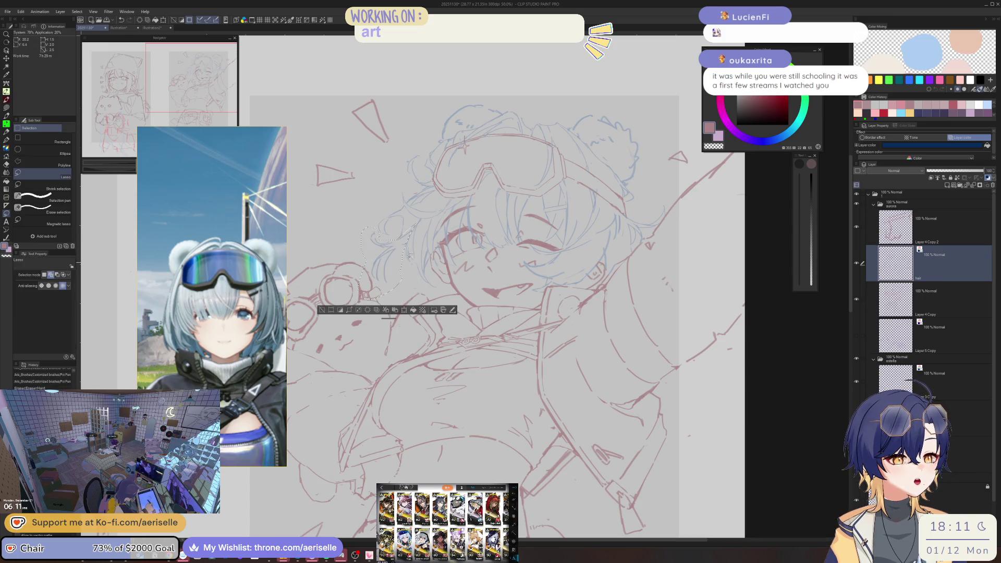
key(u)
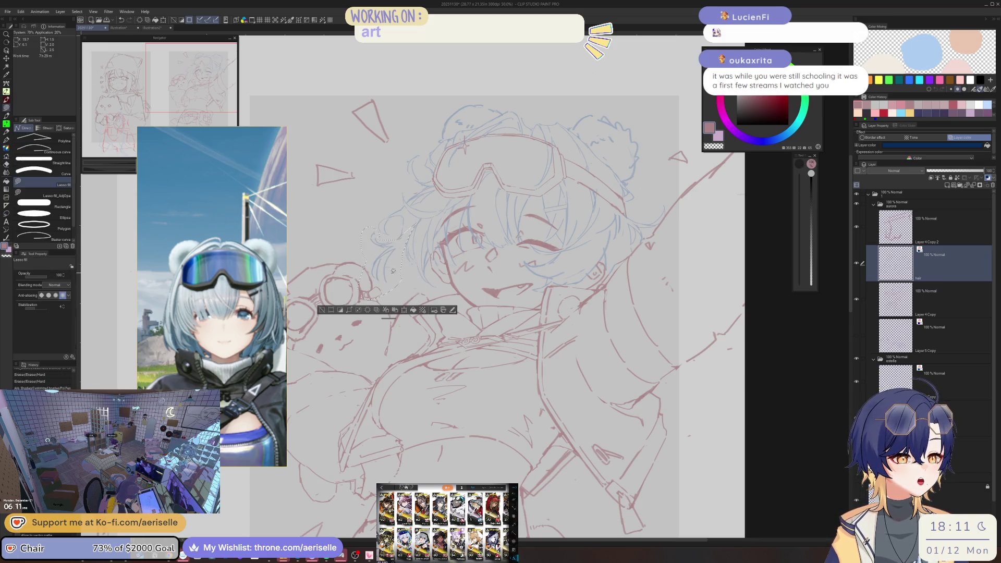
key(k)
drag(398, 277, 399, 280)
click(329, 311)
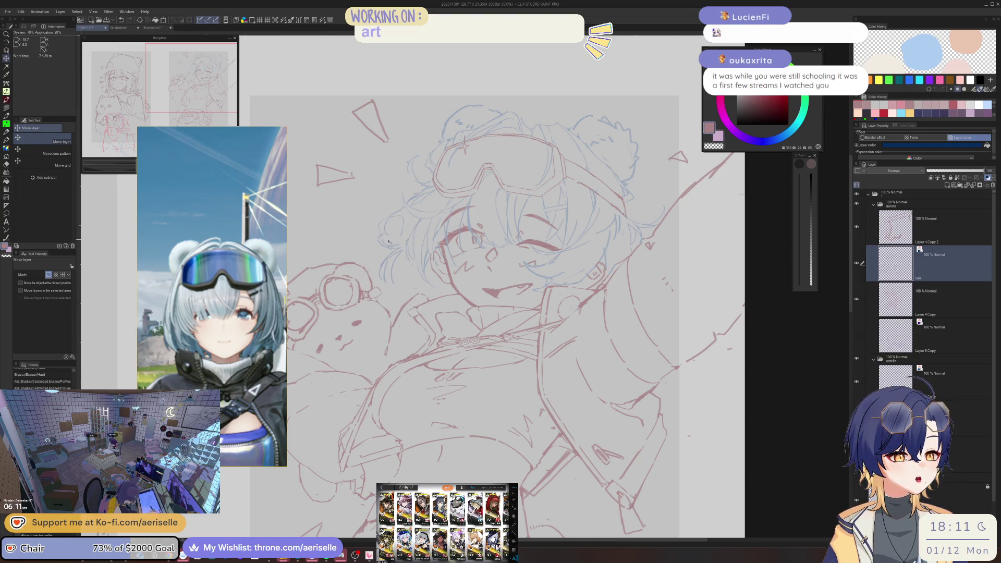
key(e)
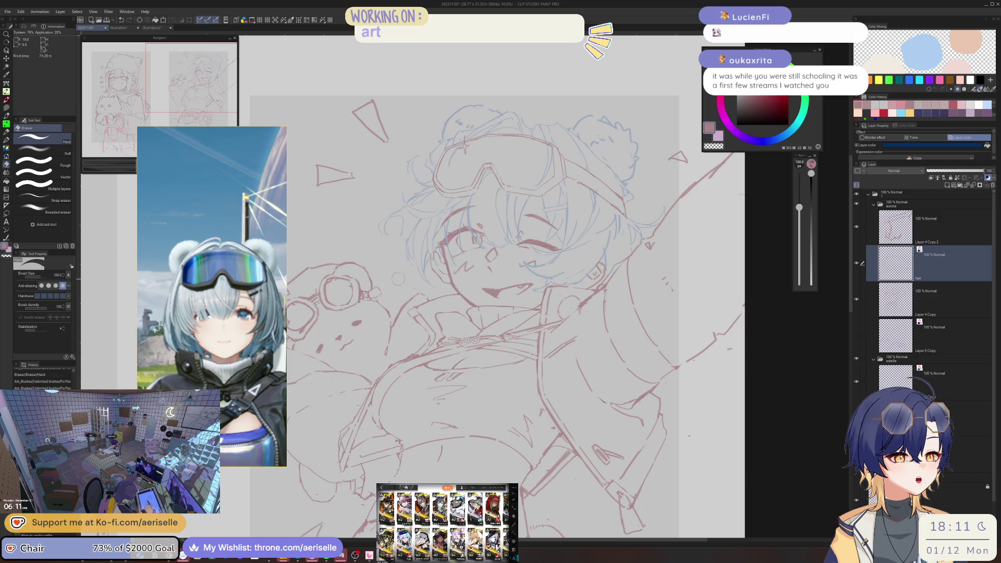
key(p)
key(ctrl+z)
key(ctrl+z)
key(ctrl+z)
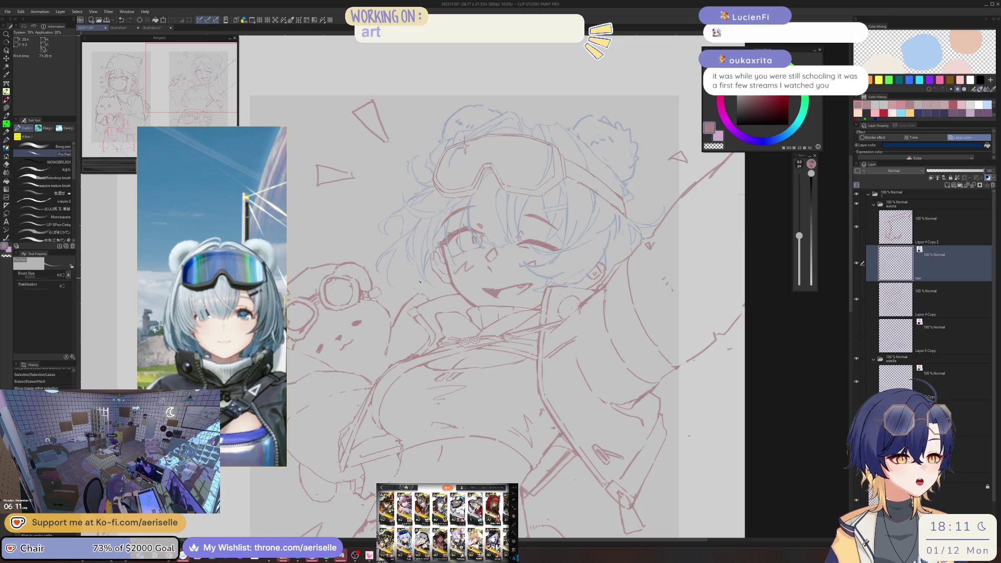
key(ctrl+d)
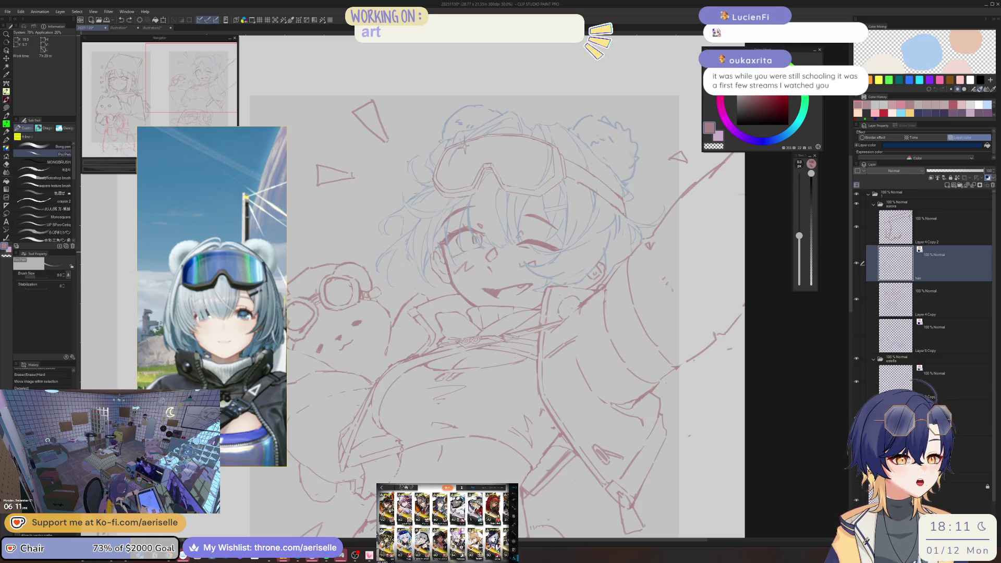
Erase the stray lines beside those strands with a slightly larger eraser, then view the whole figure
drag(394, 250, 396, 281)
key(bracketright)
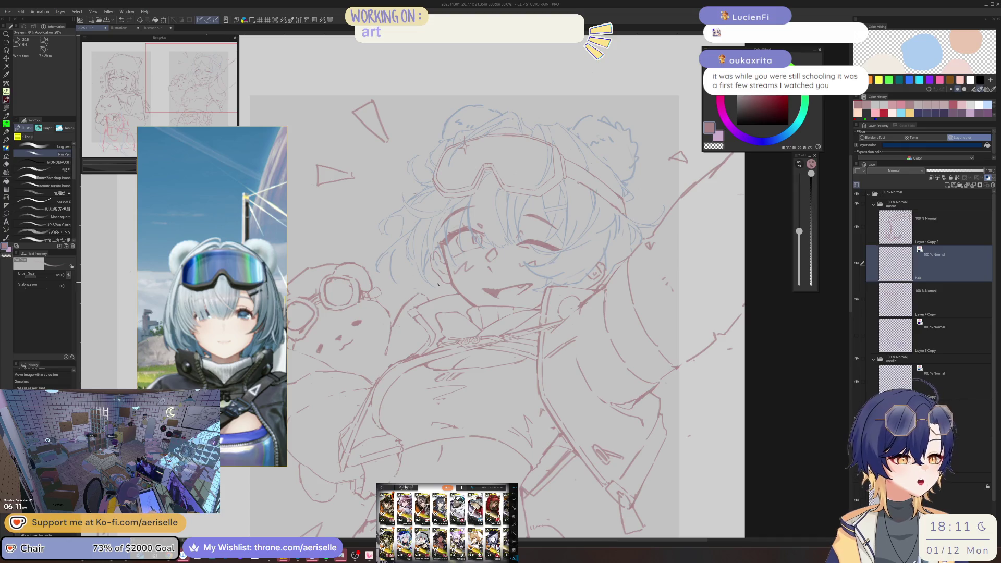
drag(393, 281, 442, 293)
scroll(576, 184, down, 1)
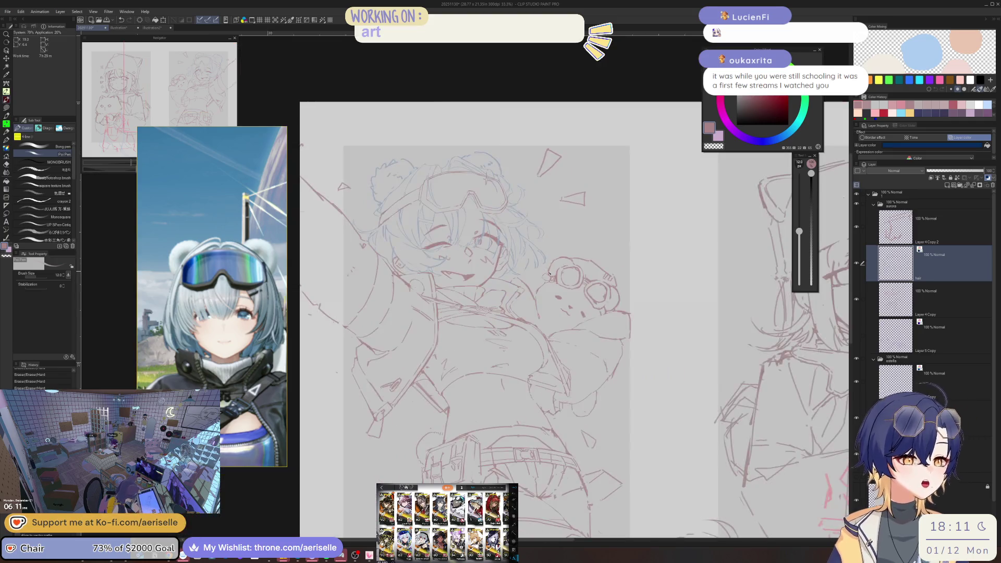
drag(576, 183, 606, 140)
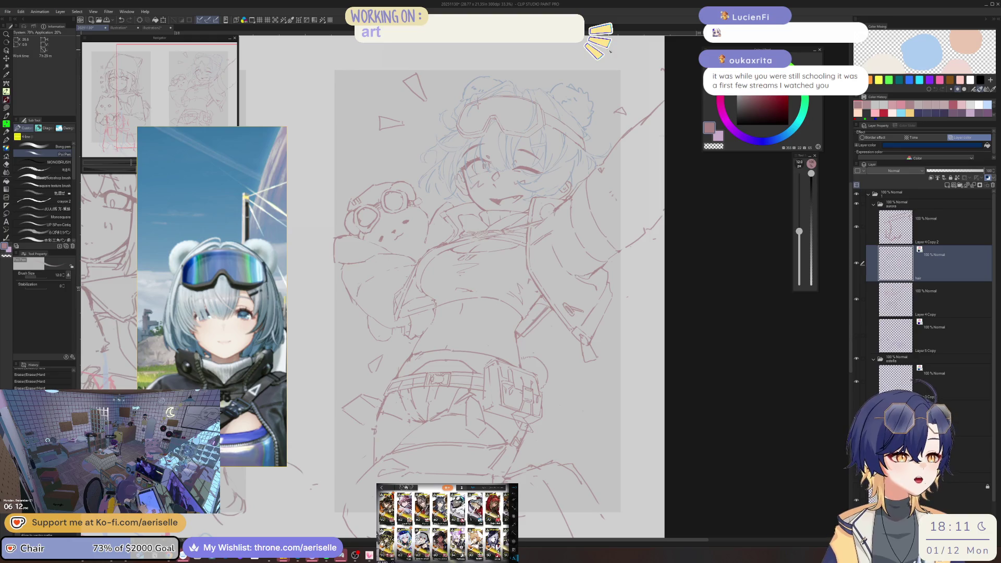